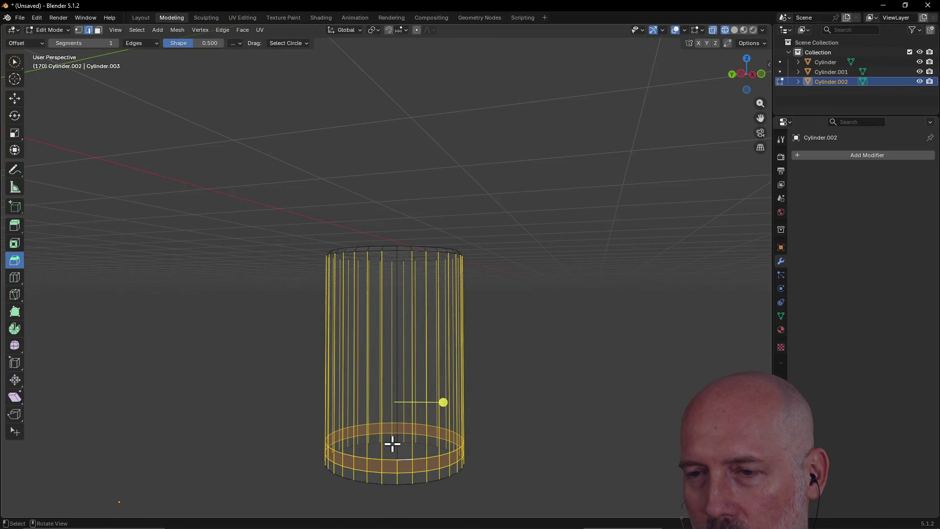
In solid shading, select the whole cylinder mesh and begin a bevel on its edges
key("shift+z")
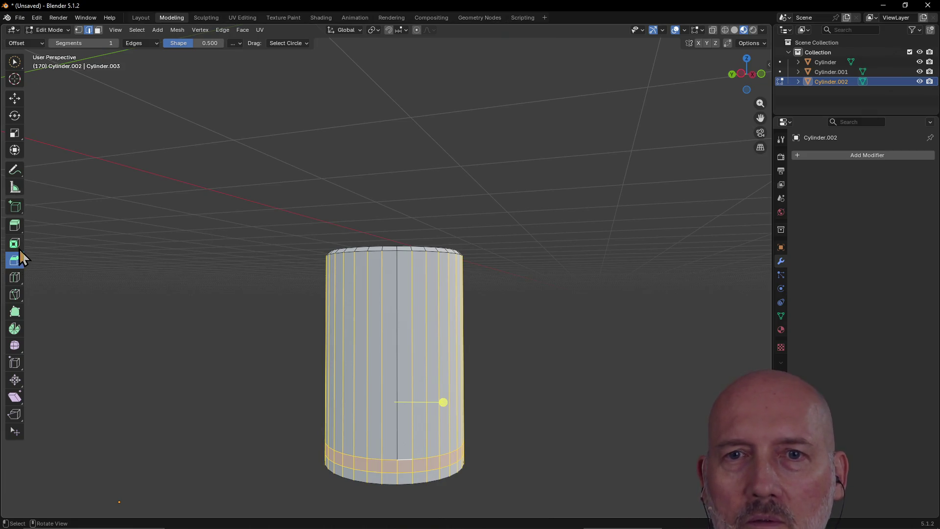
left_click(390, 470)
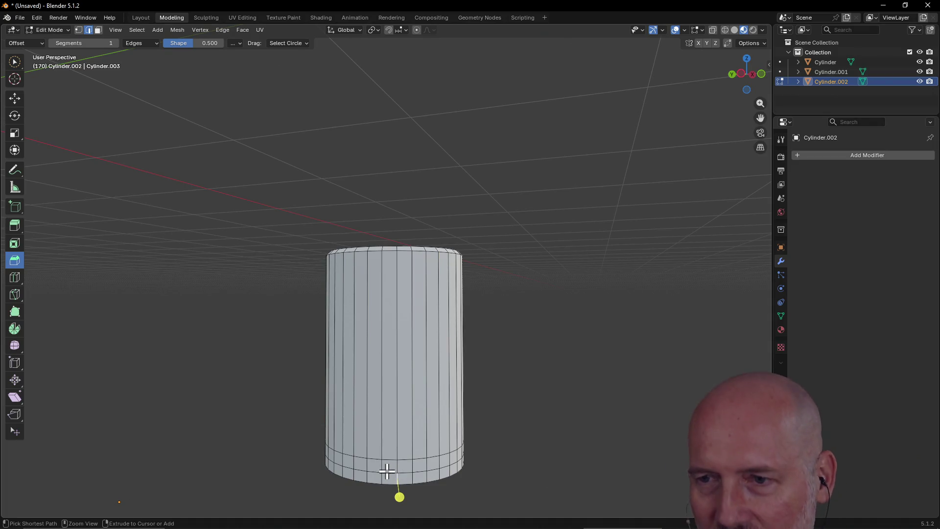
key("a")
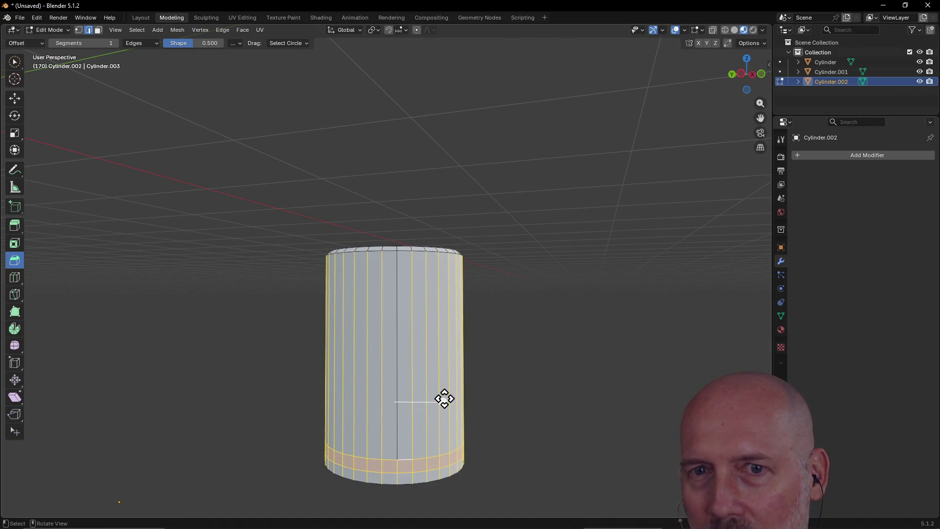
left_click_drag(443, 401, 433, 402)
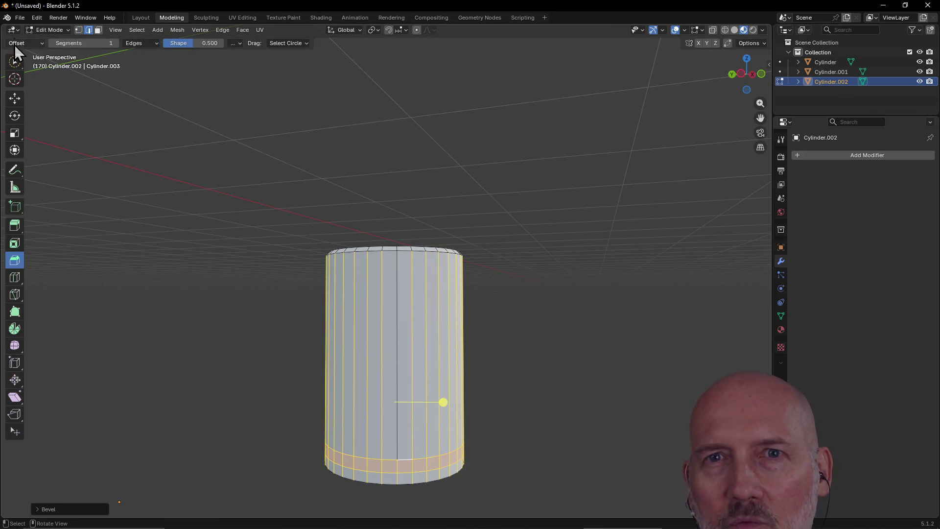
Switch to circle brush selection in wireframe and reselect the whole cylinder mesh
left_click(15, 62)
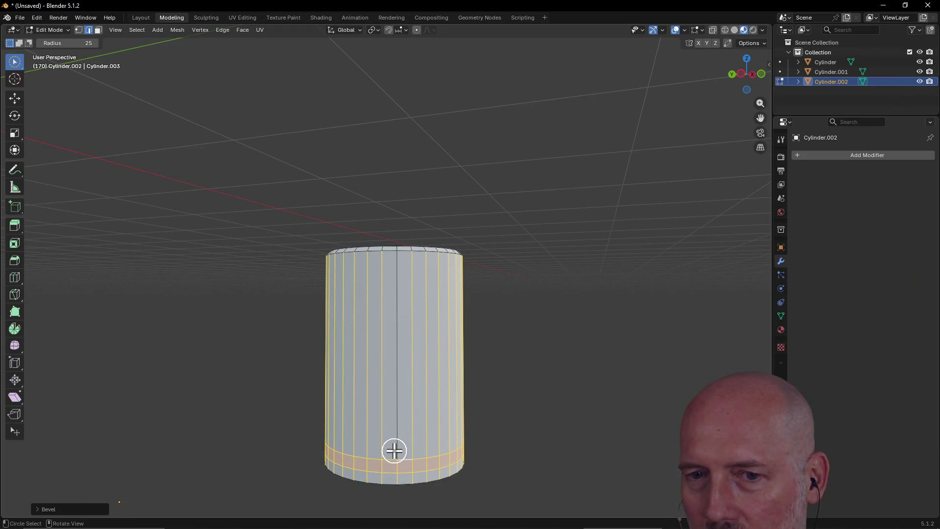
key("shift+z")
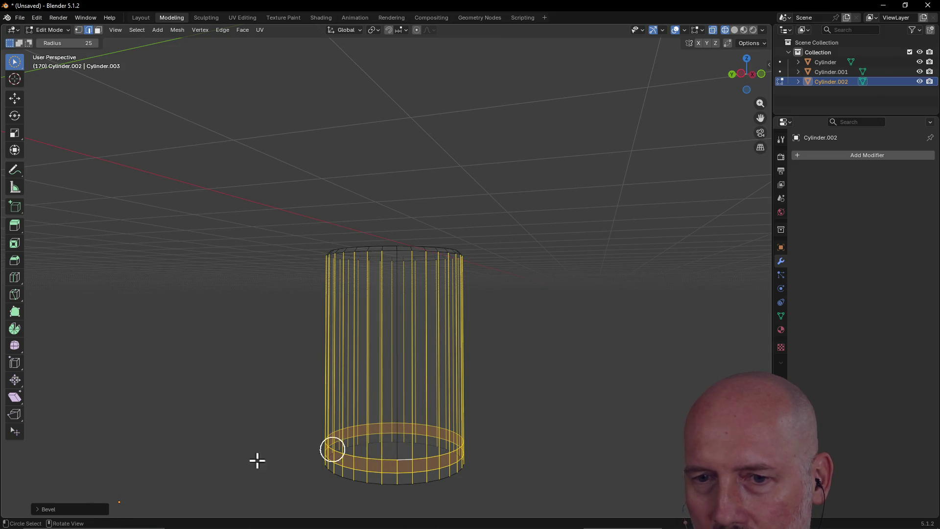
left_click(48, 509)
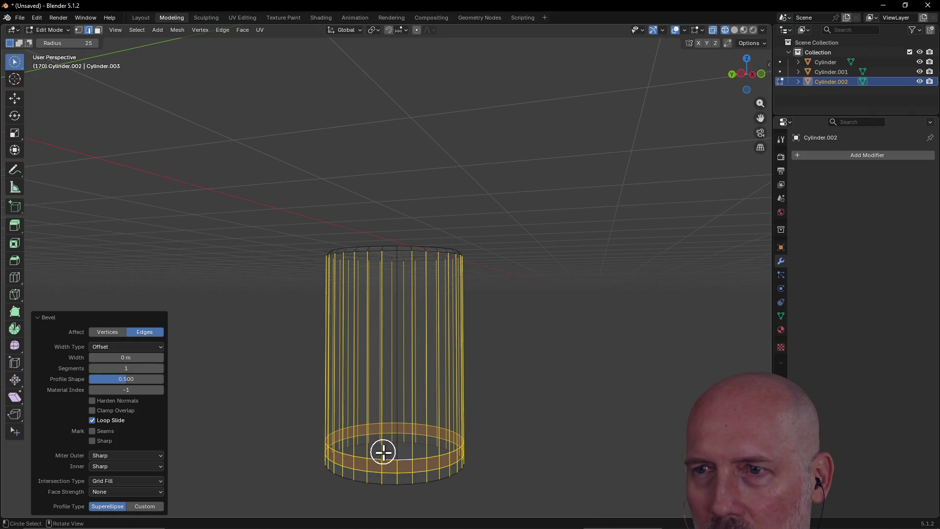
left_click_drag(380, 466, 401, 471)
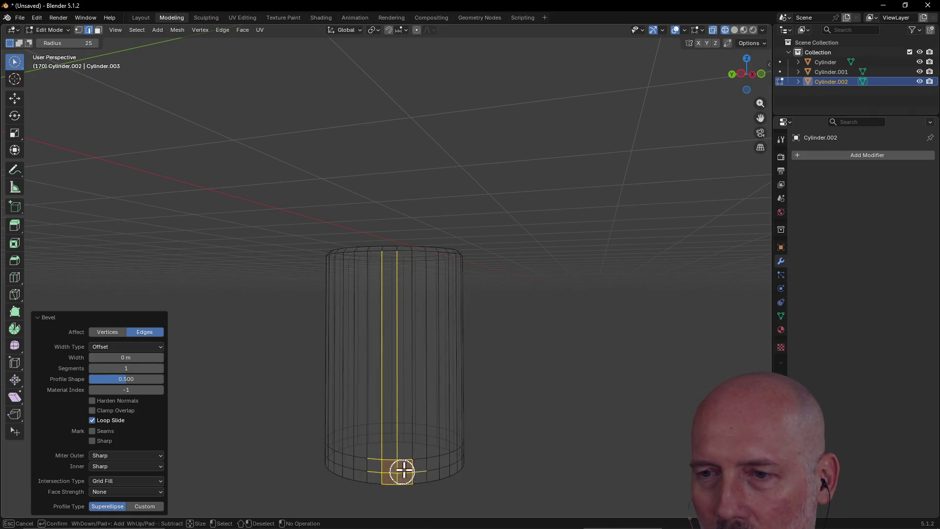
key("a")
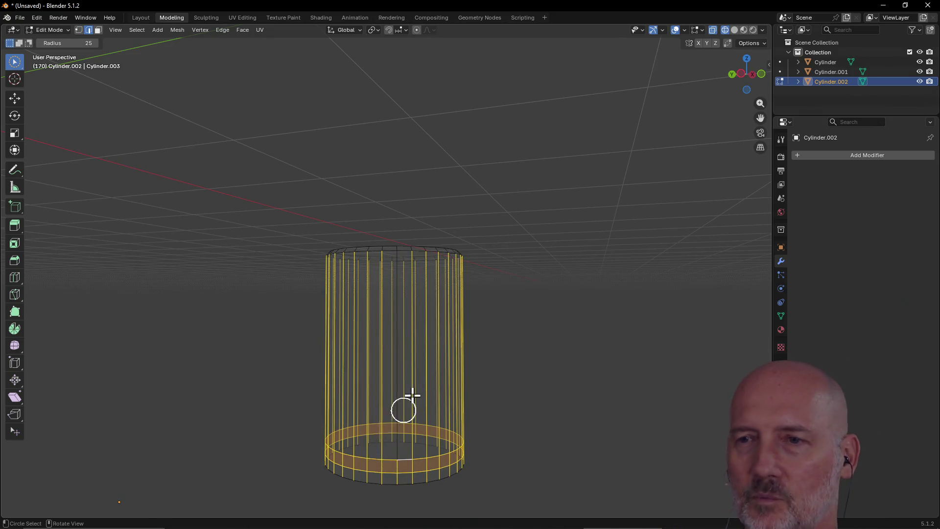
scroll(397, 397, "down", 4)
scroll(433, 325, "up", 2)
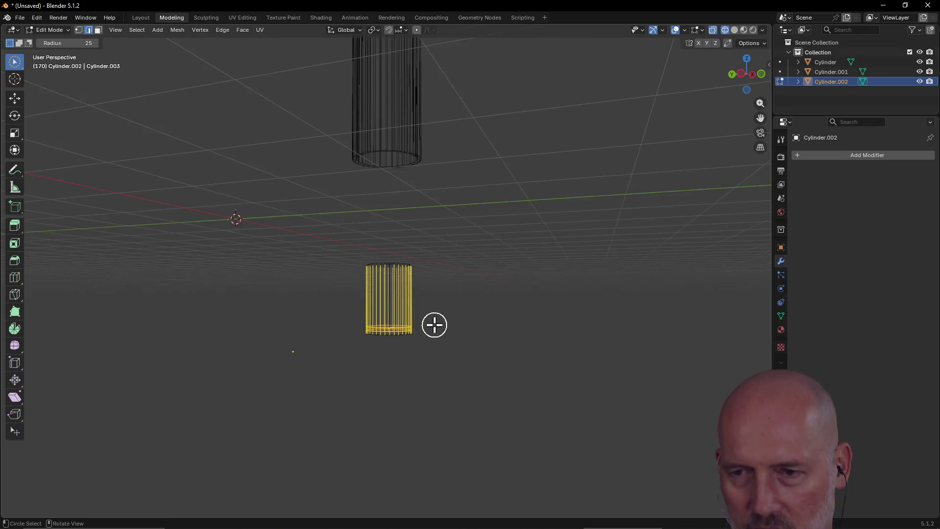
scroll(433, 325, "up", 2)
scroll(433, 325, "up", 2)
mouse_move(477, 291)
middle_mouse_down()
mouse_move(397, 332)
mouse_move(527, 301)
mouse_move(393, 327)
middle_mouse_up()
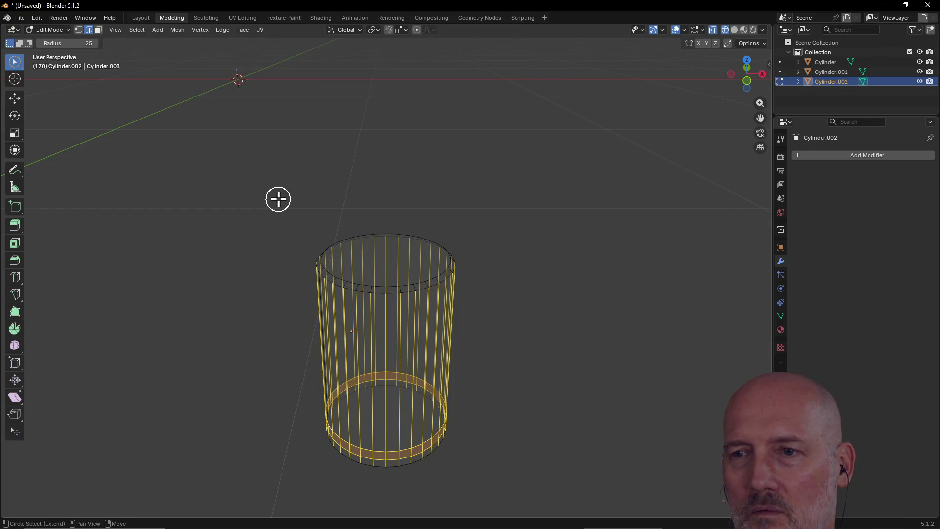
Save the scene as tea_flask.blend and return to solid shading
key("ctrl+s")
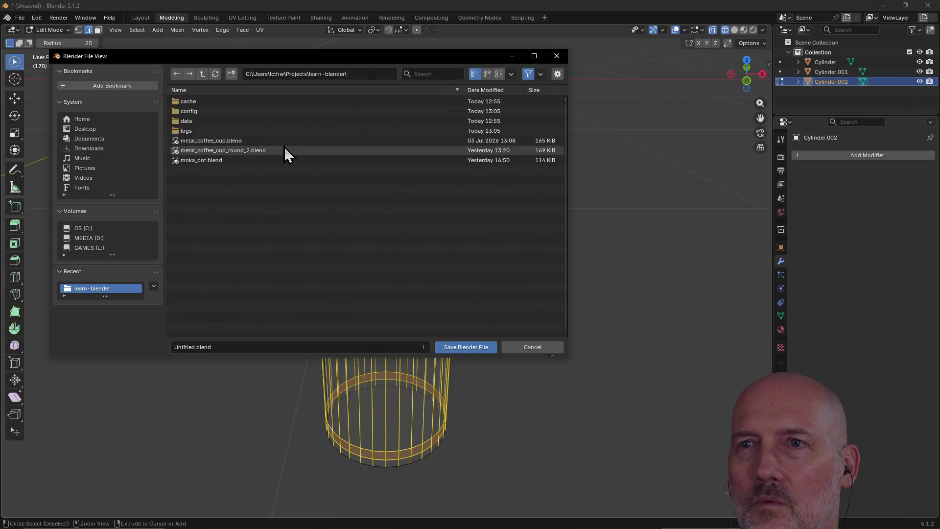
left_click(307, 346)
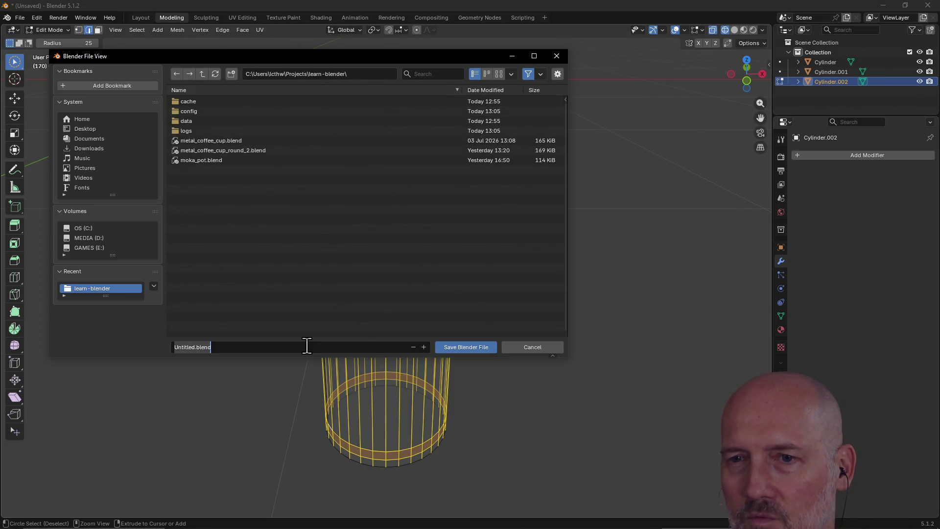
type("tes")
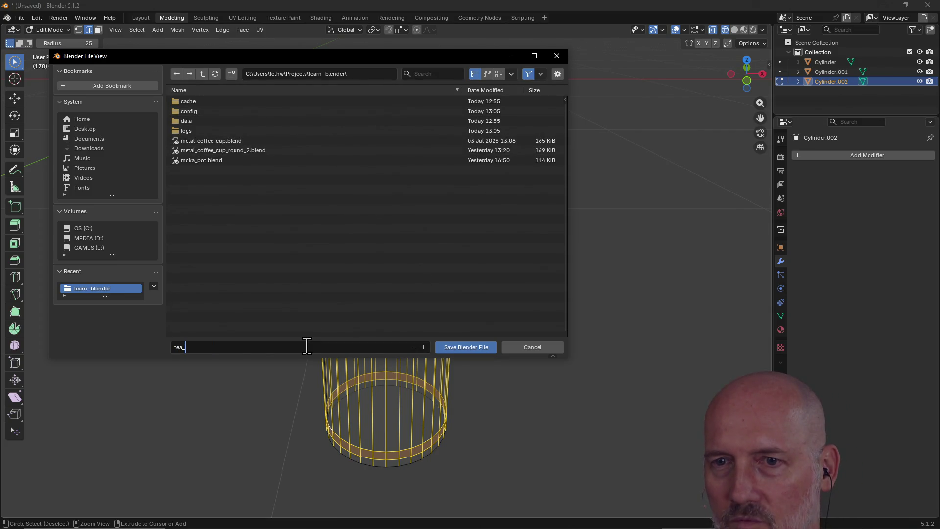
type("flask.blend")
key("Return")
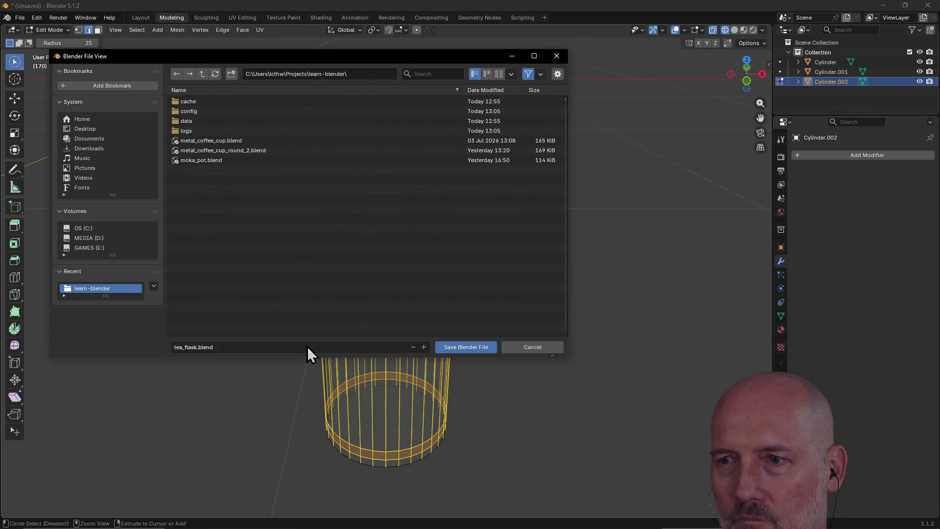
left_click(452, 348)
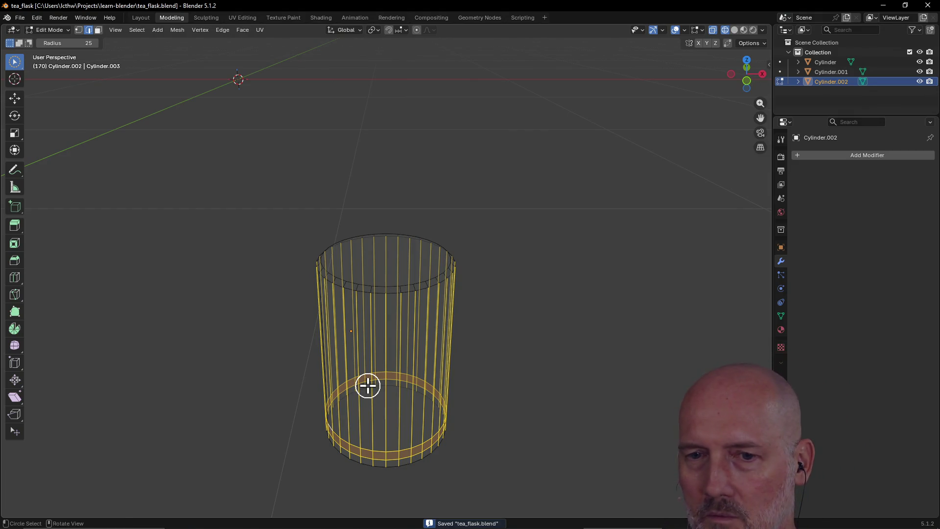
key("shift+z")
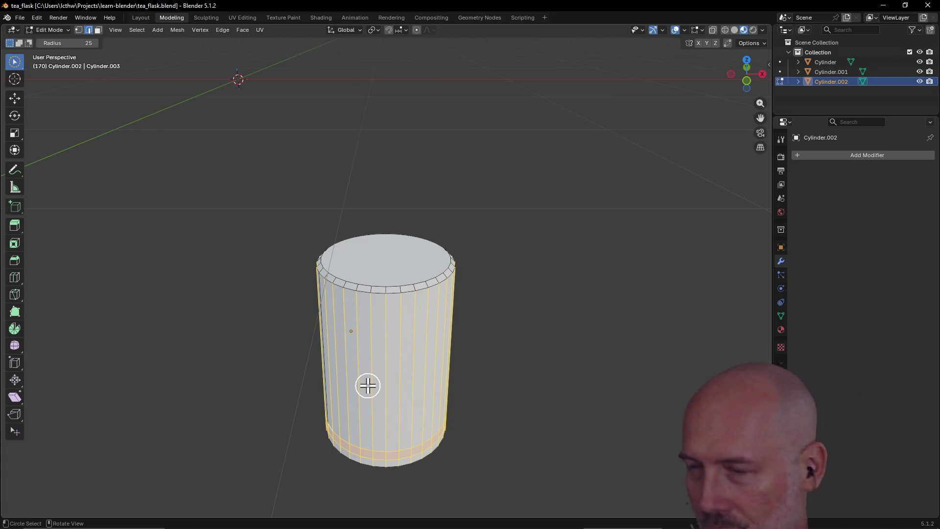
Check the cylinder in wireframe and X-ray display, then settle on solid shading
key("alt+Tab")
key("alt+Tab")
key("Tab")
key("Tab")
key("Escape")
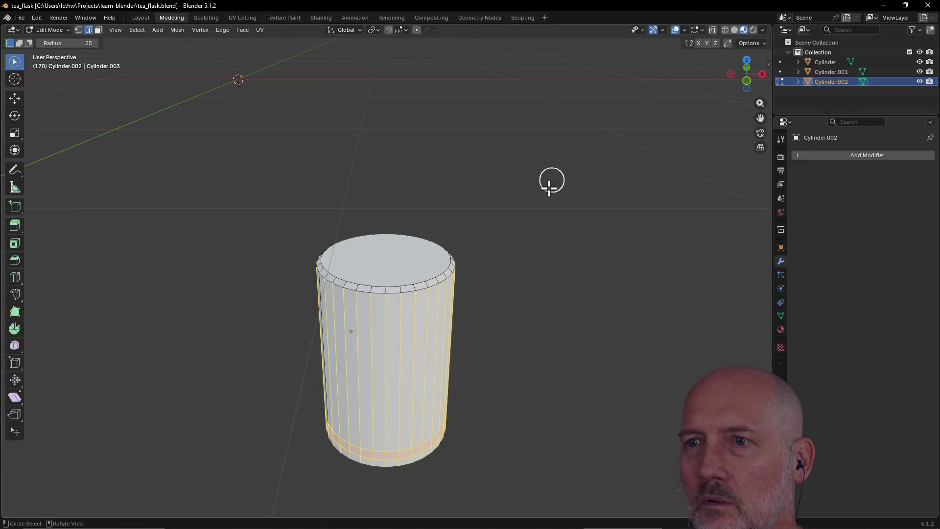
key("shift+z")
key("shift+z")
key("shift+z")
key("shift+z")
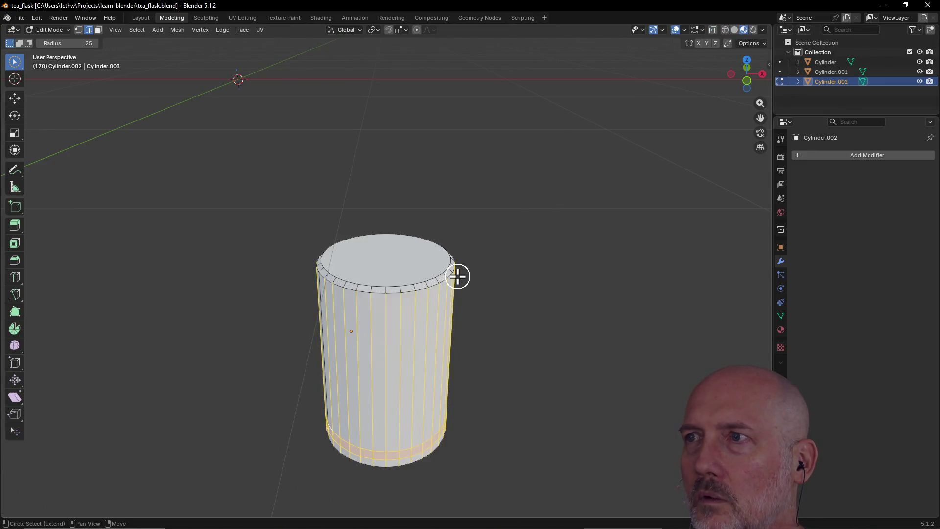
key("shift+z")
key("shift+z")
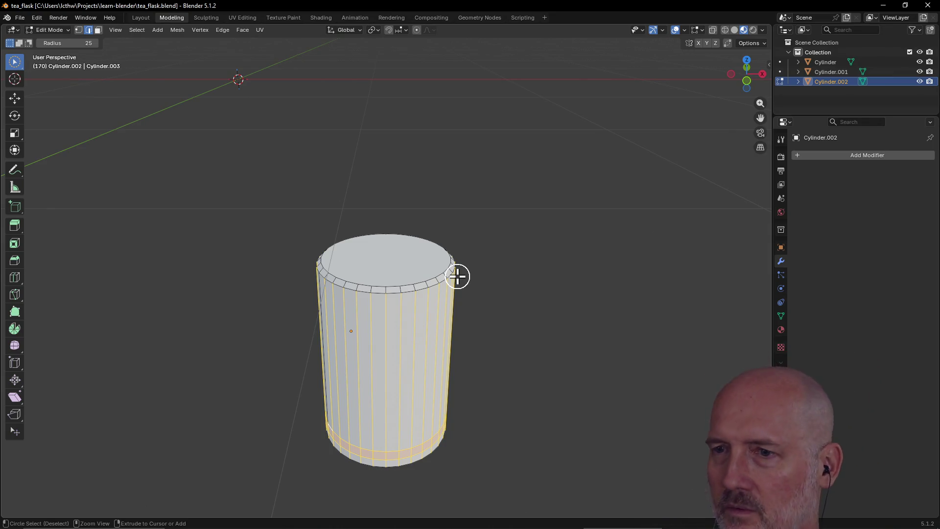
key("alt+z")
key("alt+z")
key("alt+z")
key("alt+z")
key("alt+z")
key("alt+z")
key("alt+z")
key("alt+z")
key("alt+z")
key("alt+z")
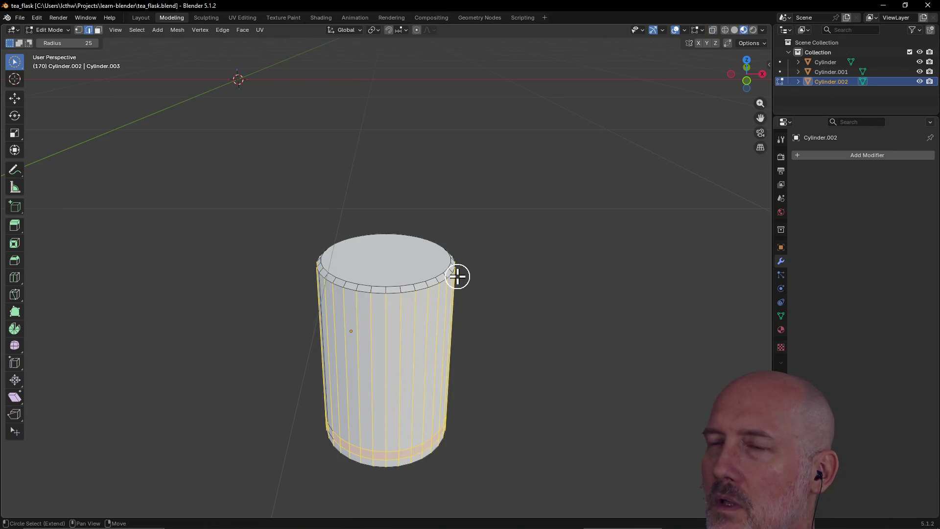
key("alt+z")
key("alt+z")
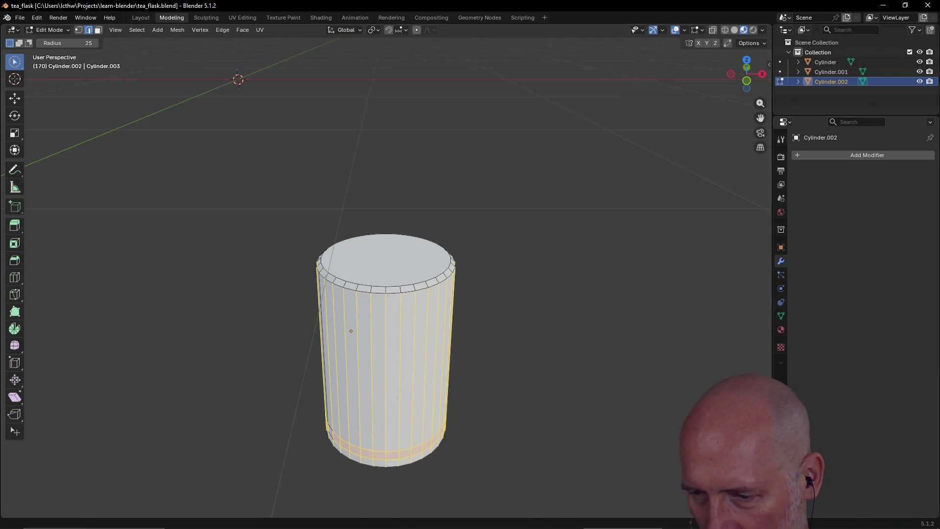
Switch to another window and back to Blender, then resume and leave brush selection
key("alt+Tab")
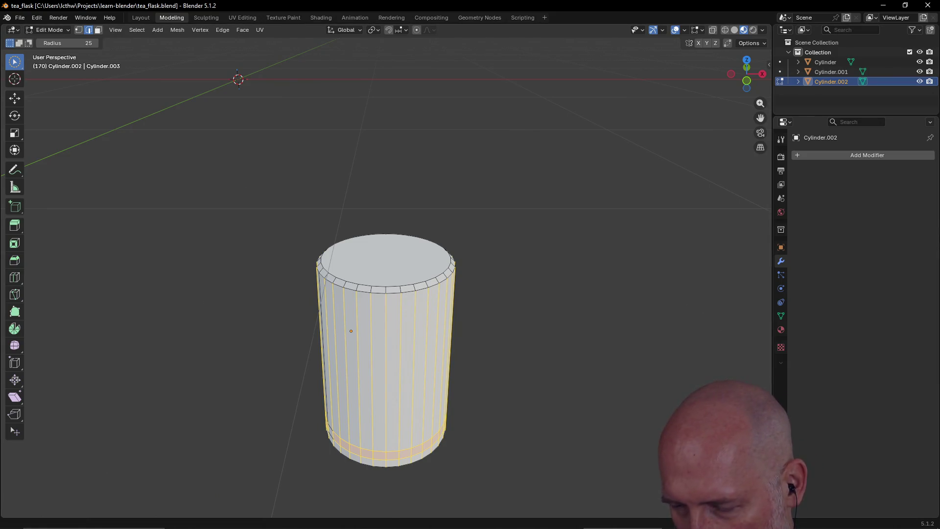
key("alt+Tab")
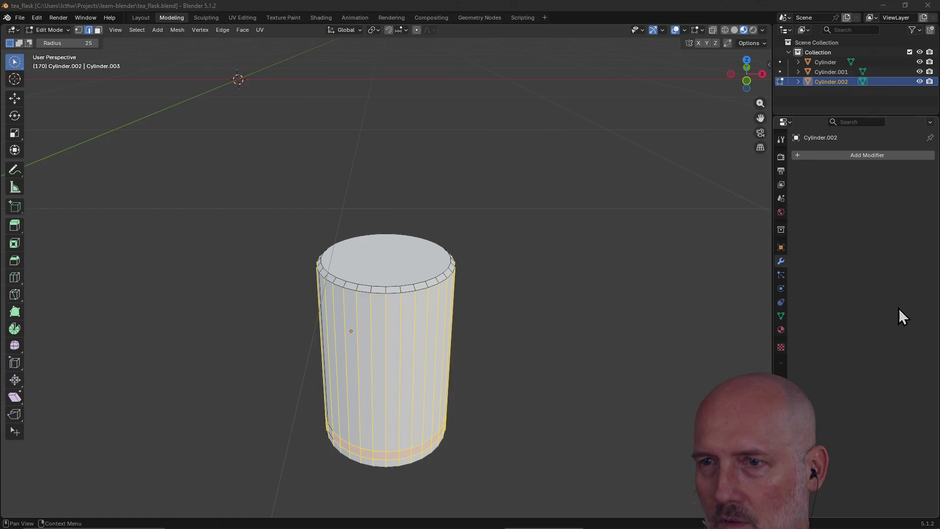
key("alt+Tab")
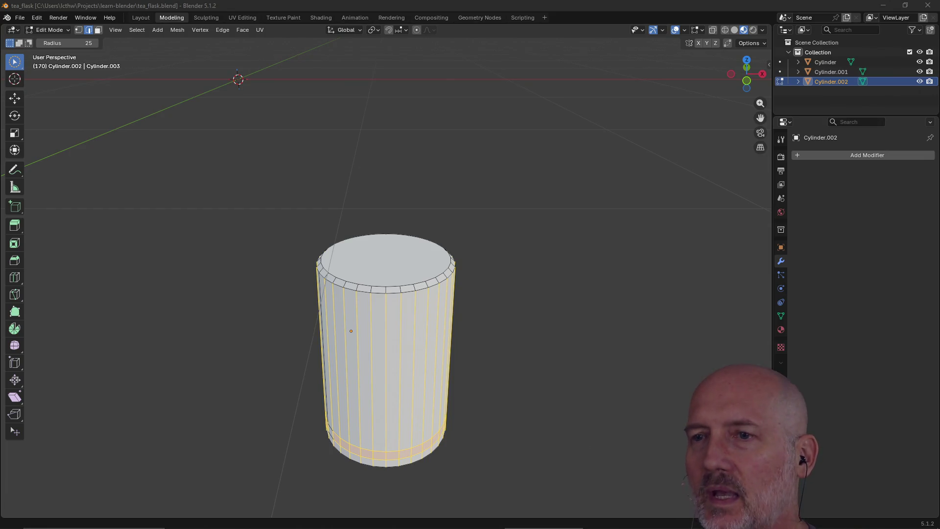
key("c")
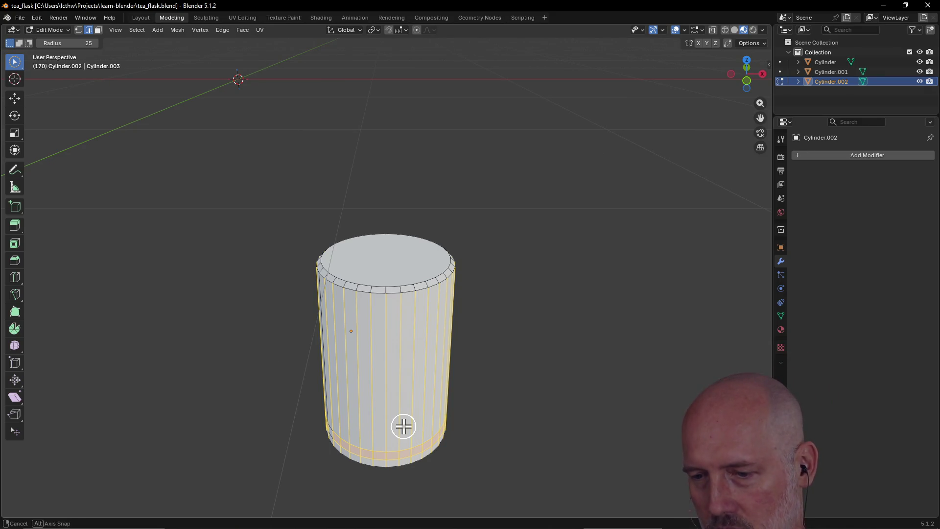
key("Escape")
Bevel the selected vertical edges of the cylinder by about 5 mm
key("ctrl+b")
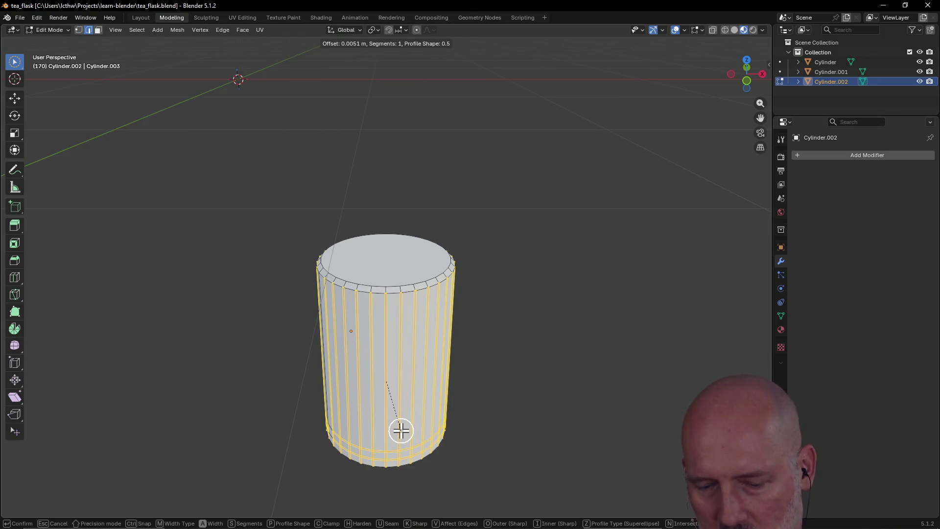
left_click(401, 430)
mouse_move(401, 437)
middle_mouse_down()
mouse_move(388, 445)
mouse_move(389, 400)
mouse_move(437, 405)
middle_mouse_up()
scroll(388, 445, "up", 3)
scroll(389, 400, "down", 3)
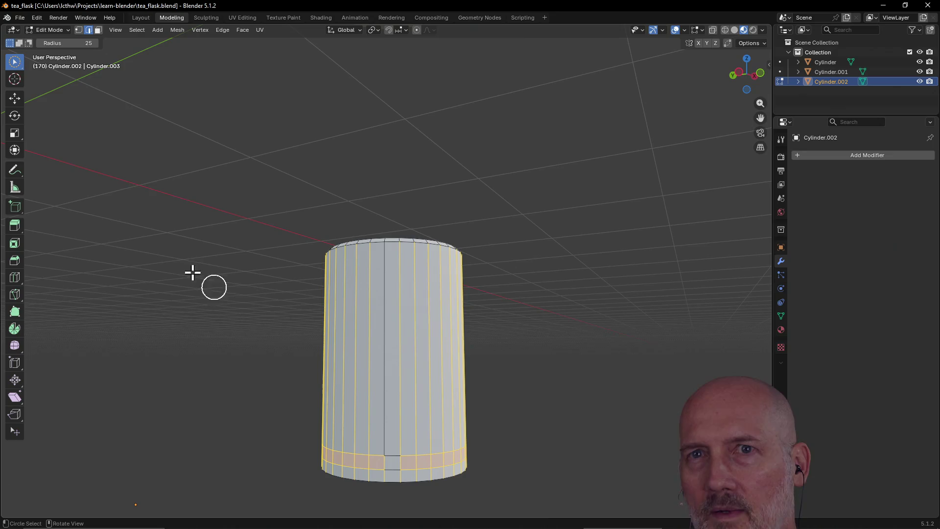
Replace the whole-cylinder selection with a single vertex on the bottom edge ring
key("a")
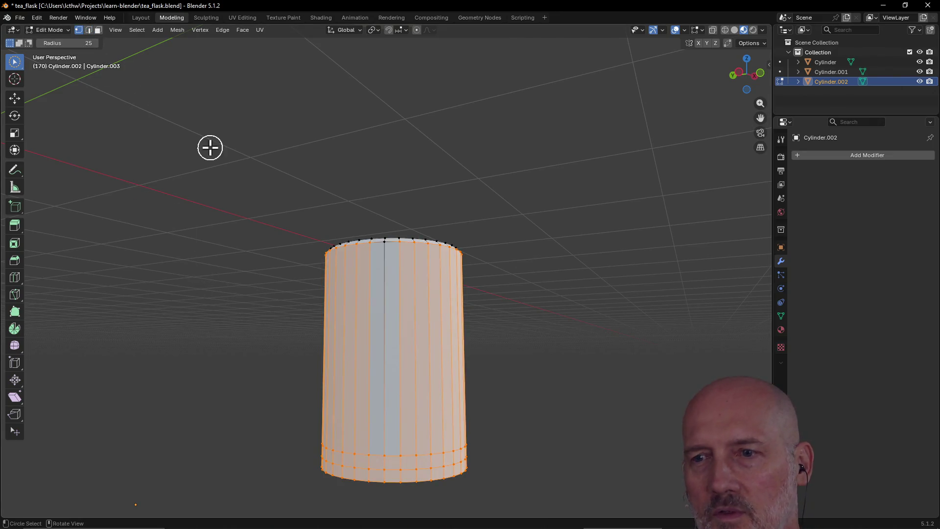
scroll(394, 355, "up", 2)
middle_click_drag(394, 355, 406, 337)
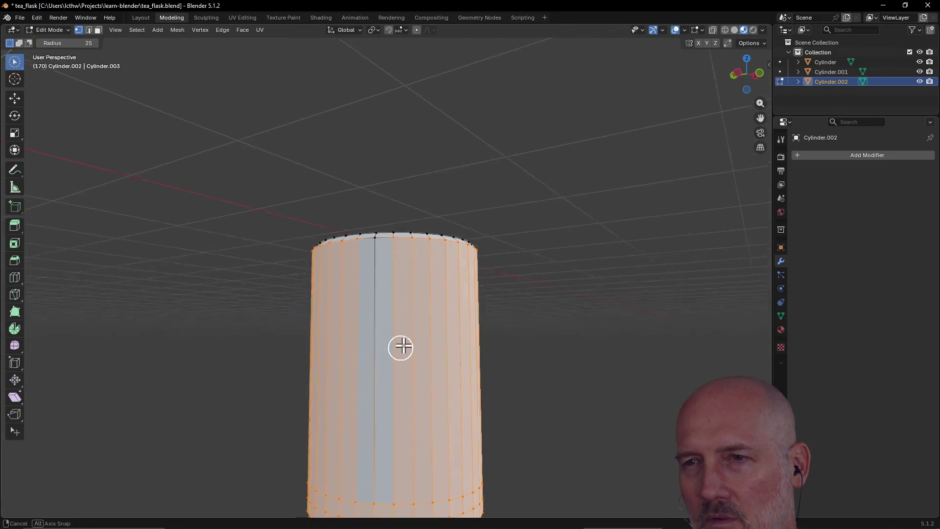
middle_click_drag(397, 300, 373, 449)
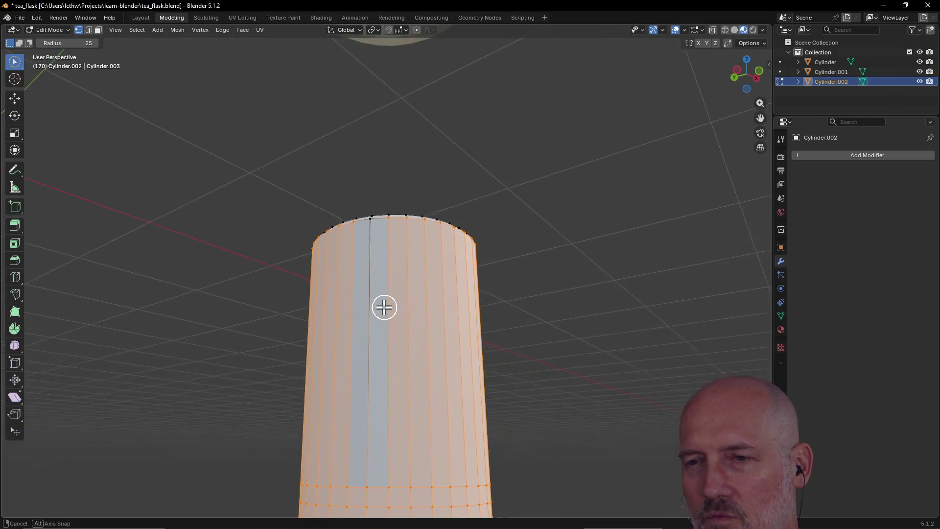
left_click(382, 497)
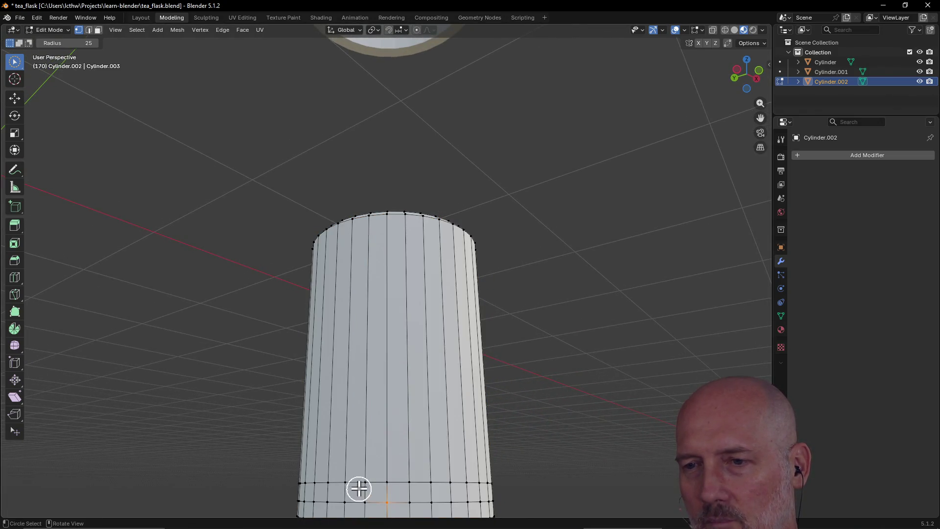
Frame the view on the selected vertex and orbit to a lower side view of the base rings
middle_click_drag(365, 485, 367, 478)
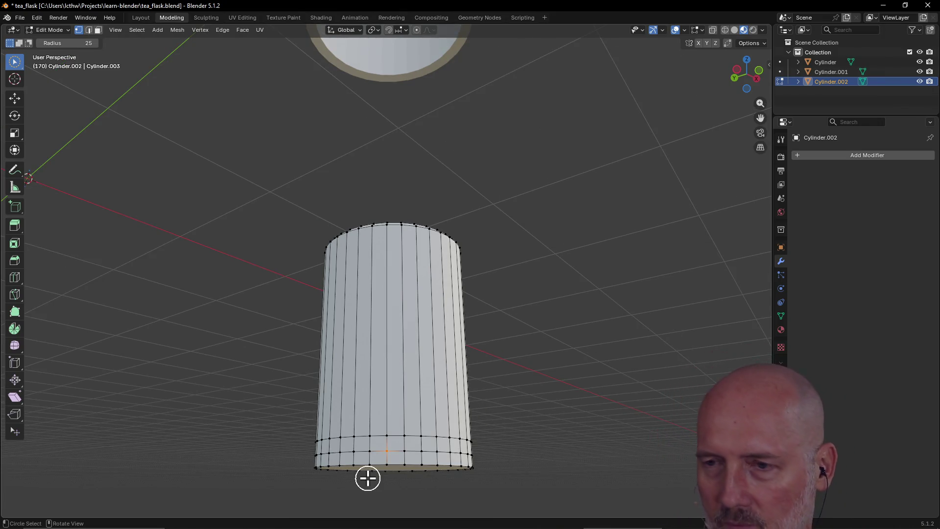
key("grave")
left_click(436, 485)
key("KP_Decimal")
scroll(444, 432, "down", 8)
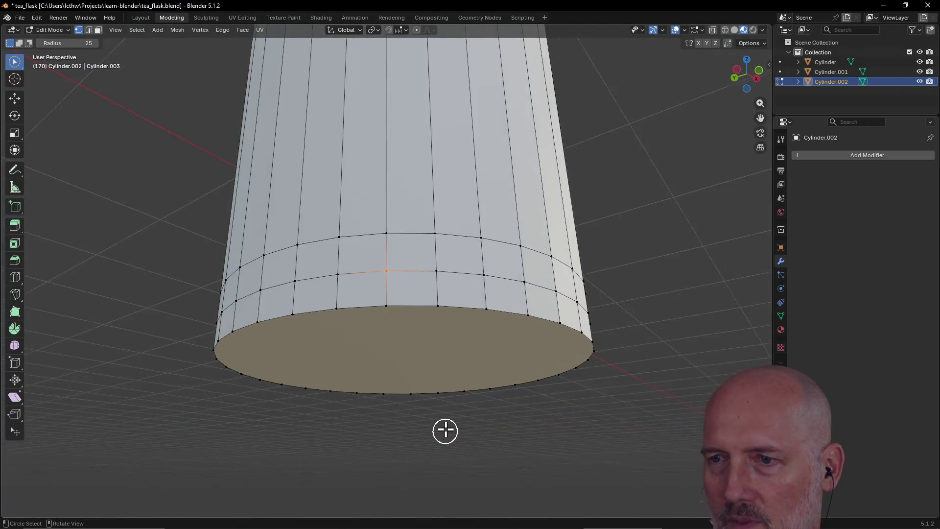
middle_click_drag(443, 432, 432, 312)
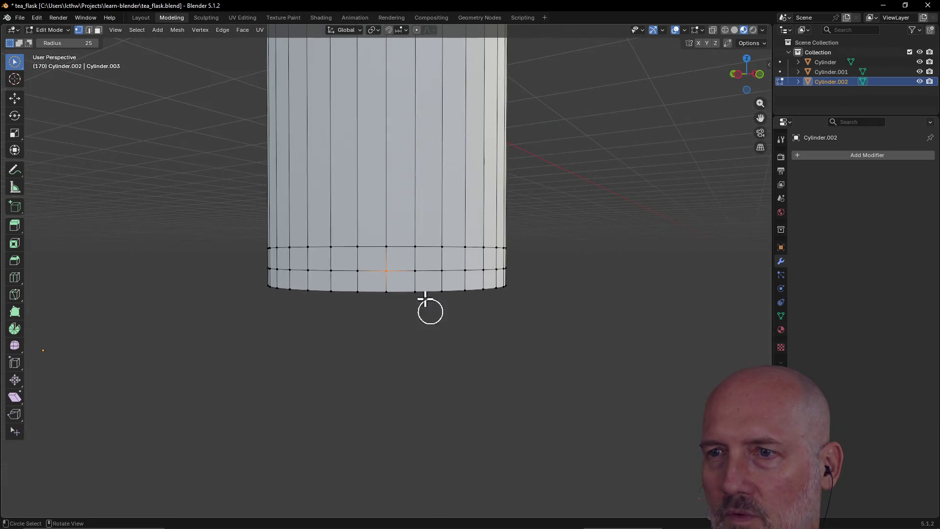
Brush-select the lower band faces along the near side of the cylinder
left_click_drag(392, 260, 474, 257)
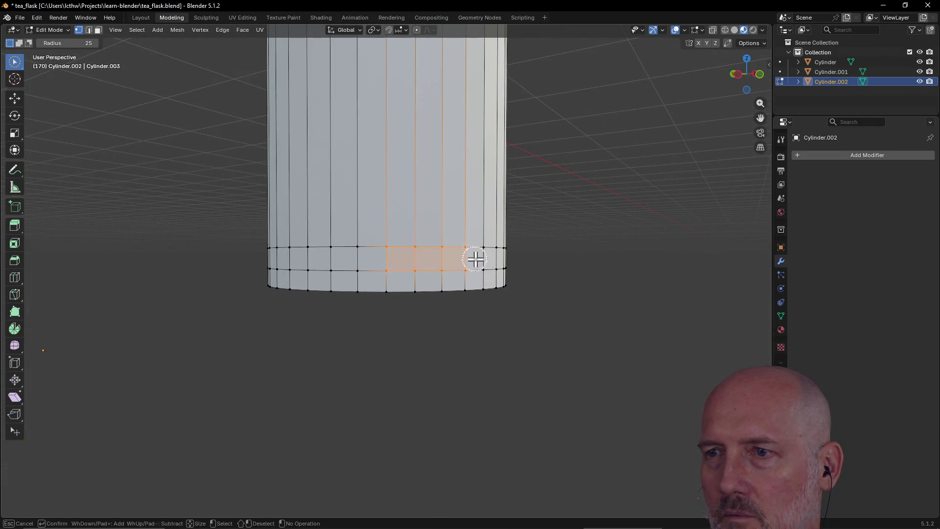
scroll(463, 249, "down", 2)
scroll(463, 248, "up", 2)
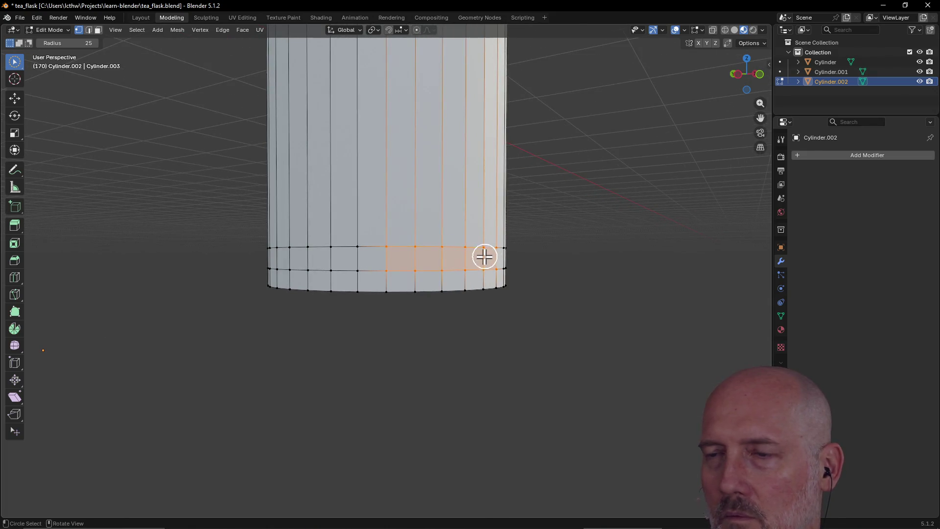
middle_click_drag(485, 256, 459, 259)
mouse_move(535, 263)
left_mouse_down()
mouse_move(612, 253)
mouse_move(587, 264)
mouse_move(631, 268)
mouse_move(650, 259)
mouse_move(608, 252)
left_mouse_up()
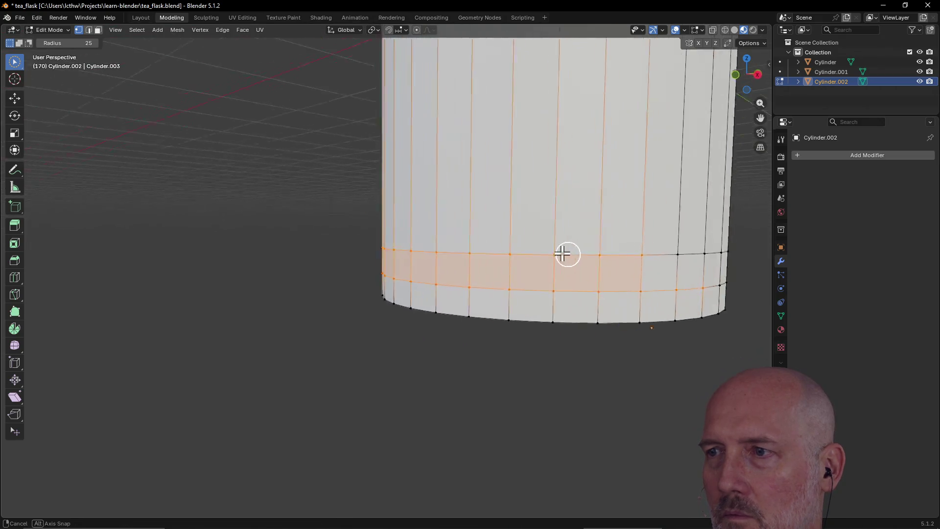
middle_click_drag(566, 255, 542, 259)
left_click_drag(586, 250, 551, 237)
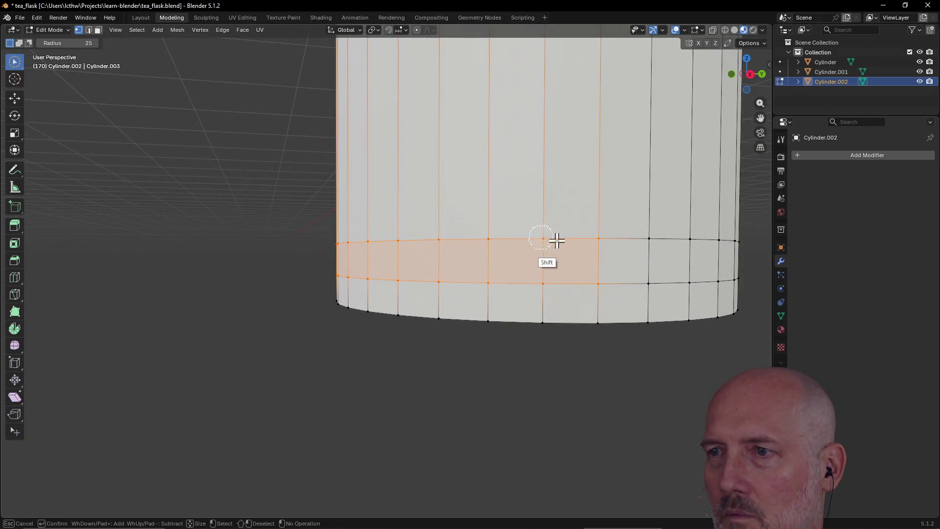
mouse_move(649, 256)
left_mouse_down("shift")
mouse_move(694, 290)
mouse_move(716, 261)
mouse_move(668, 264)
left_mouse_up("shift")
middle_click_drag(669, 264, 529, 303)
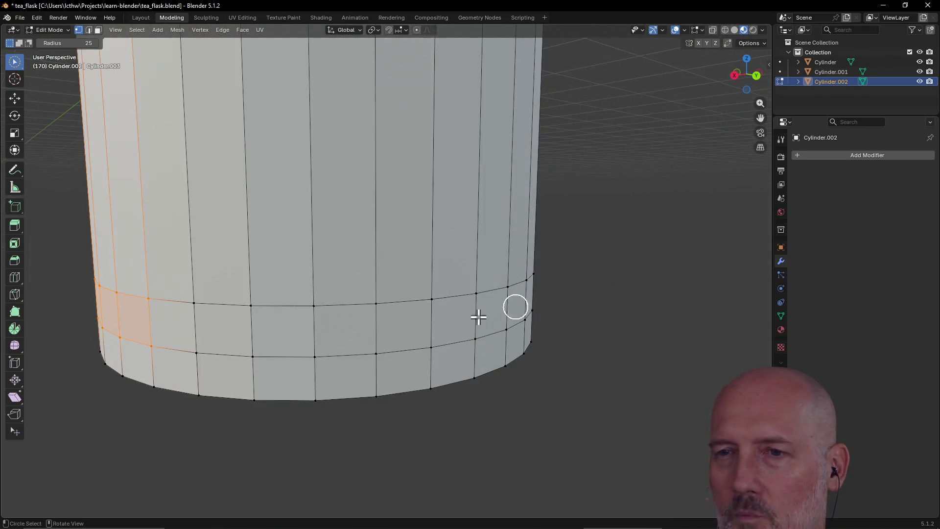
Complete the band selection around the far side so the face loop is fully selected
mouse_move(190, 328)
left_mouse_down("shift")
mouse_move(184, 316)
mouse_move(193, 334)
mouse_move(236, 338)
mouse_move(276, 318)
mouse_move(316, 337)
mouse_move(370, 303)
mouse_move(405, 336)
mouse_move(429, 338)
left_mouse_up("shift")
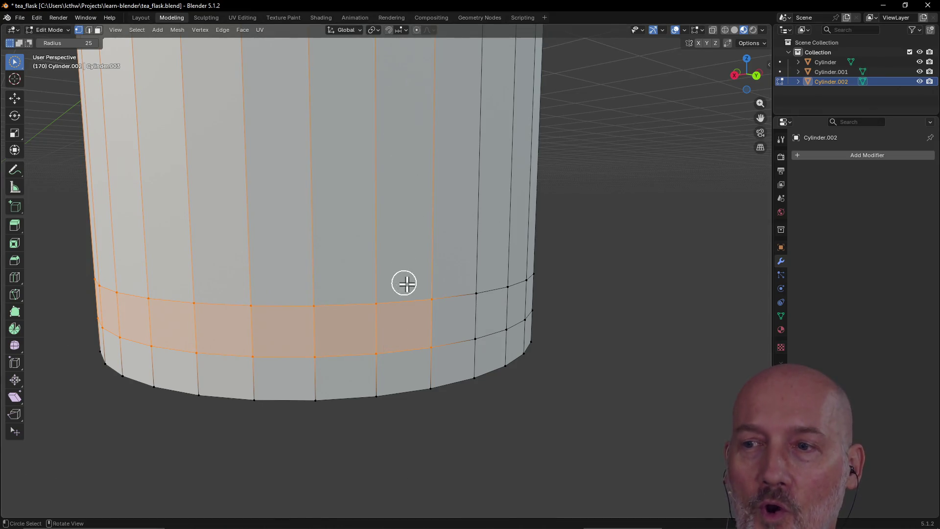
mouse_move(440, 308)
left_mouse_down("shift")
mouse_move(473, 331)
mouse_move(506, 290)
left_mouse_up("shift")
middle_click_drag(563, 294, 448, 314)
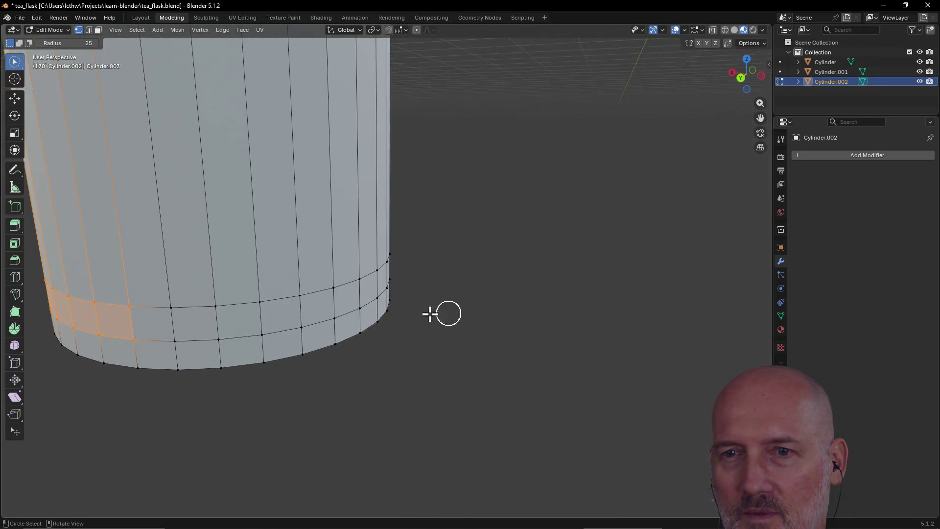
mouse_move(165, 312)
left_mouse_down("shift")
mouse_move(187, 330)
mouse_move(232, 326)
mouse_move(336, 304)
mouse_move(383, 274)
mouse_move(384, 287)
left_mouse_up("shift")
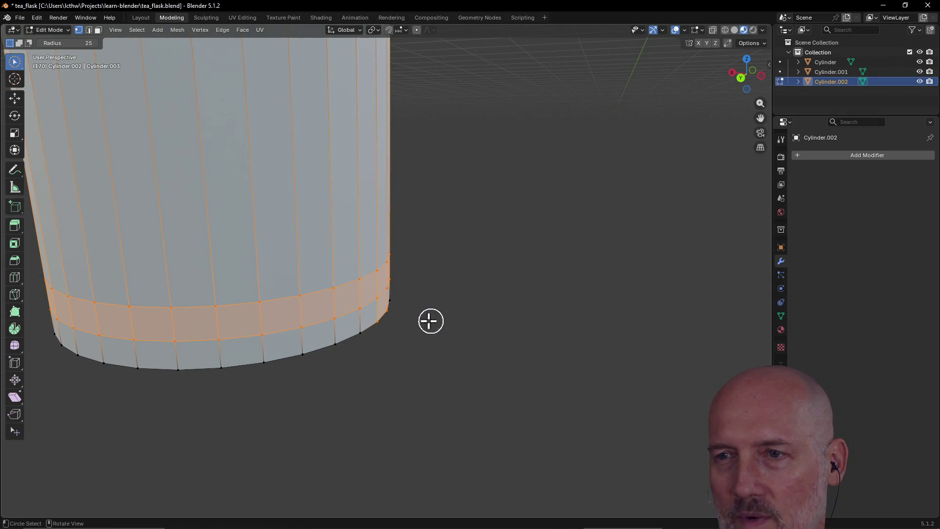
scroll(430, 321, "down", 2)
scroll(396, 312, "down", 2)
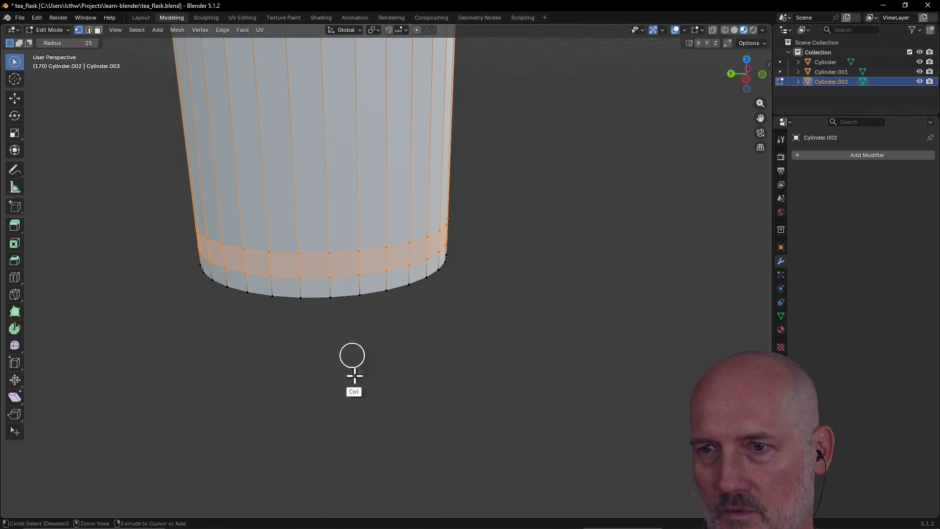
mouse_move(439, 301)
middle_mouse_down()
mouse_move(344, 280)
mouse_move(587, 253)
mouse_move(580, 259)
middle_mouse_up()
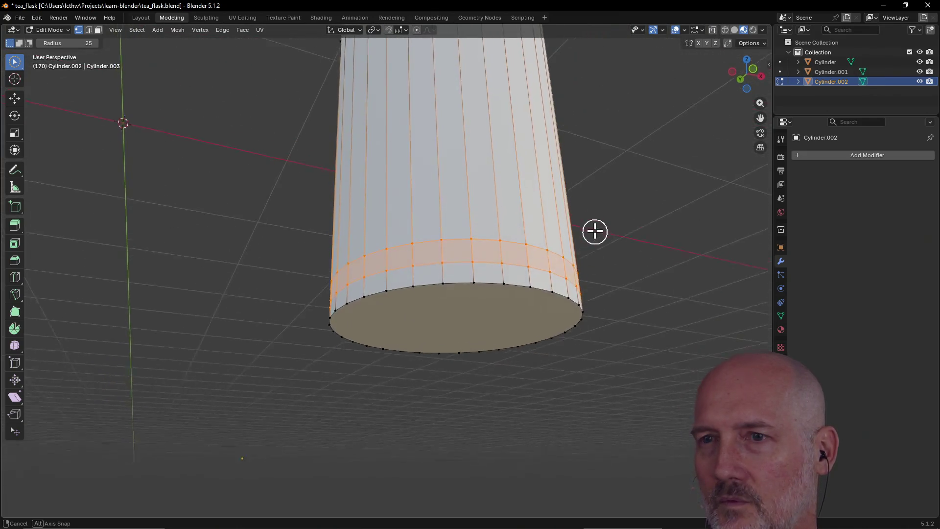
scroll(524, 254, "down", 6)
scroll(523, 254, "up", 4)
scroll(462, 242, "up", 2)
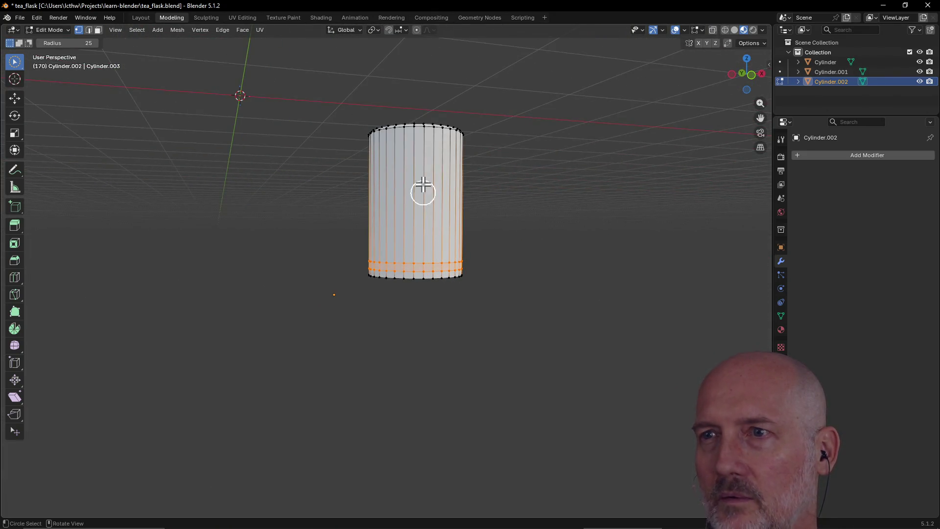
scroll(427, 200, "up", 2)
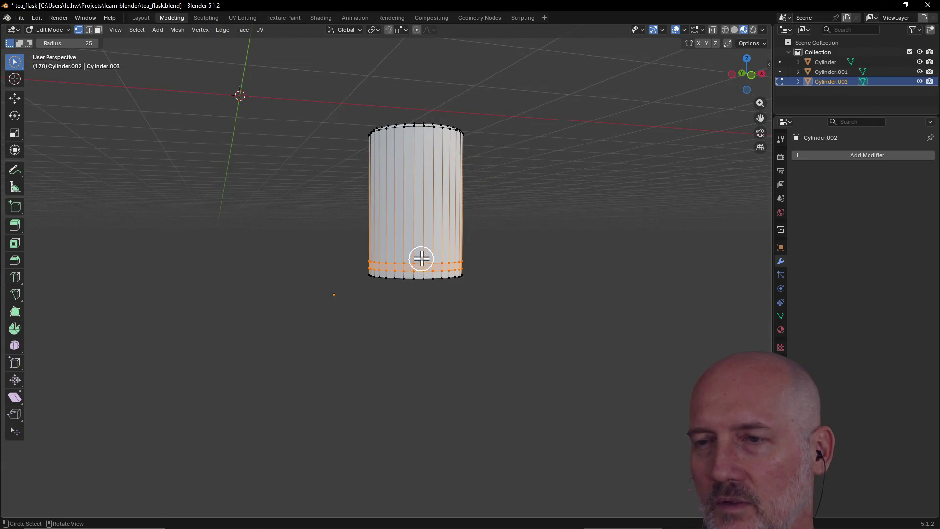
Inset the selected base band by about 0.0012 m and start a second inset
middle_click_drag(420, 257, 420, 264)
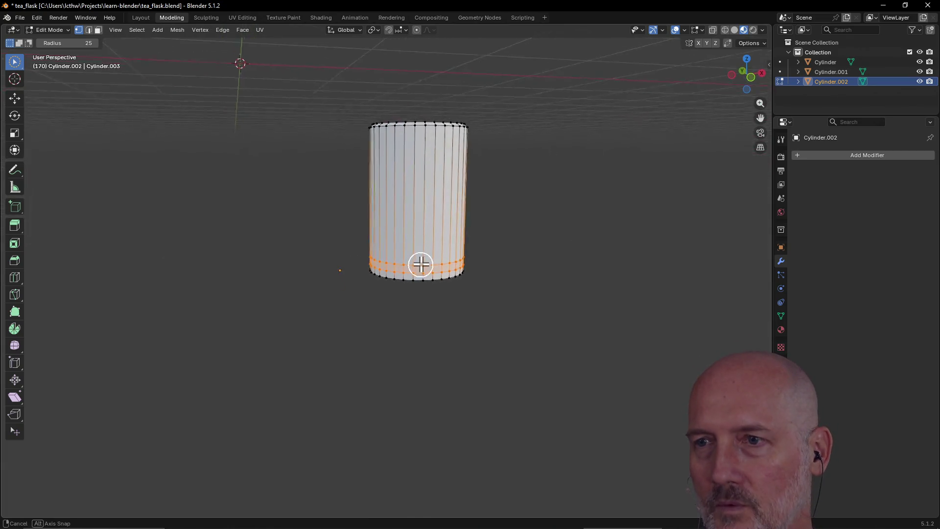
key("i")
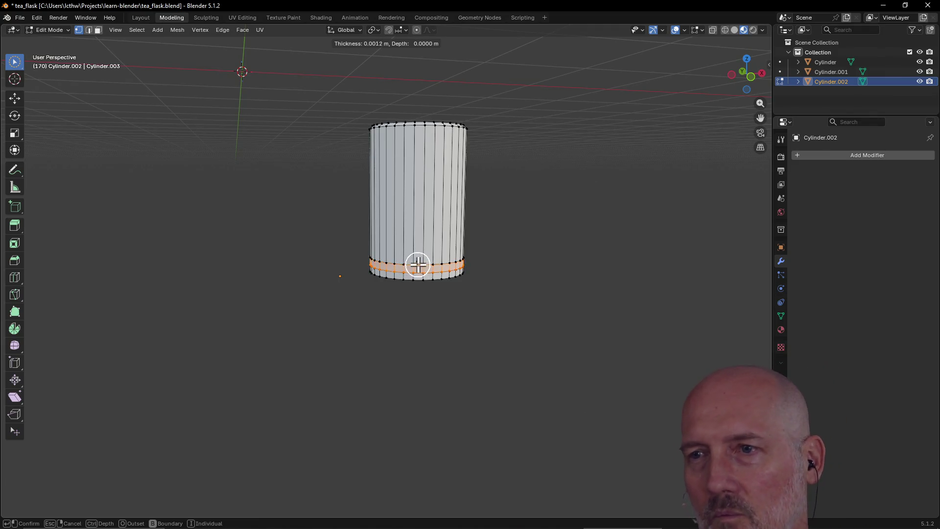
left_click(418, 268)
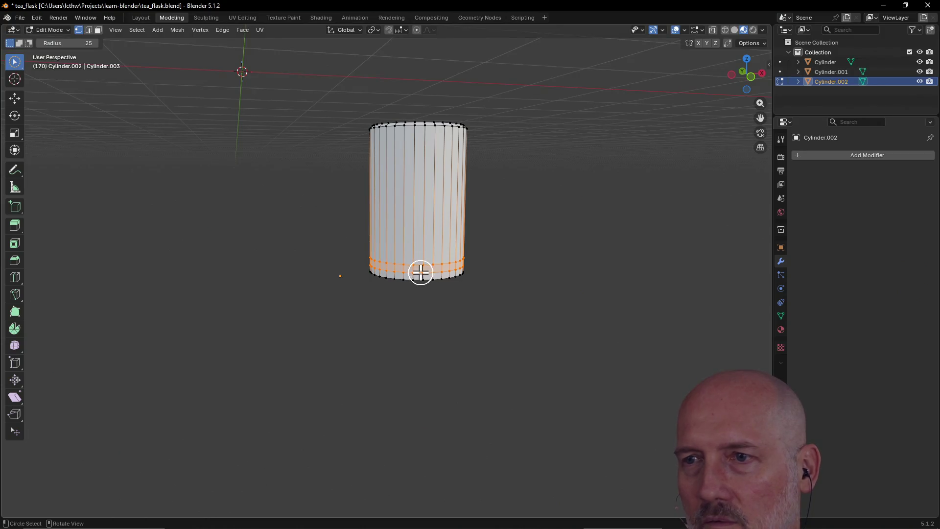
scroll(420, 273, "up", 4)
scroll(419, 273, "up", 2)
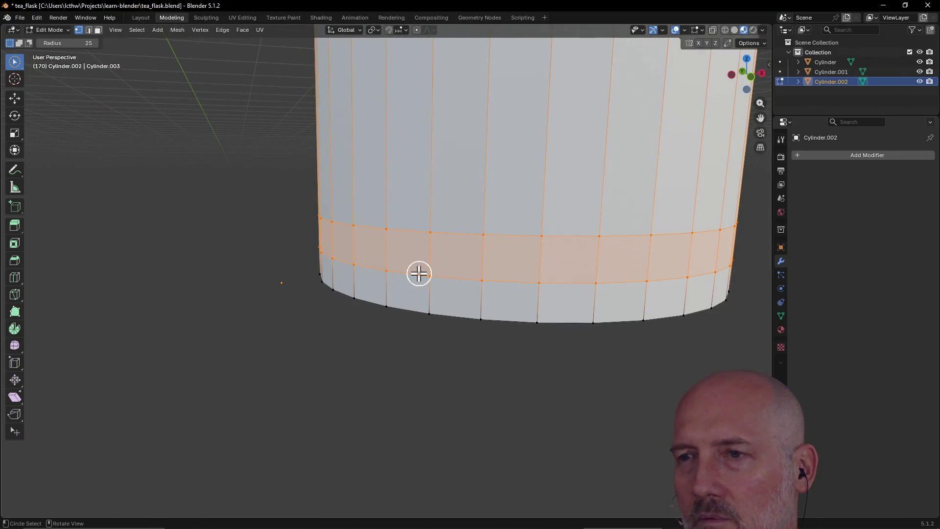
key("i")
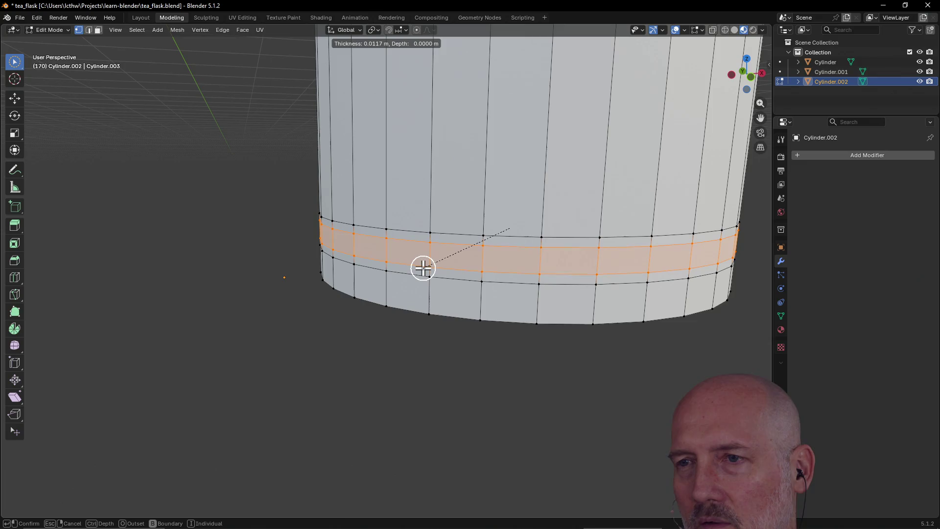
Cancel the second inset and abandon trial bevel and loop-cut operations on the band
right_click(423, 268)
middle_click_drag(423, 268, 423, 268)
key("ctrl+b")
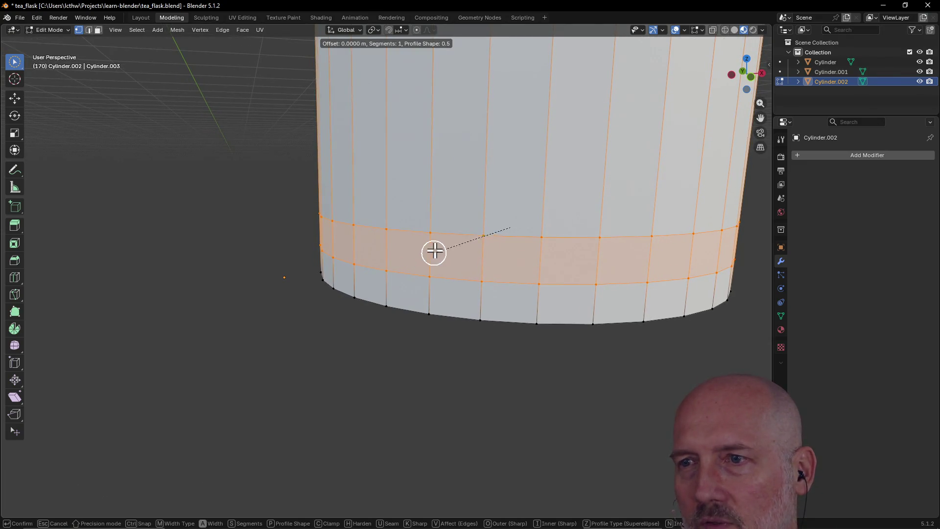
right_click(474, 239)
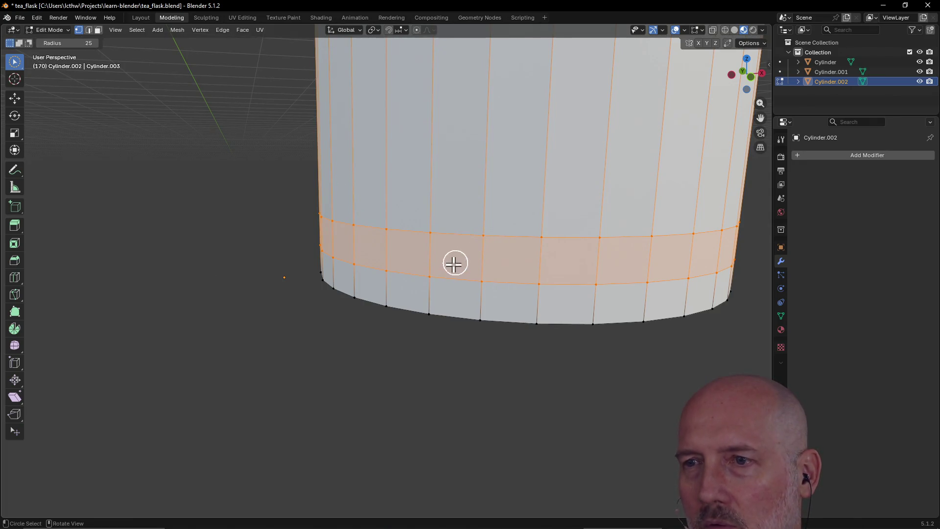
key("ctrl+r")
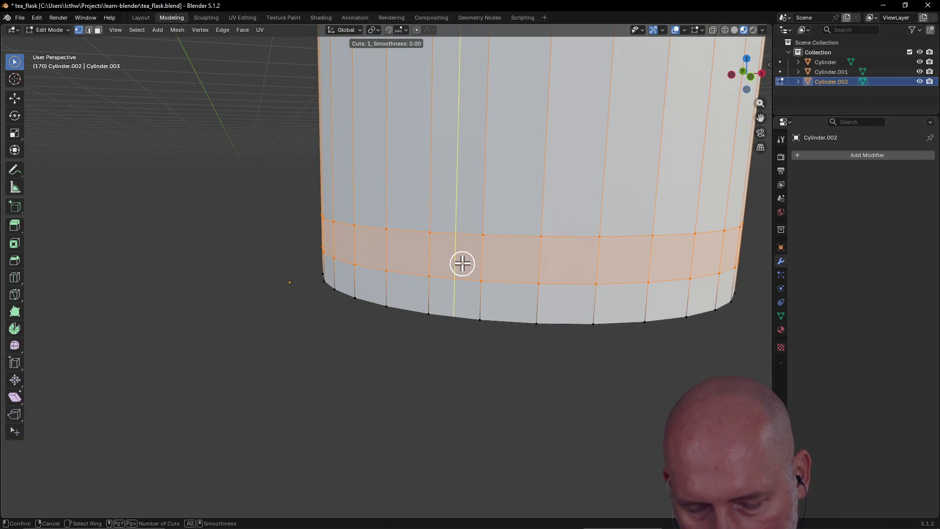
right_click(462, 263)
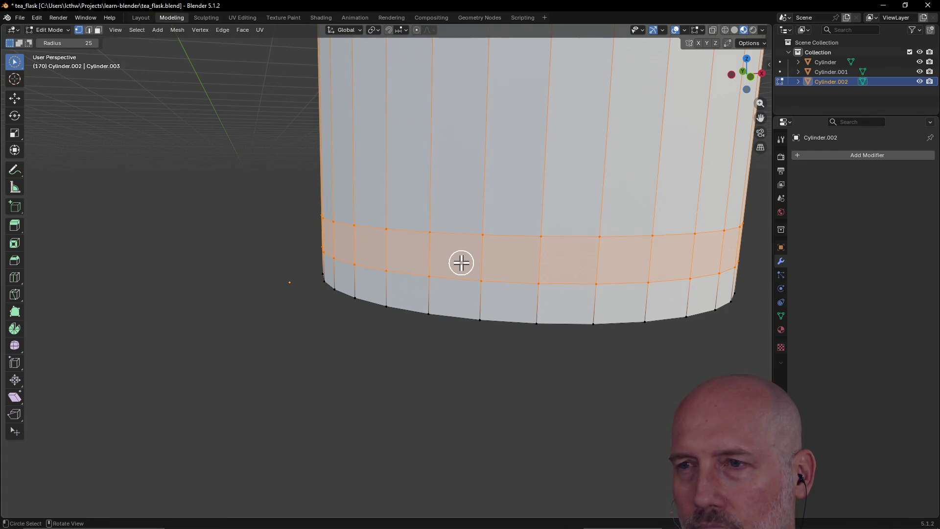
middle_click_drag(462, 263, 460, 263)
Inset the band by about 0.016 m, bevel it, and begin pushing it along its normals
key("i")
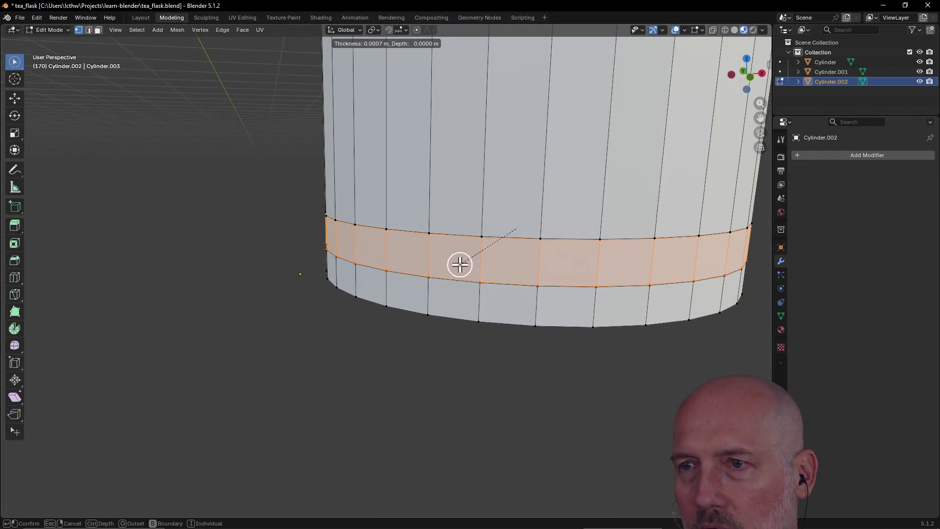
left_click(466, 257)
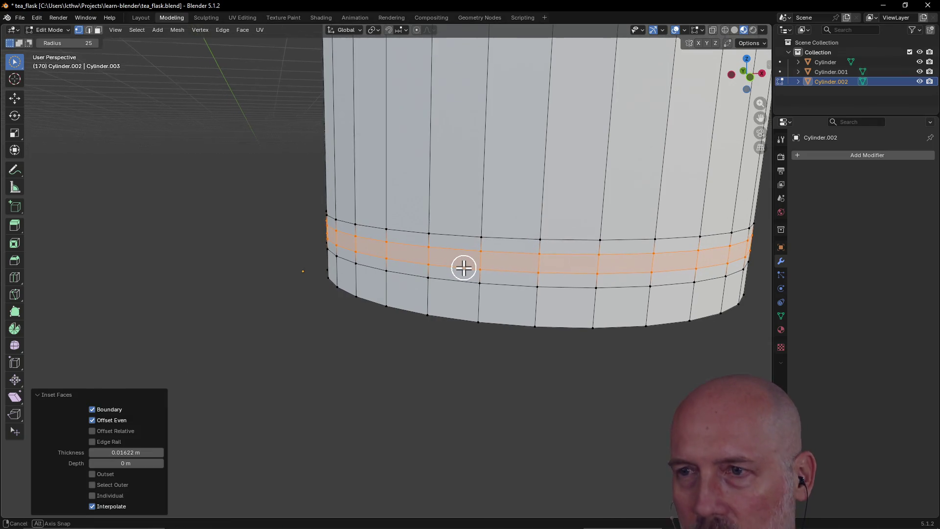
key("ctrl+b")
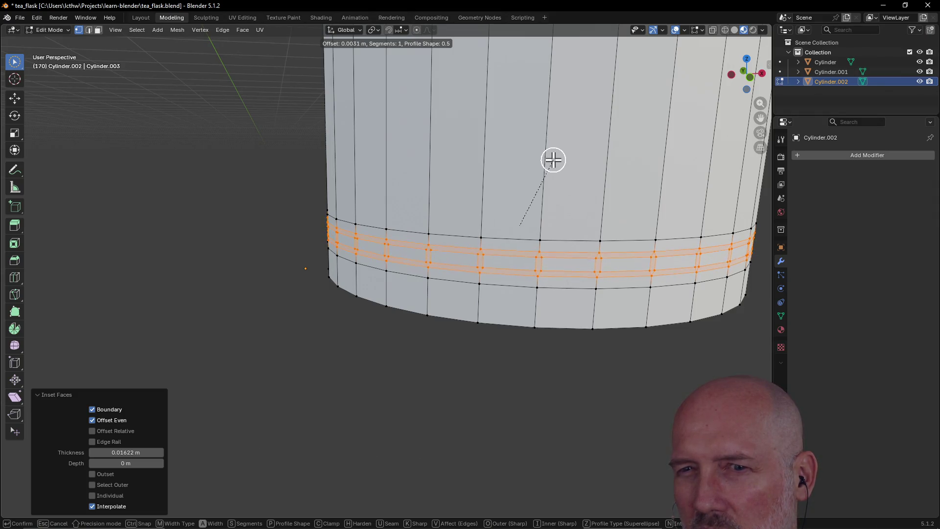
left_click(553, 160)
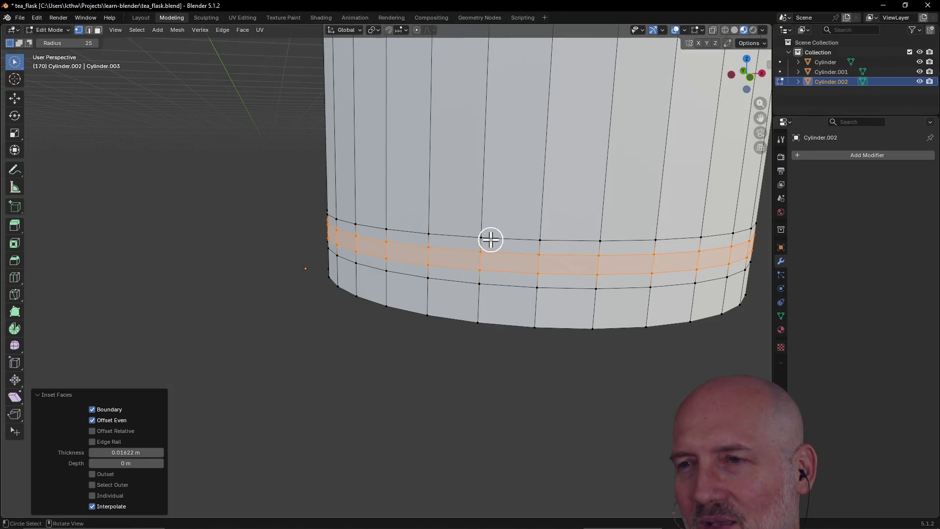
key("alt+s")
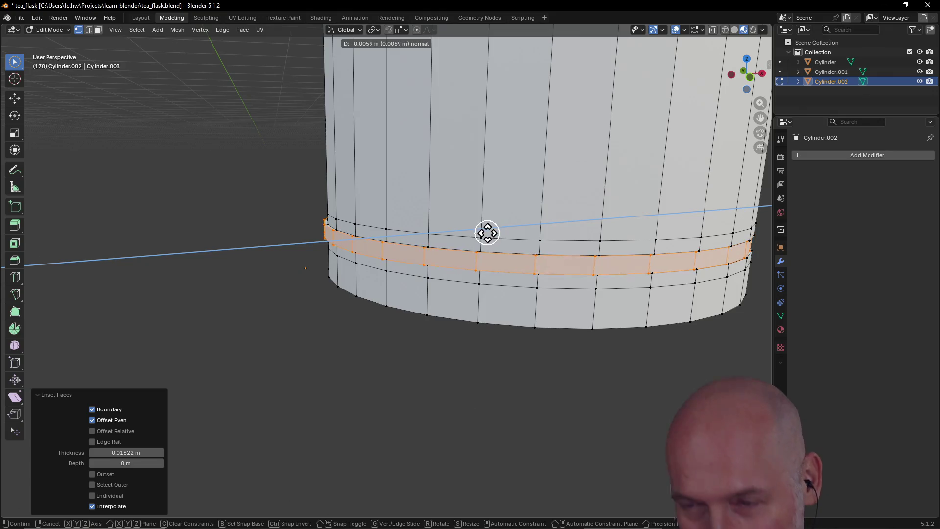
Scale the extruded band inward to 0.968 to form a shallow groove around the cylinder
right_click(488, 233)
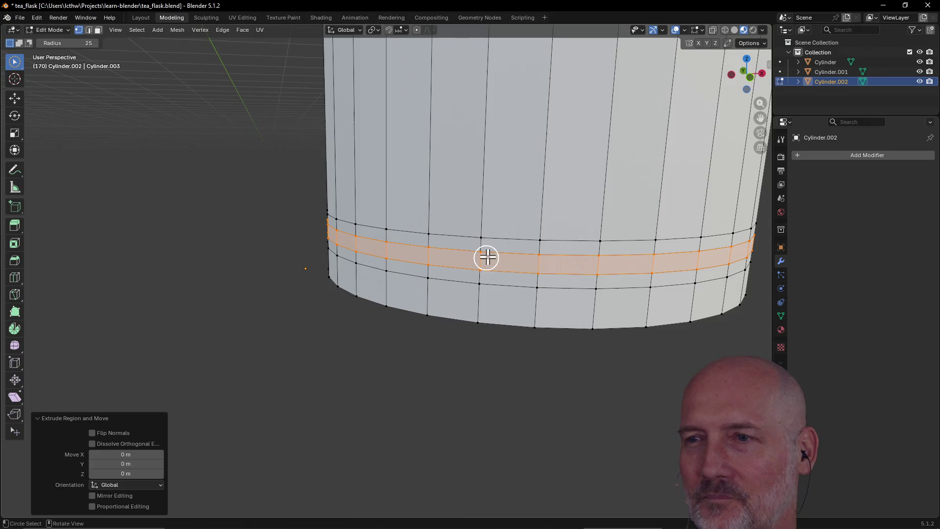
key("s")
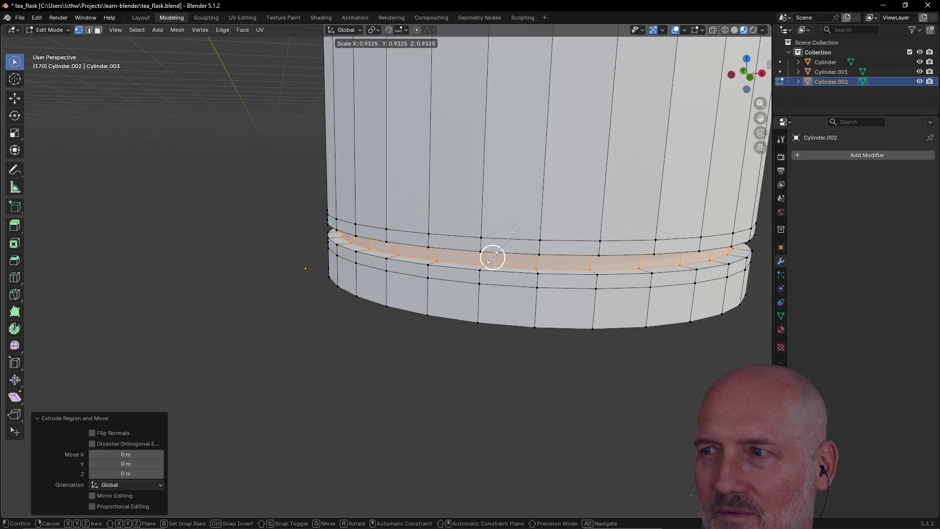
left_click(494, 259)
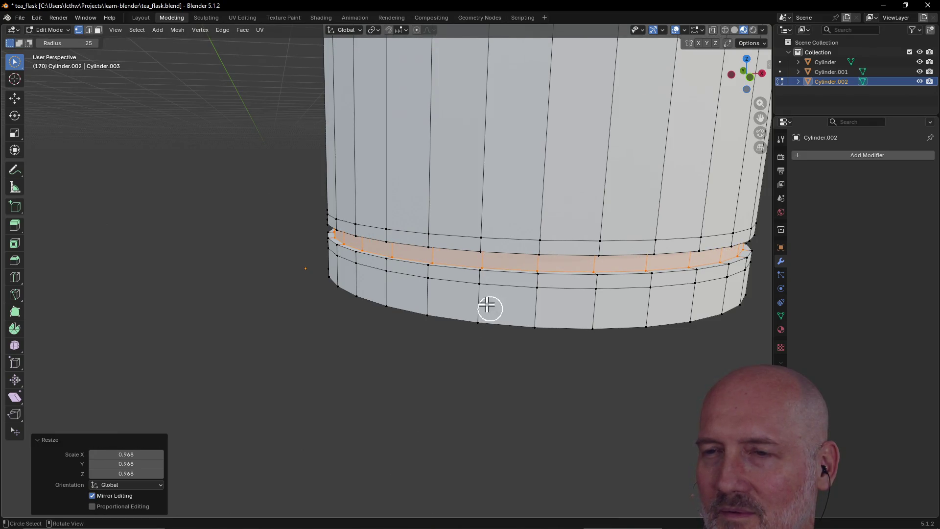
mouse_move(475, 259)
middle_mouse_down()
mouse_move(467, 248)
mouse_move(481, 245)
middle_mouse_up()
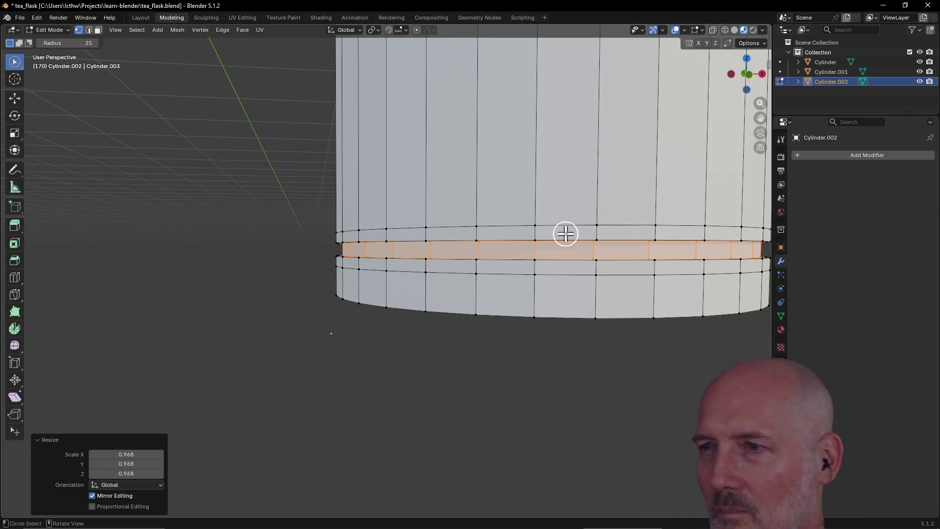
key("c")
Select the groove's upper rim edges, abandon a bevel on them, and view the cylinder from above
middle_click_drag(473, 237, 494, 243)
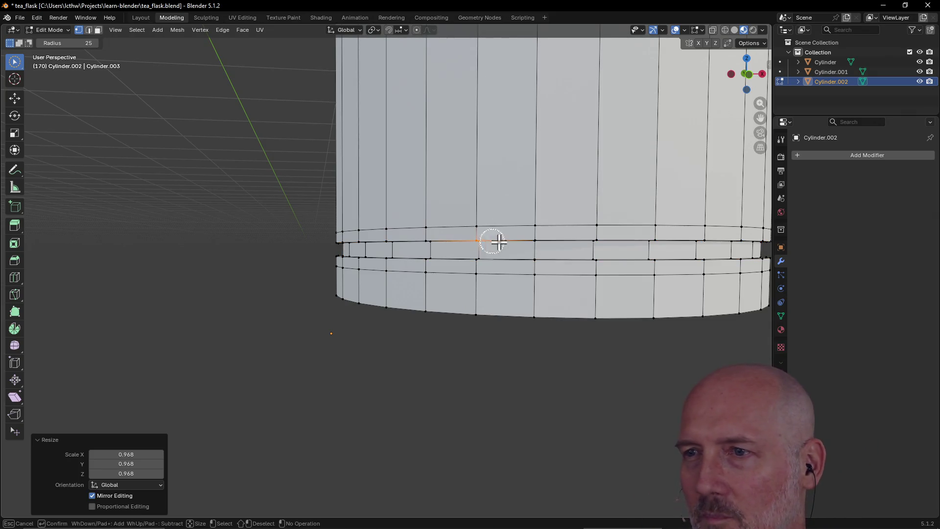
left_click(567, 243)
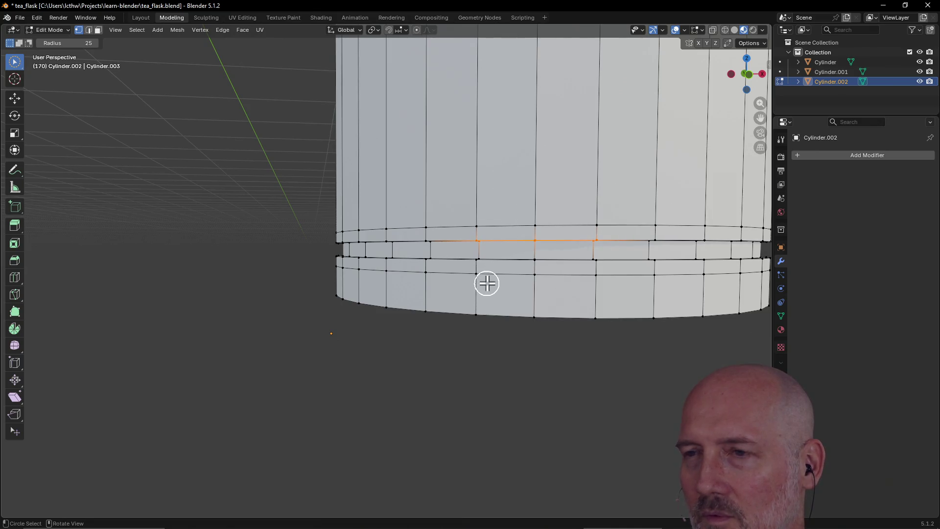
middle_click_drag(493, 279, 494, 279)
key("ctrl+b")
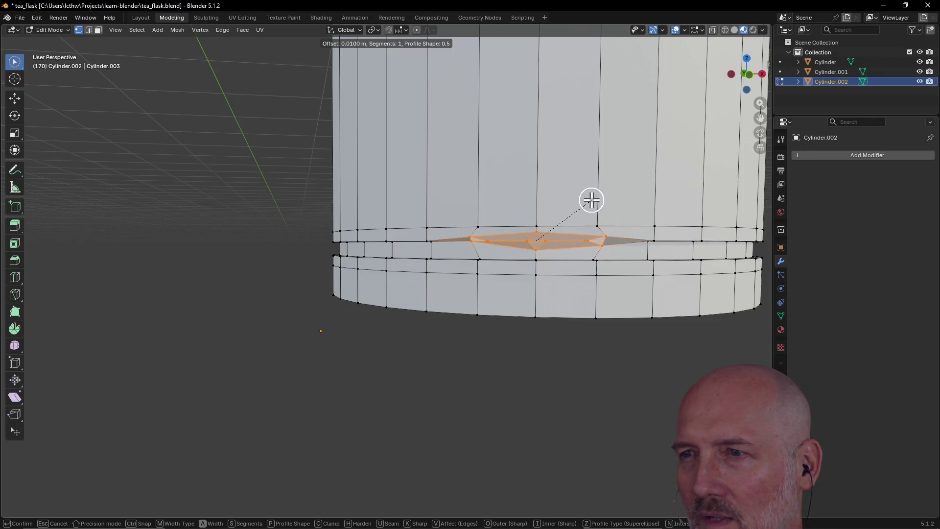
key("Escape")
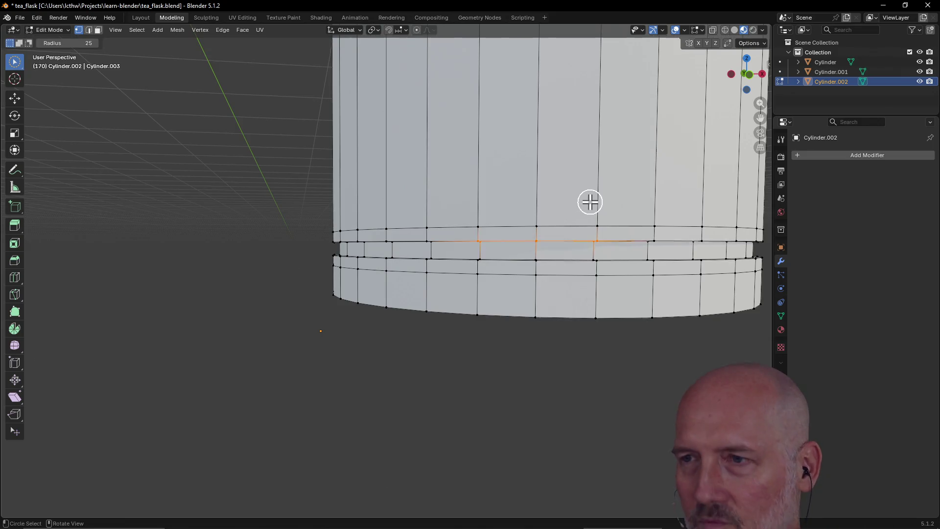
scroll(575, 204, "down", 4)
scroll(575, 205, "down", 2)
mouse_move(496, 148)
middle_mouse_down()
mouse_move(477, 117)
mouse_move(466, 183)
mouse_move(494, 154)
mouse_move(382, 144)
mouse_move(534, 137)
mouse_move(464, 102)
mouse_move(485, 65)
middle_mouse_up()
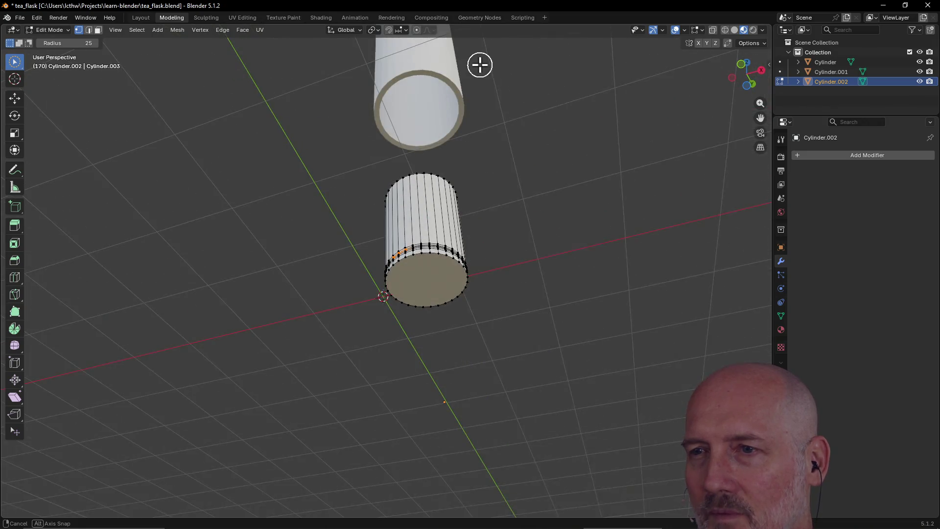
Circle-select then deselect the bottom cap's rim vertices and switch to the Bottom orthographic view
mouse_move(453, 268)
middle_mouse_down()
mouse_move(442, 184)
mouse_move(443, 233)
mouse_move(433, 220)
mouse_move(428, 262)
middle_mouse_up()
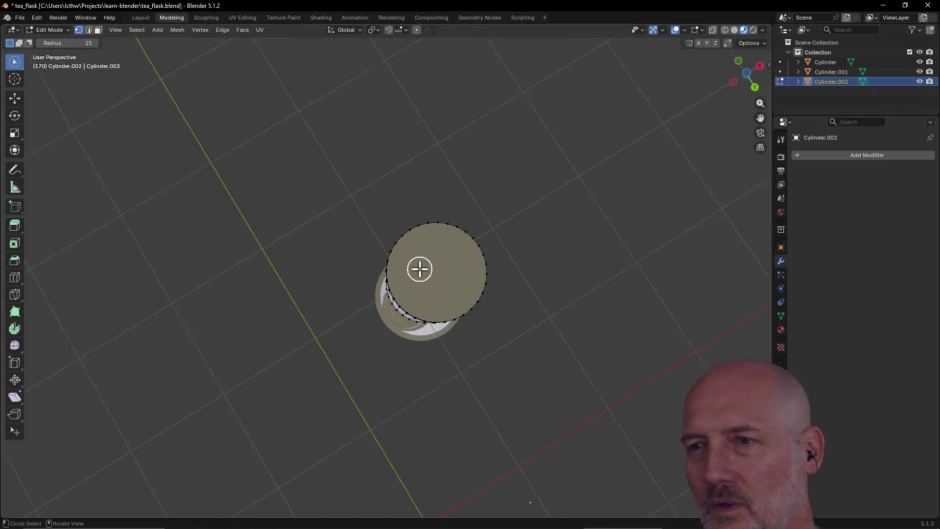
scroll(420, 269, "up", 2)
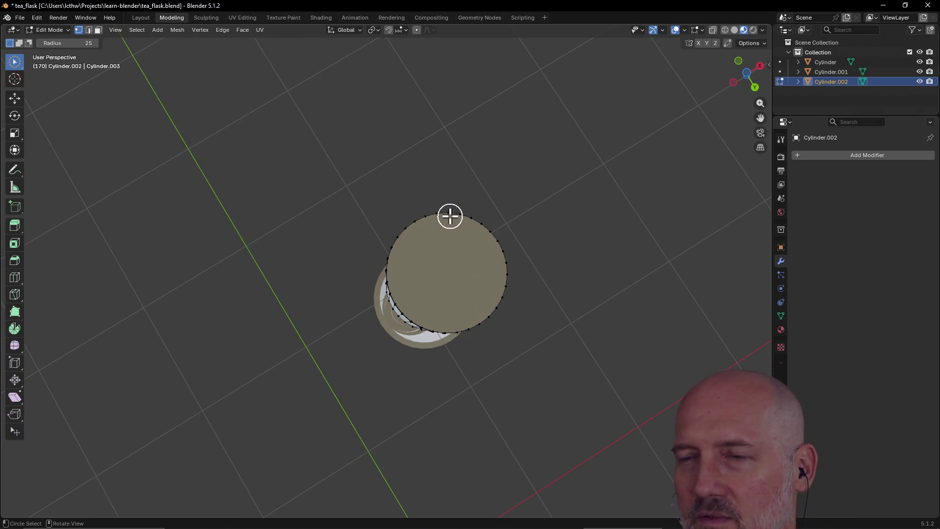
left_click_drag(453, 218, 451, 214)
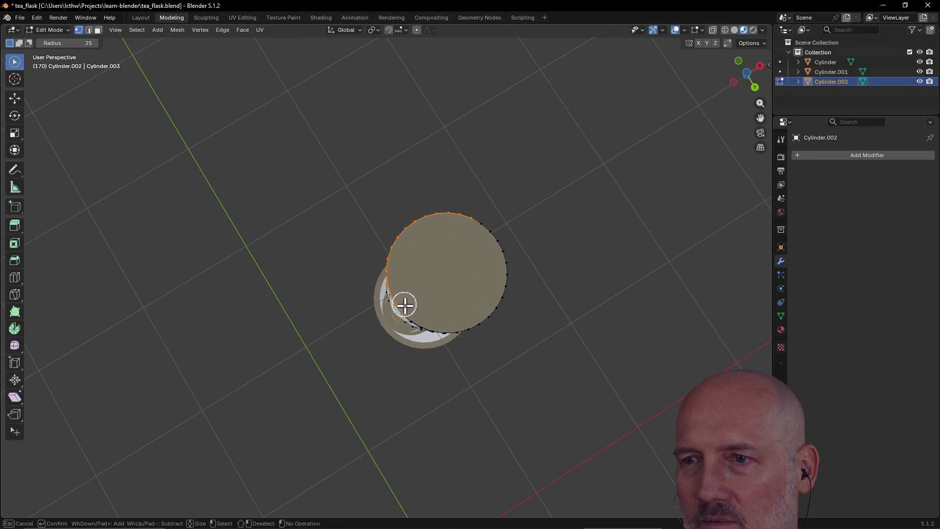
left_click_drag(440, 325, 473, 323)
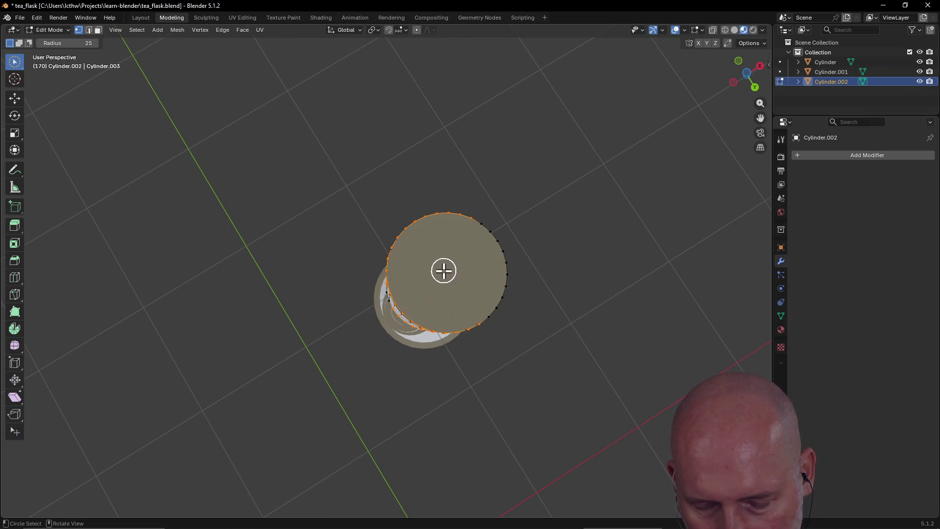
key("alt+a")
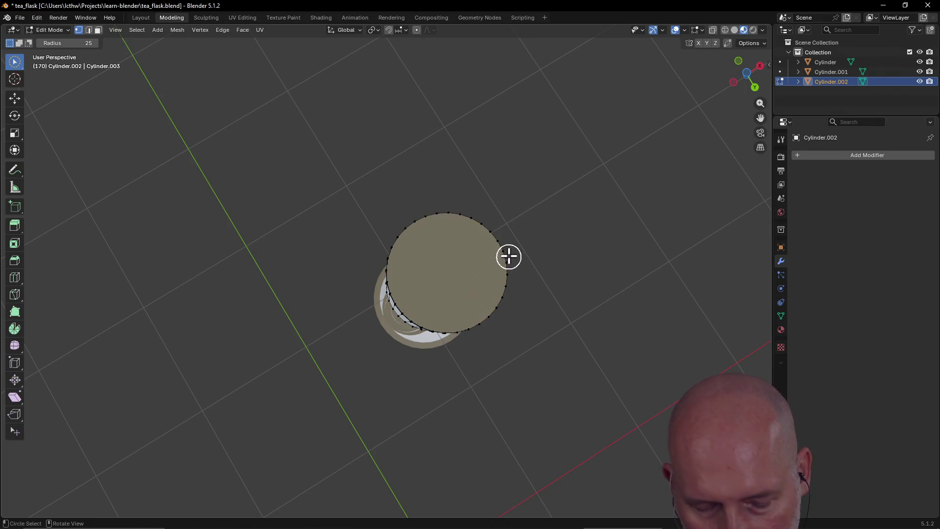
key("grave")
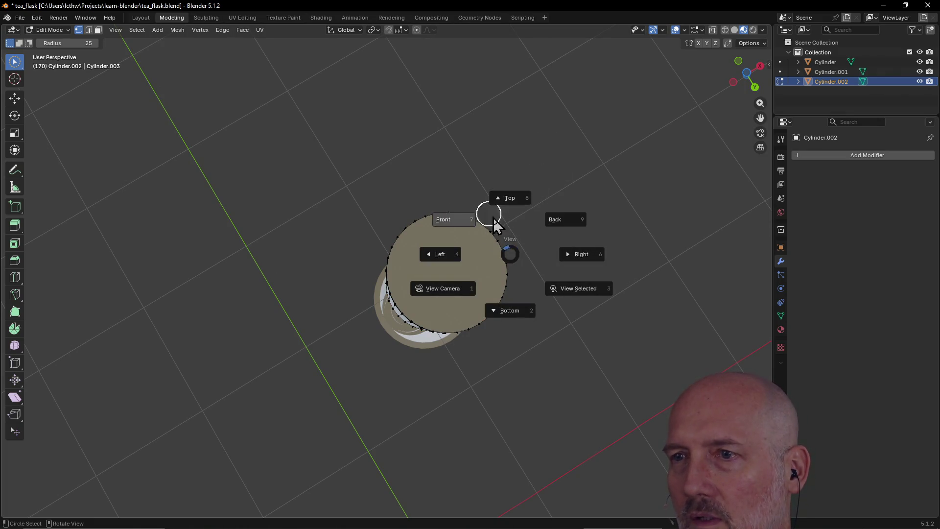
left_click(509, 310)
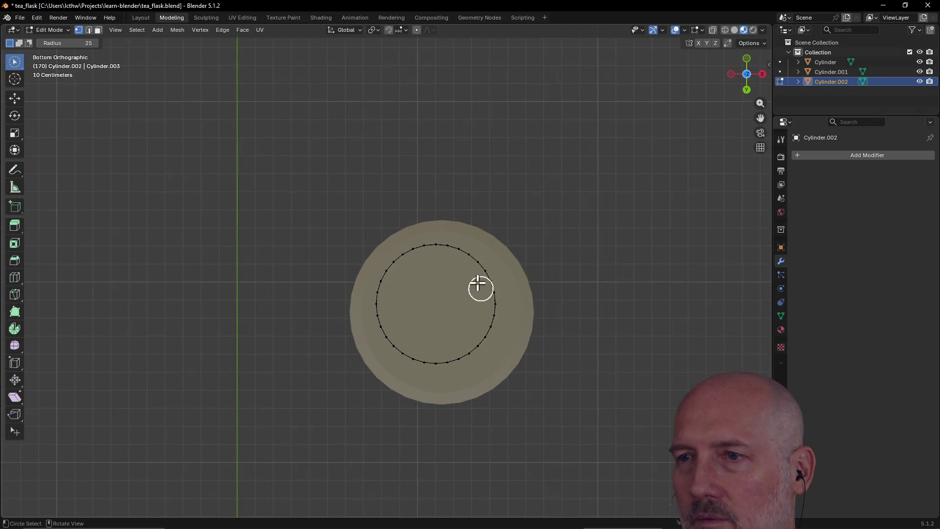
left_click_drag(455, 254, 402, 255)
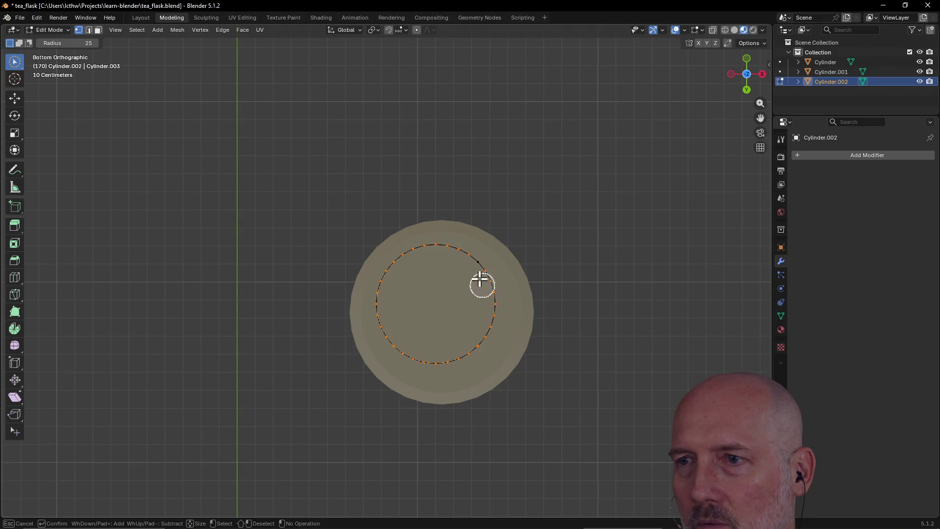
left_click_drag(481, 282, 474, 300)
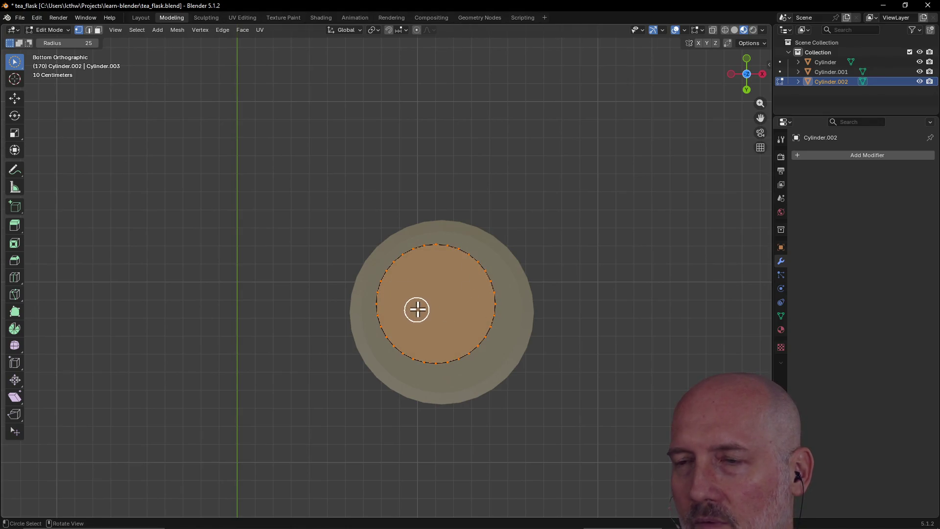
key("grave")
left_click(445, 247)
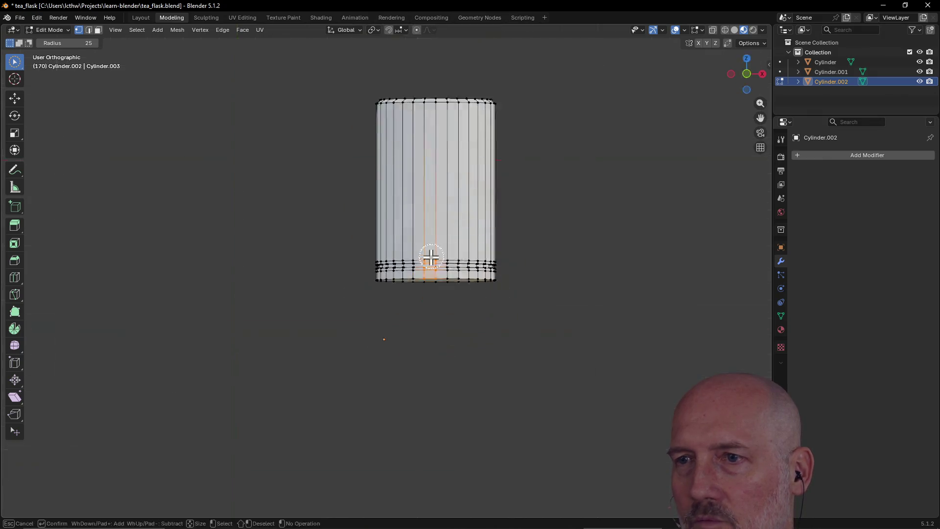
scroll(437, 276, "down", 1)
scroll(436, 275, "up", 8)
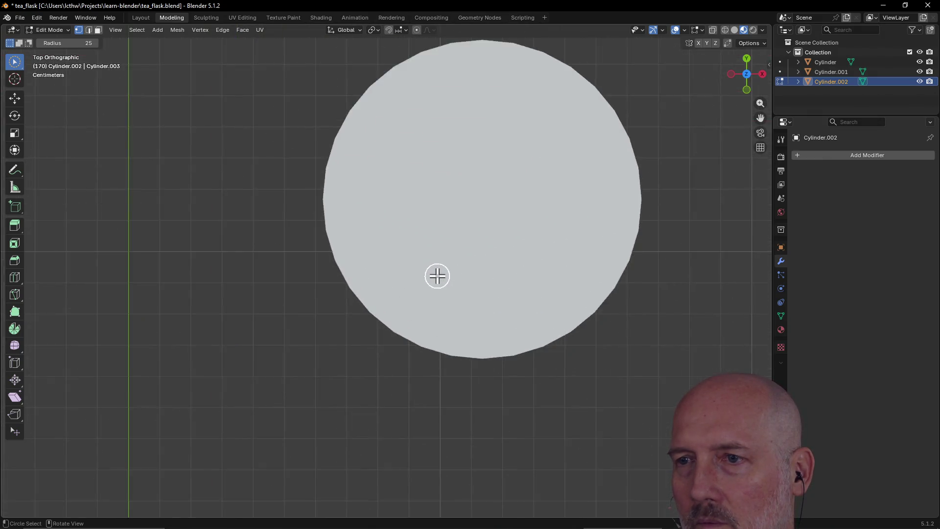
scroll(438, 277, "down", 4)
scroll(438, 277, "down", 4)
mouse_move(438, 286)
middle_mouse_down()
mouse_move(469, 242)
mouse_move(439, 224)
middle_mouse_up()
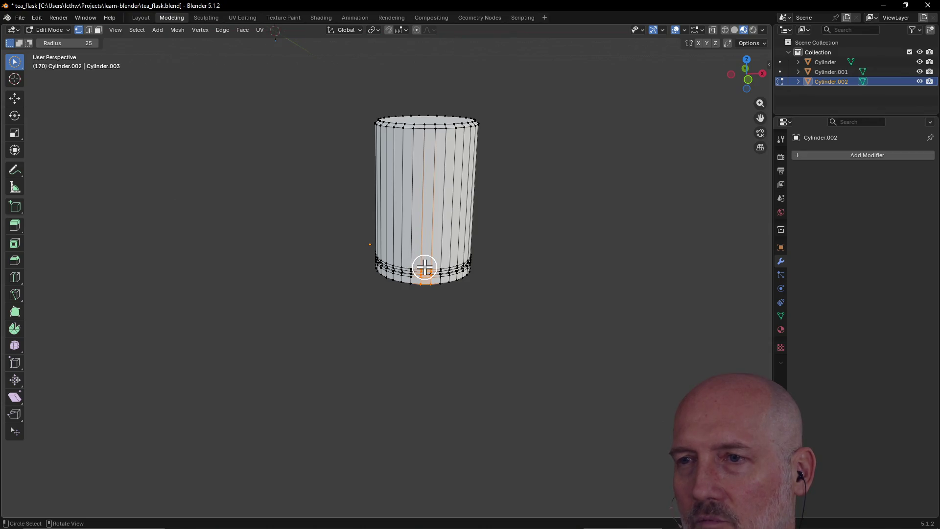
key("ctrl")
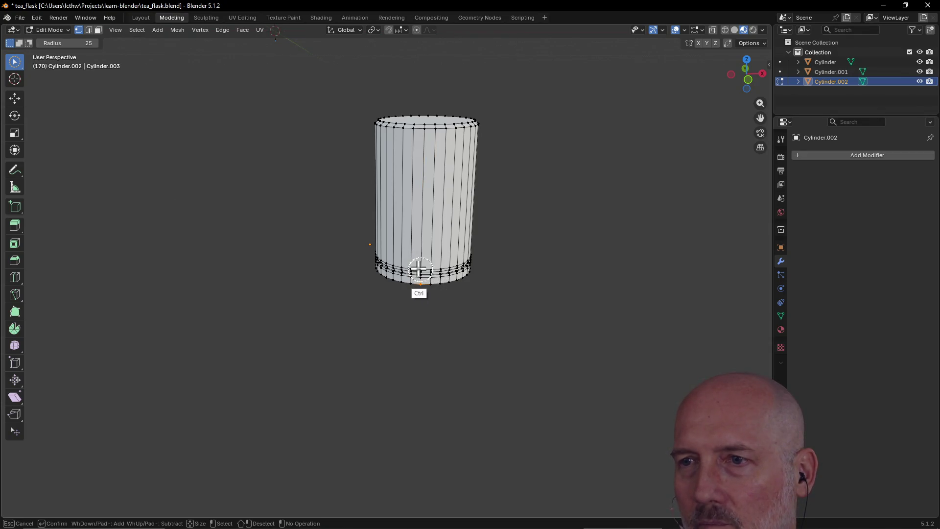
mouse_move(420, 269)
middle_mouse_down()
mouse_move(455, 199)
mouse_move(427, 259)
middle_mouse_up()
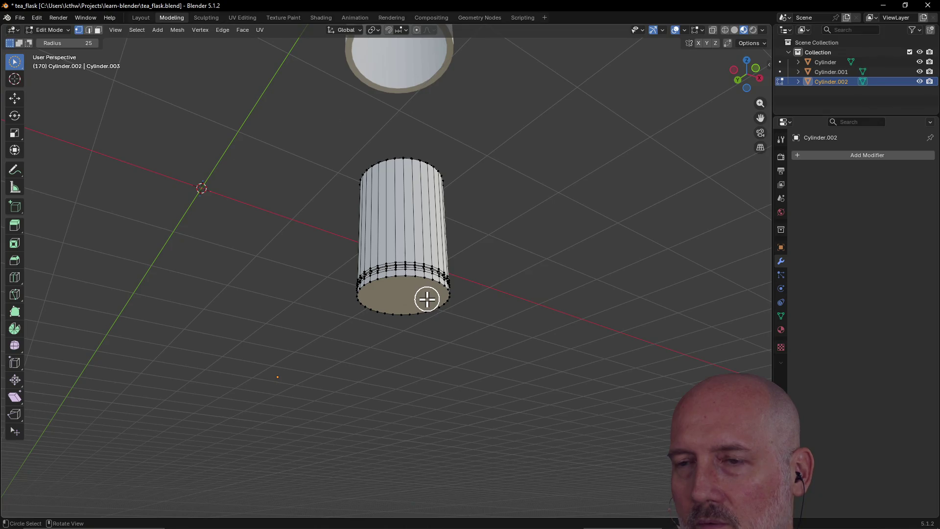
key("grave")
left_click(425, 353)
Select the inner end face of Cylinder.002 and inset it by about 0.02 m
left_click_drag(427, 269, 429, 256)
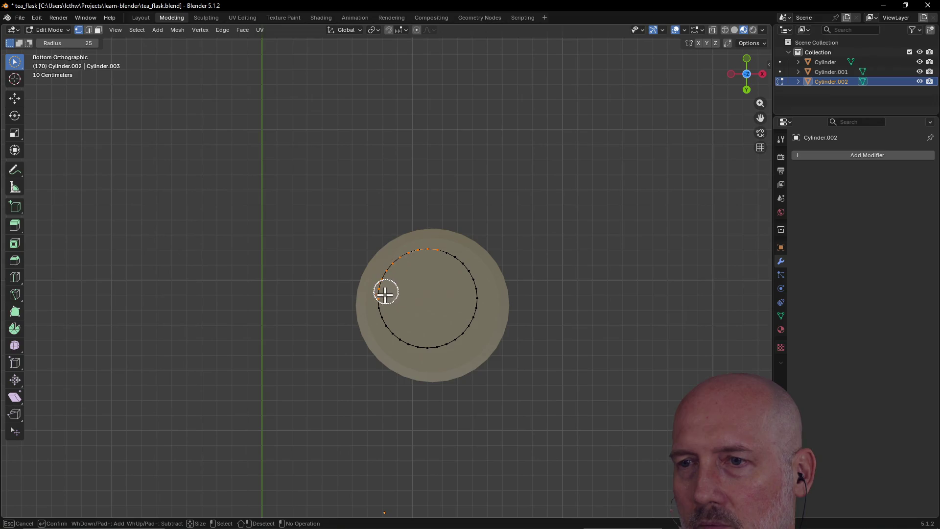
left_click_drag(472, 300, 455, 254)
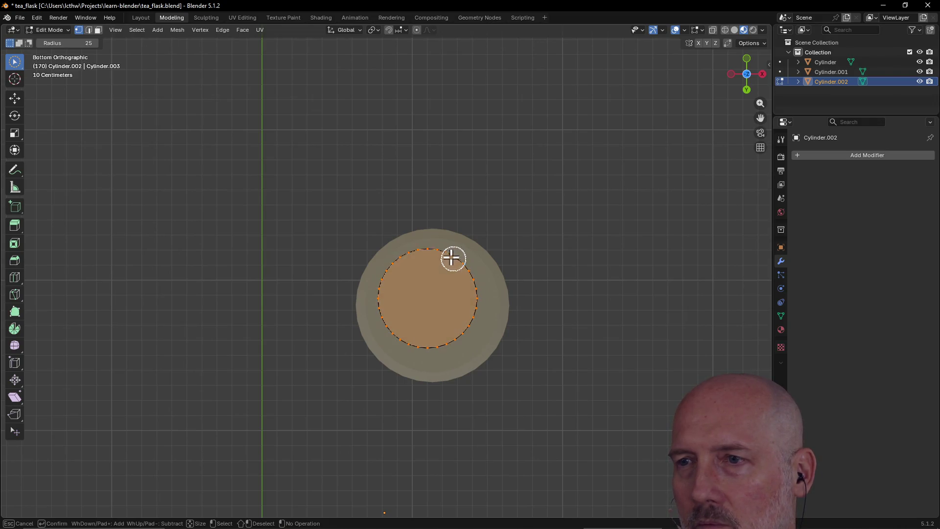
scroll(433, 305, "down", 2)
scroll(429, 296, "up", 3)
scroll(430, 290, "up", 1)
mouse_move(426, 287)
middle_mouse_down()
mouse_move(435, 341)
mouse_move(413, 268)
mouse_move(441, 257)
mouse_move(368, 250)
mouse_move(428, 267)
mouse_move(242, 247)
mouse_move(382, 235)
mouse_move(323, 151)
mouse_move(423, 184)
mouse_move(424, 205)
middle_mouse_up()
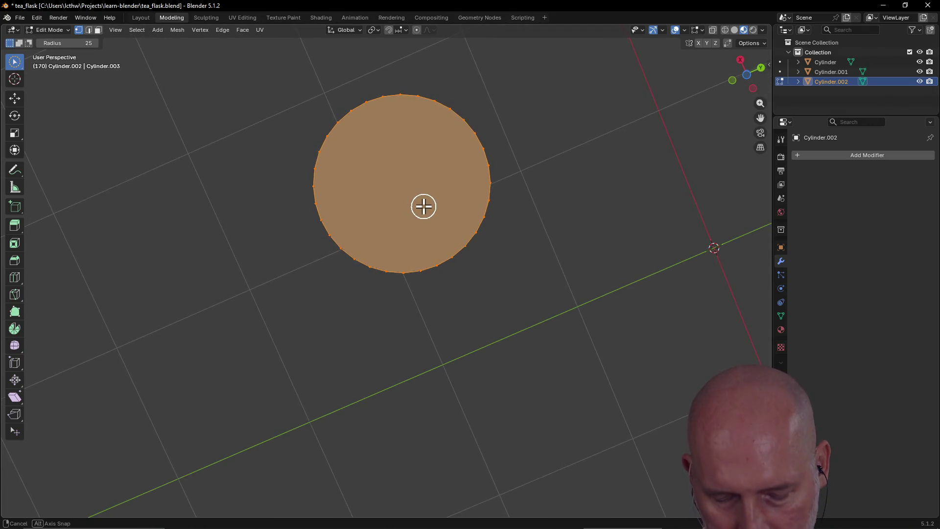
key("i")
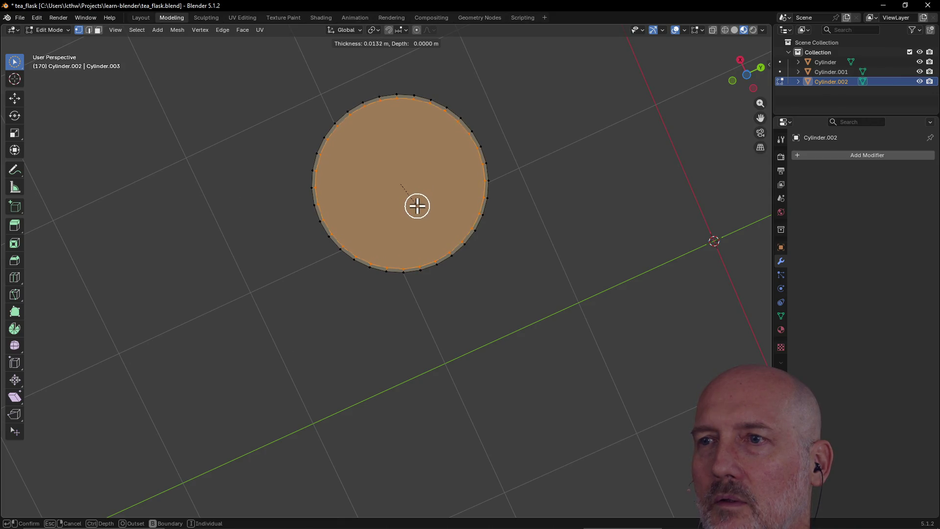
left_click(416, 203)
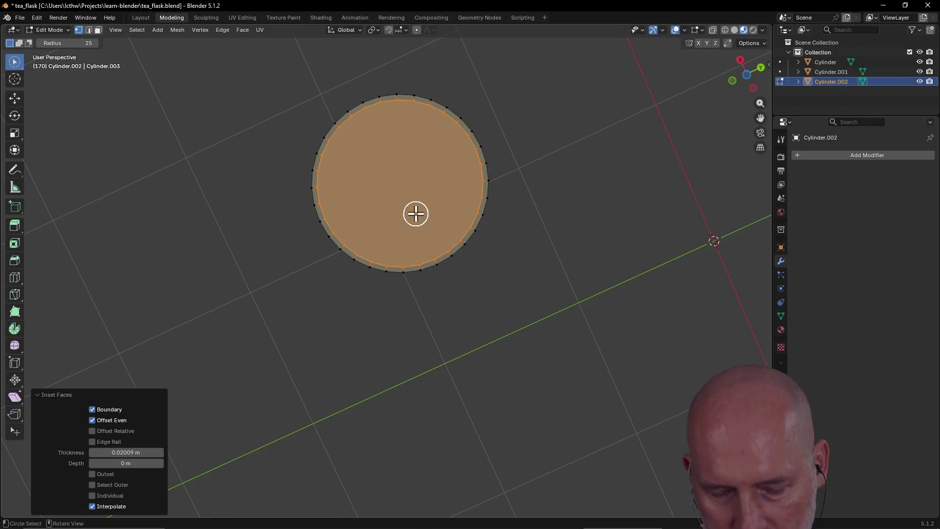
Extrude the inset face inward along its normal by about -0.936 m to hollow the cylinder
key("e")
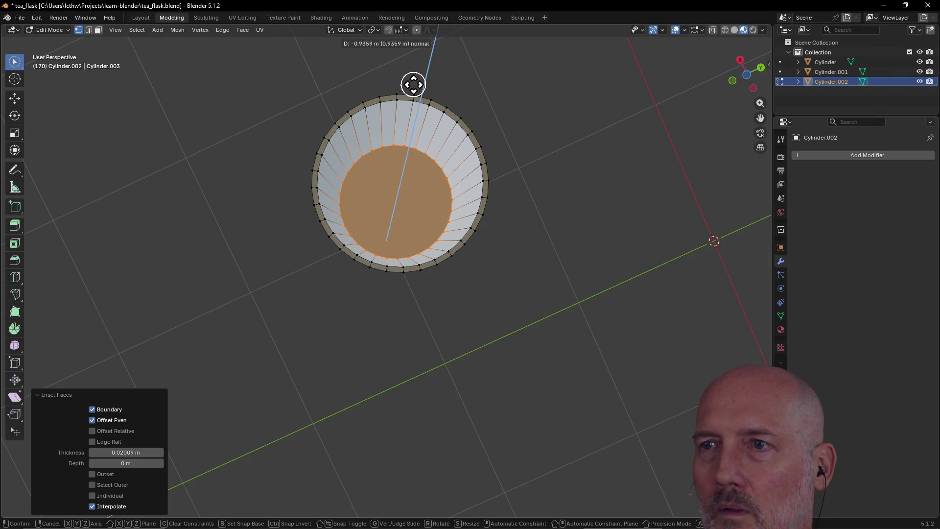
left_click(412, 83)
mouse_move(393, 176)
middle_mouse_down()
mouse_move(396, 260)
mouse_move(410, 202)
middle_mouse_up()
scroll(426, 195, "down", 4)
scroll(401, 221, "down", 6)
scroll(401, 190, "up", 2)
scroll(401, 190, "up", 2)
scroll(401, 190, "up", 3)
scroll(401, 193, "down", 1)
scroll(401, 195, "down", 2)
scroll(401, 193, "up", 3)
scroll(402, 191, "down", 2)
mouse_move(401, 193)
middle_mouse_down()
mouse_move(384, 241)
mouse_move(426, 106)
mouse_move(413, 206)
middle_mouse_up()
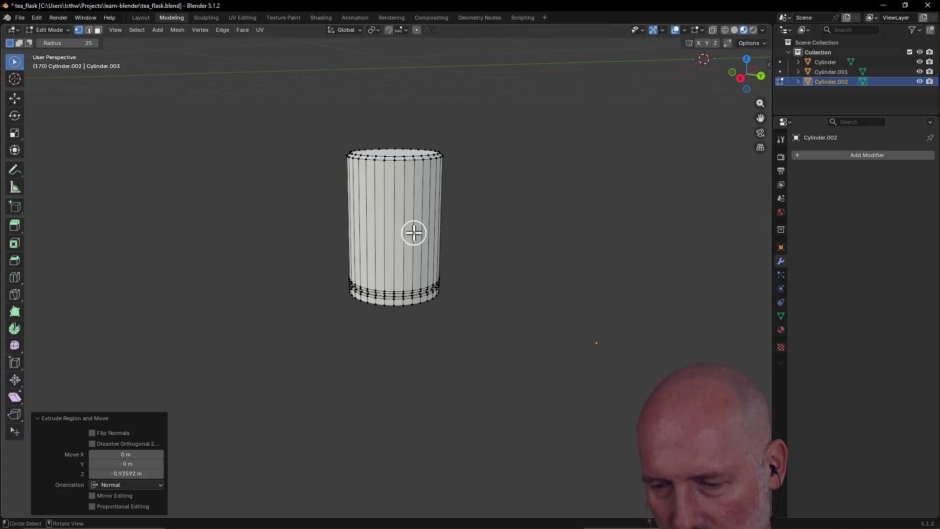
Switch to the TourBox Console window and drag it to the centre of the screen
key("alt+Tab")
key("Escape")
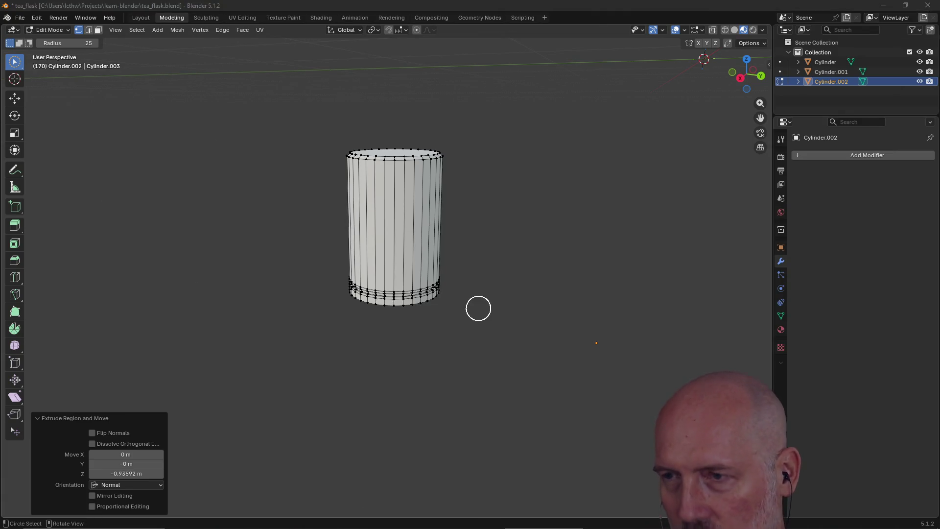
key("alt+Tab")
left_click_drag(755, 60, 577, 57)
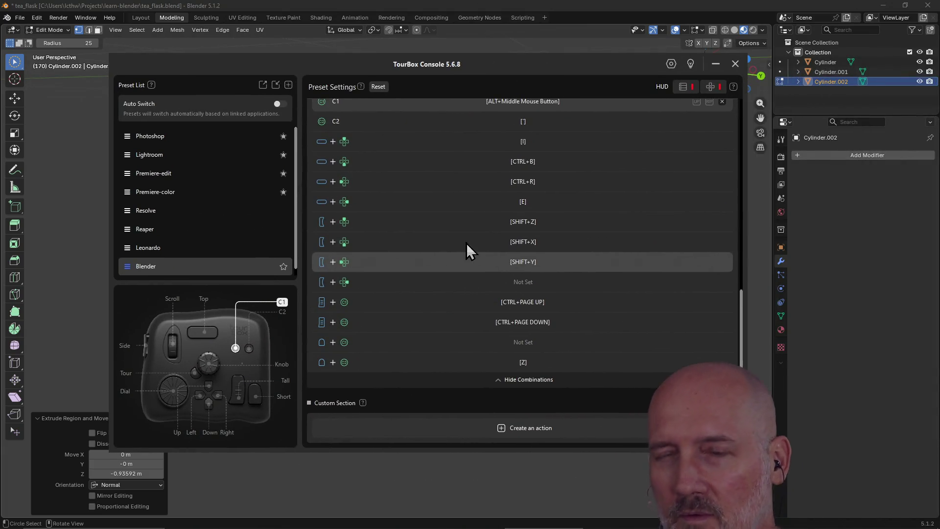
Check the Top button's mapping in the Blender preset, then move the console window off screen
left_click(242, 340)
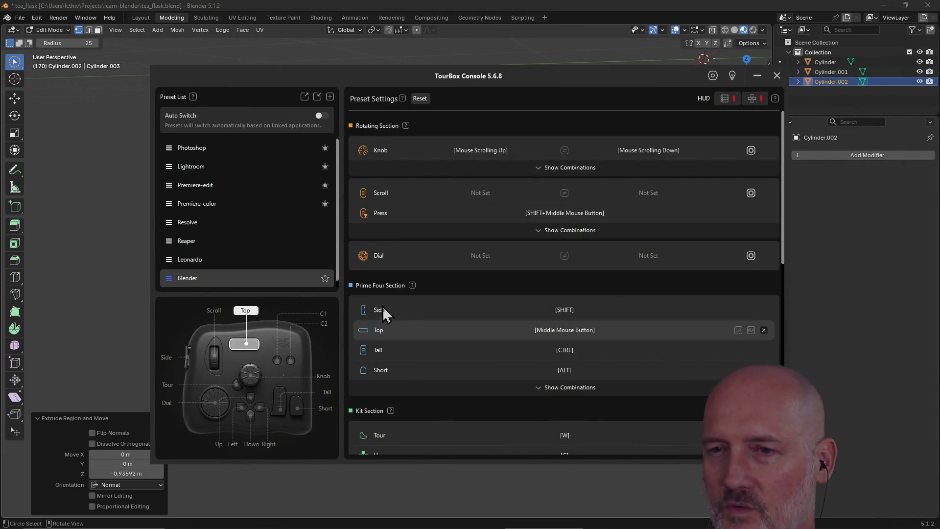
scroll(464, 300, "down", 5)
scroll(465, 300, "down", 5)
scroll(464, 300, "down", 5)
scroll(464, 300, "down", 3)
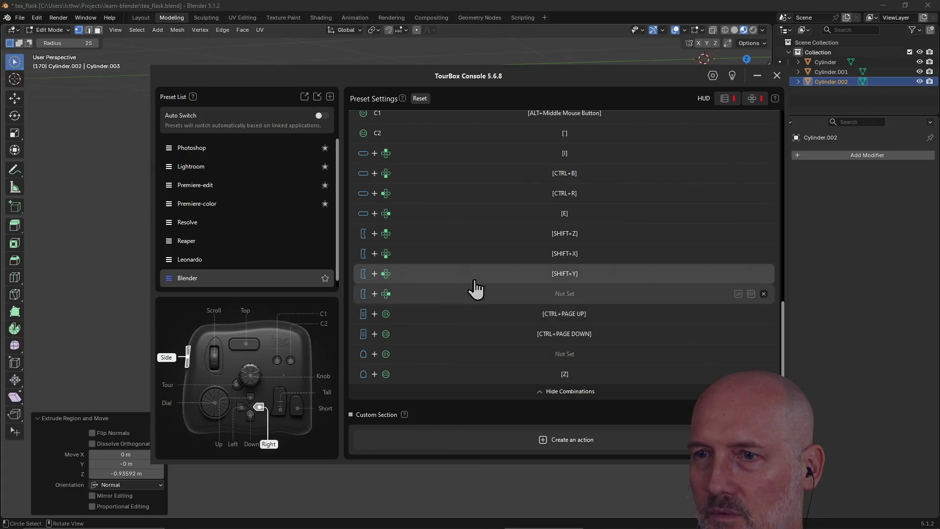
scroll(392, 253, "up", 5)
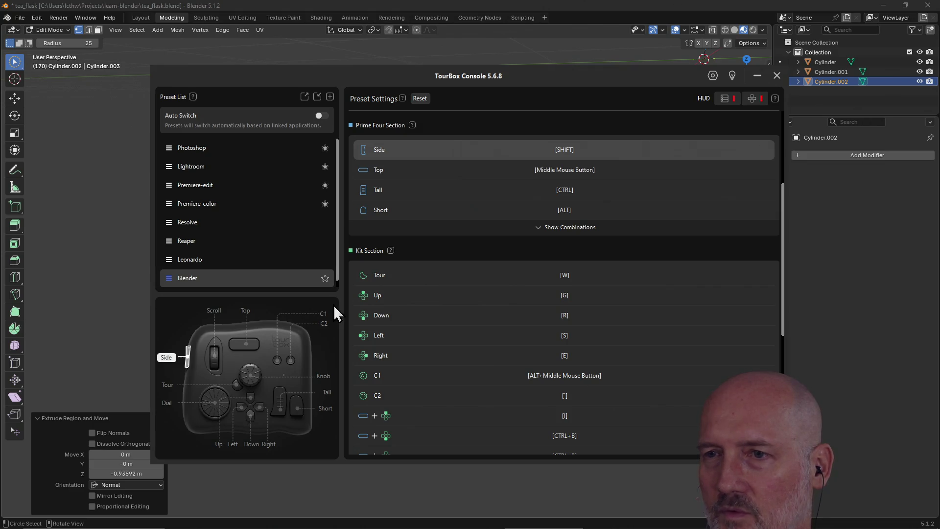
scroll(451, 294, "down", 5)
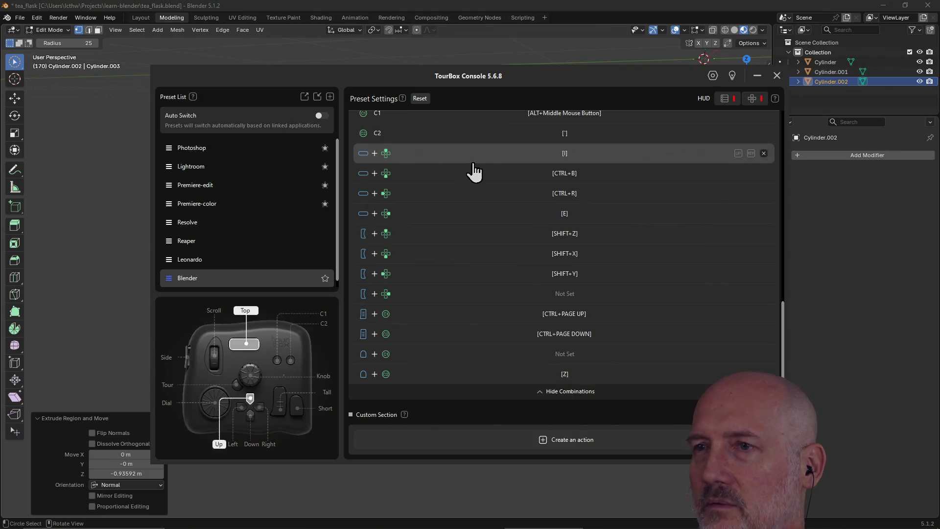
scroll(507, 166, "up", 5)
scroll(561, 246, "down", 3)
scroll(562, 250, "down", 3)
scroll(566, 257, "down", 3)
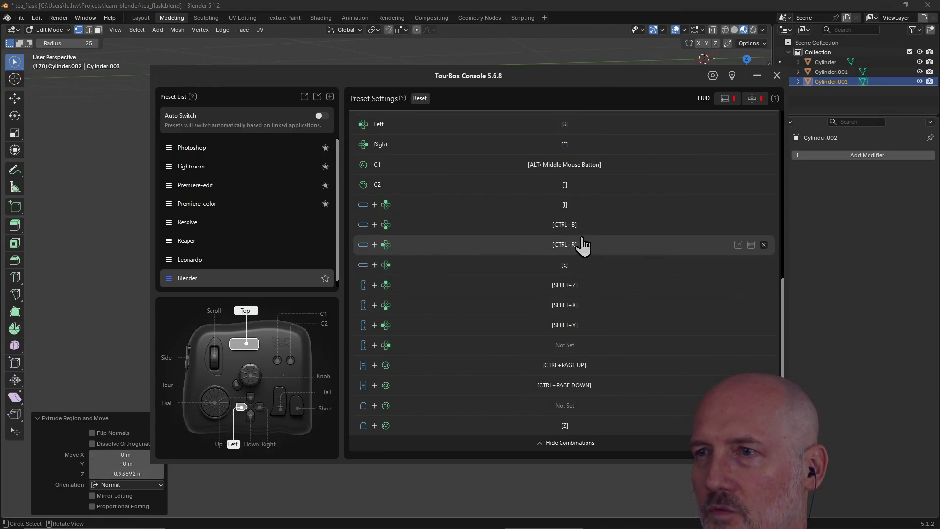
scroll(564, 242, "up", 3)
scroll(565, 235, "up", 2)
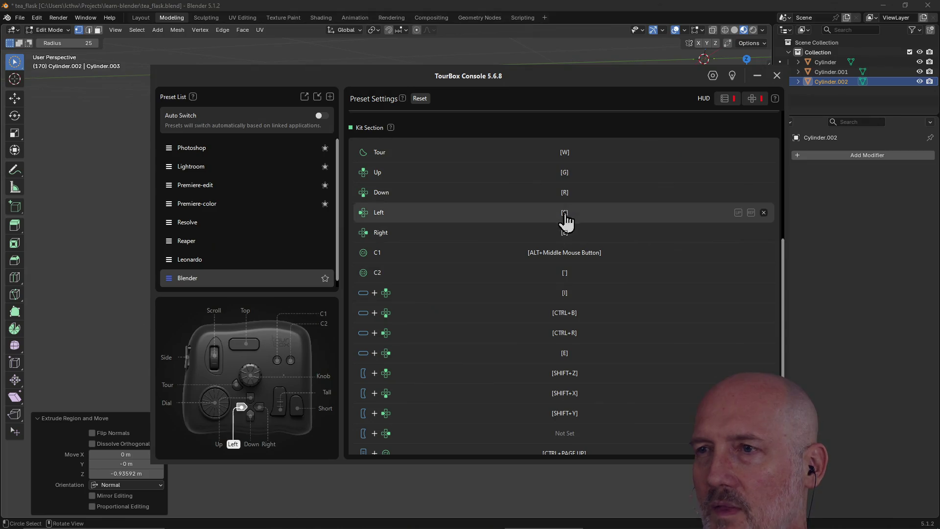
scroll(565, 206, "up", 5)
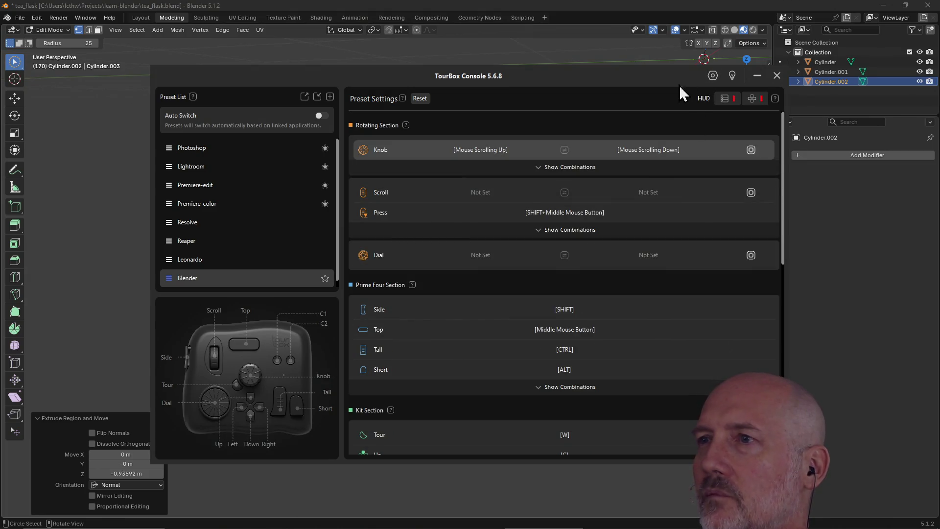
left_click_drag(590, 75, 937, 96)
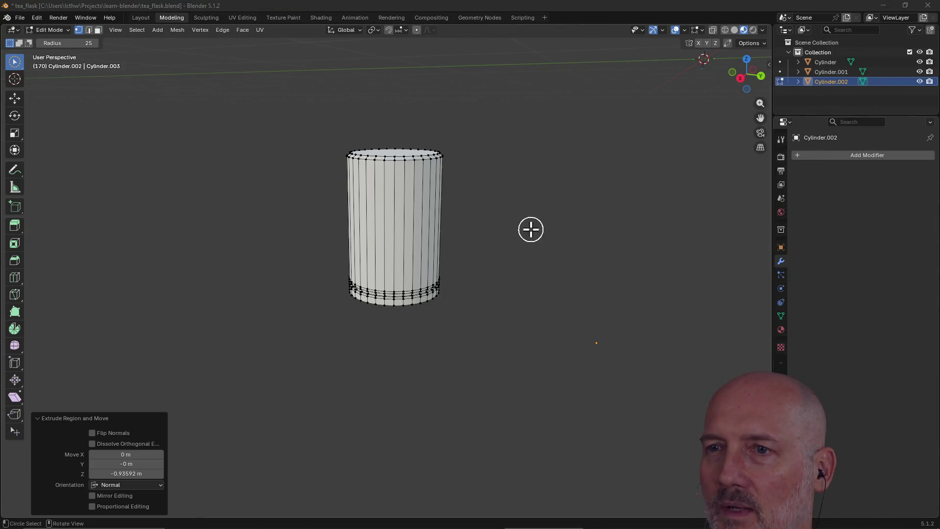
scroll(531, 229, "down", 5)
Make Cylinder.001, the top cap, the active edit object and frame it with View Selected
mouse_move(514, 227)
middle_mouse_down()
mouse_move(425, 214)
mouse_move(275, 221)
mouse_move(340, 177)
mouse_move(462, 170)
mouse_move(408, 144)
middle_mouse_up()
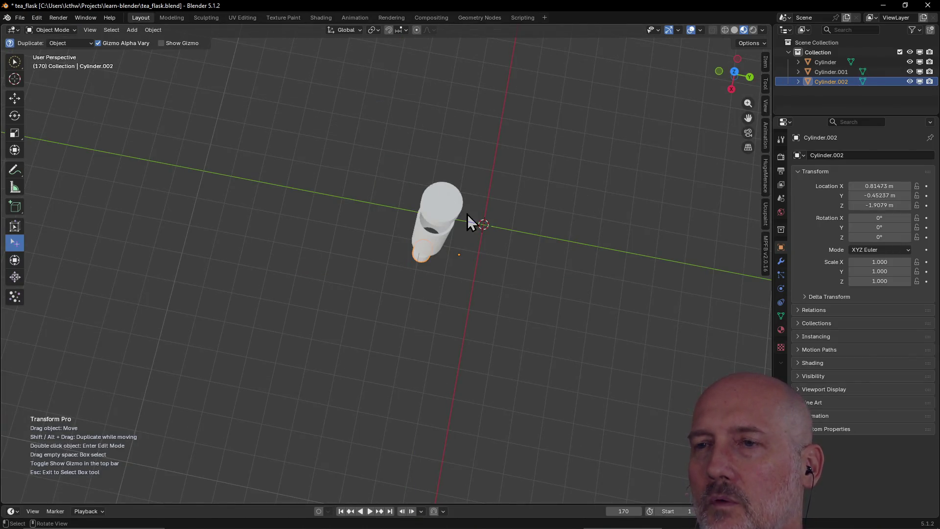
left_click(452, 211)
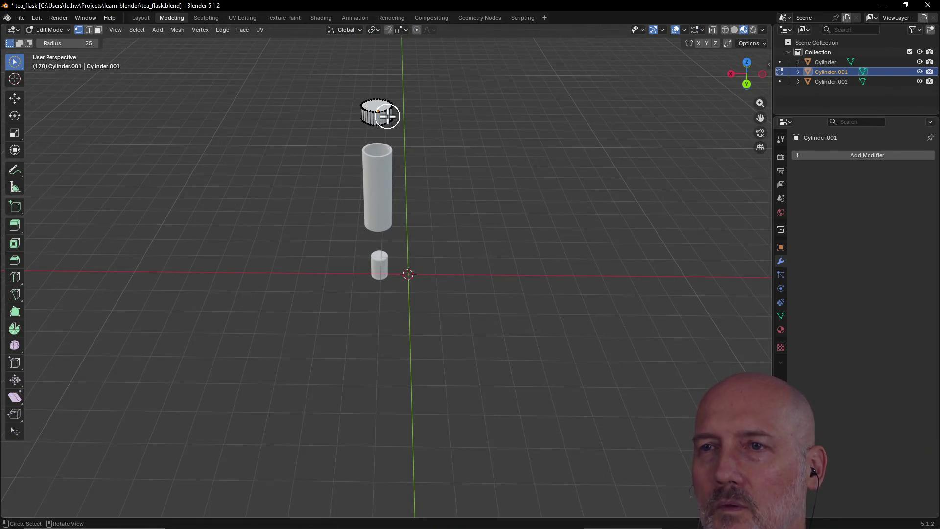
key("grave")
left_click(456, 151)
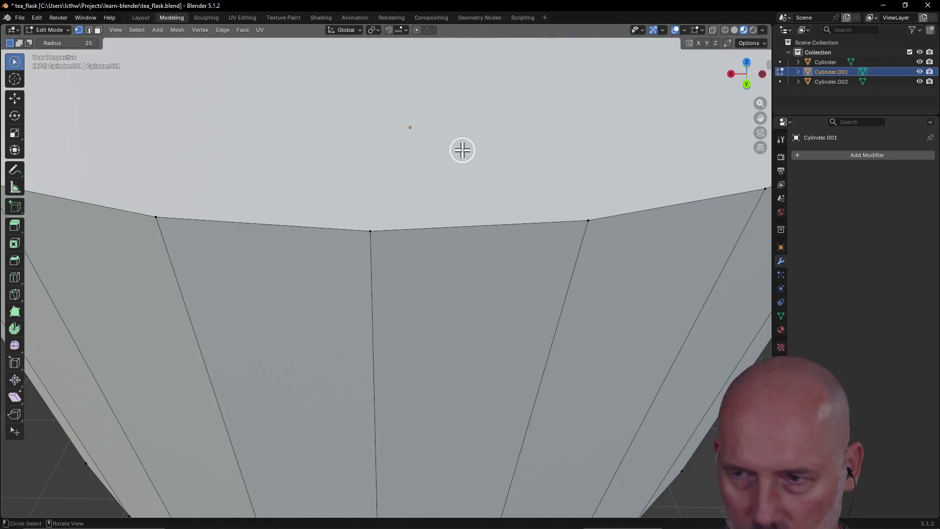
scroll(462, 150, "down", 8)
scroll(463, 150, "down", 4)
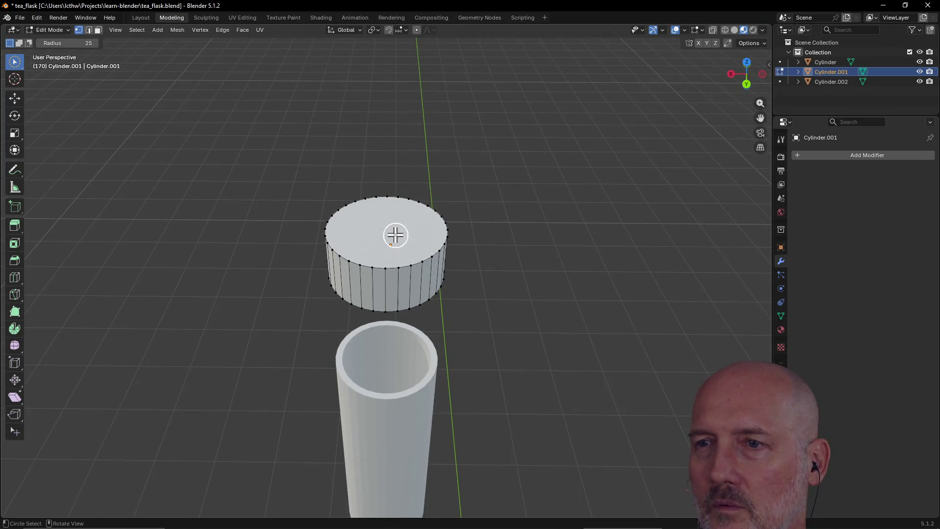
right_click(395, 235)
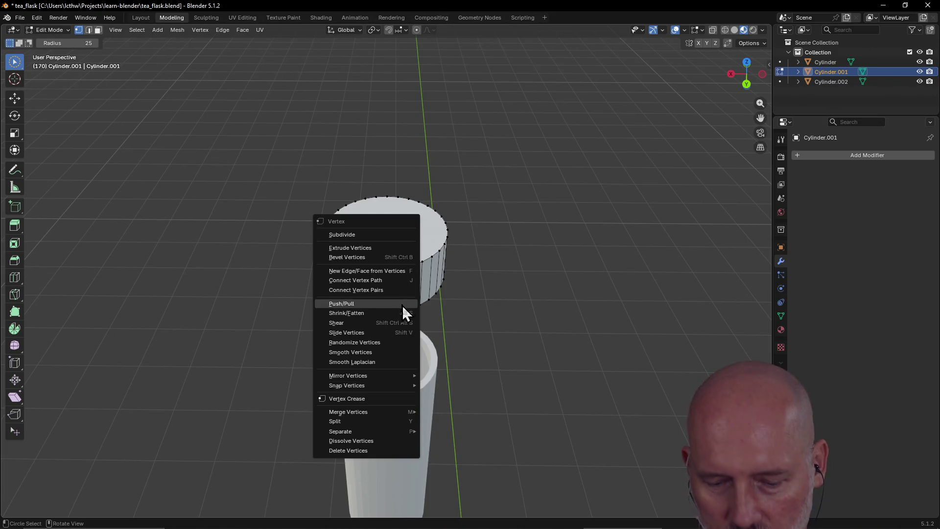
key("Escape")
left_click(402, 249)
key("c")
left_click(409, 246)
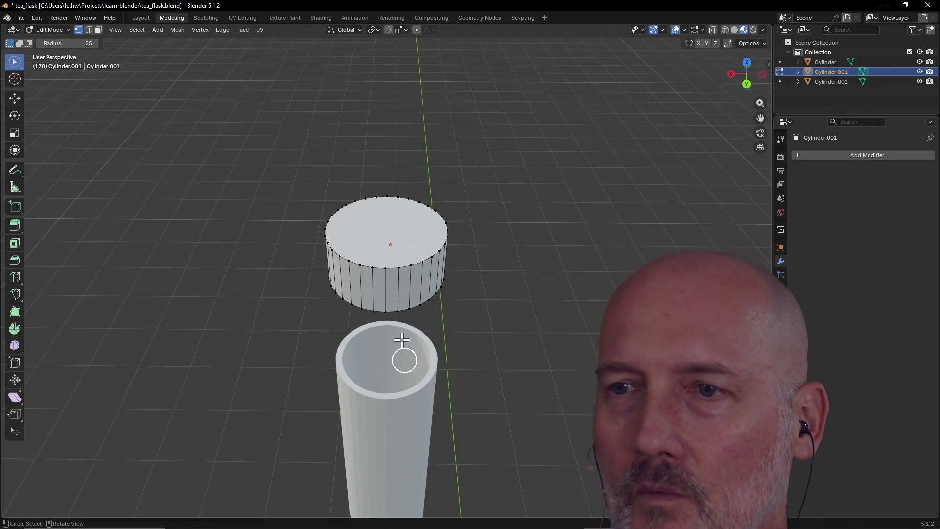
key("grave")
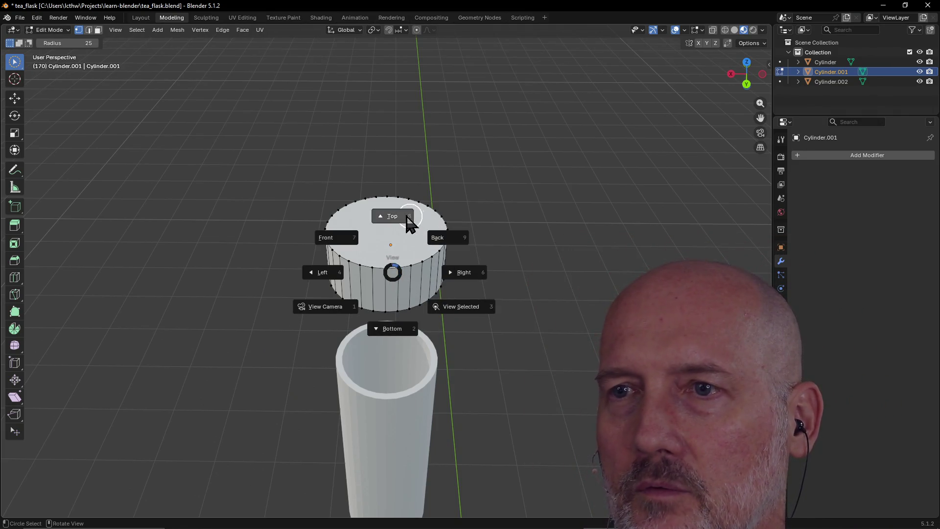
From the Top view, circle-select all vertices around the cap's rim, then return to perspective
left_click(392, 215)
left_click_drag(397, 221, 343, 251)
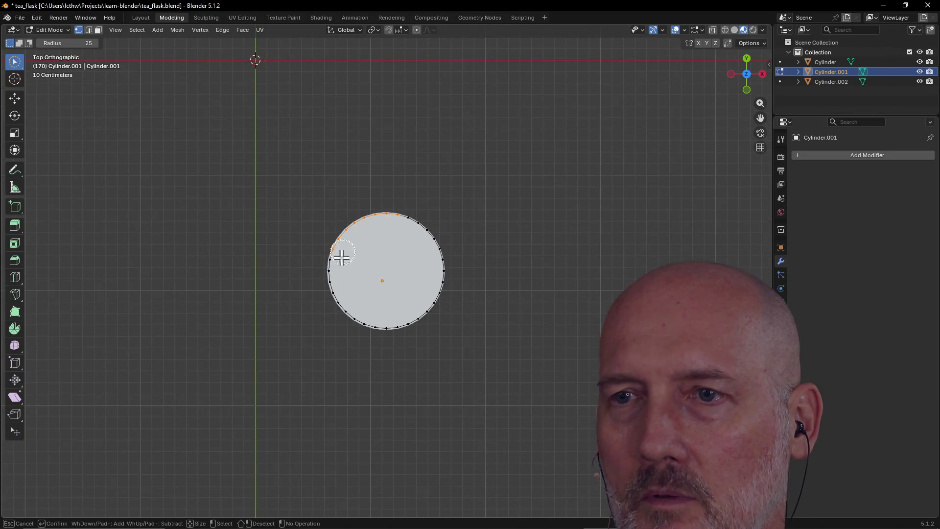
mouse_move(345, 302)
left_mouse_down()
mouse_move(447, 279)
mouse_move(387, 251)
left_mouse_up()
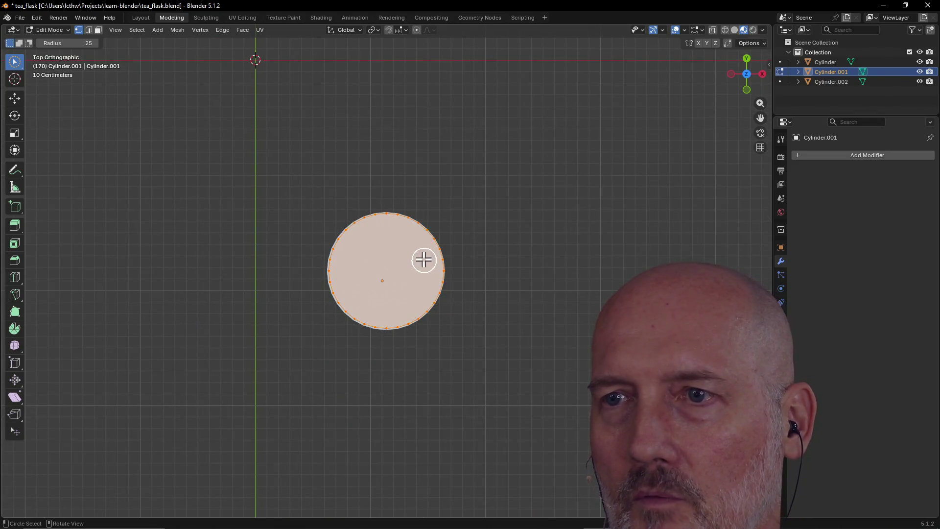
mouse_move(397, 269)
middle_mouse_down()
mouse_move(397, 250)
mouse_move(459, 205)
mouse_move(363, 260)
mouse_move(371, 229)
mouse_move(453, 252)
mouse_move(394, 227)
mouse_move(390, 235)
mouse_move(389, 221)
mouse_move(389, 253)
middle_mouse_up()
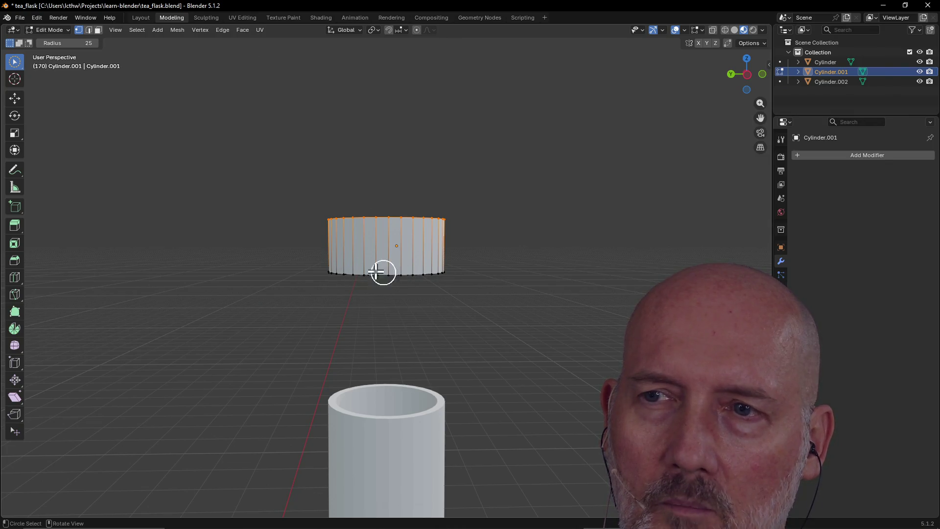
Circle-select the whole band of side faces around Cylinder.001 from both sides
mouse_move(365, 267)
middle_mouse_down()
mouse_move(389, 287)
mouse_move(419, 237)
mouse_move(403, 272)
middle_mouse_up()
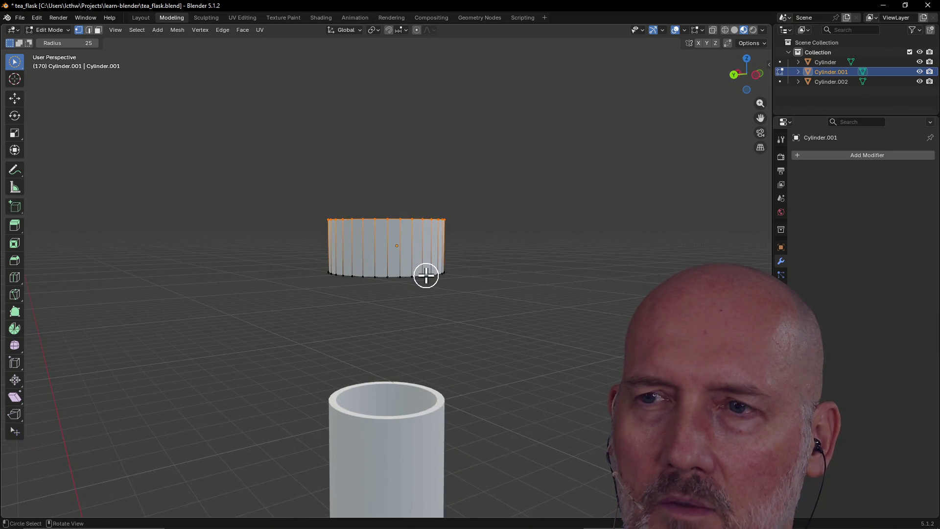
key("c")
mouse_move(408, 272)
left_mouse_down("shift")
mouse_move(317, 261)
mouse_move(434, 274)
left_mouse_up("shift")
middle_click_drag(434, 275, 353, 267)
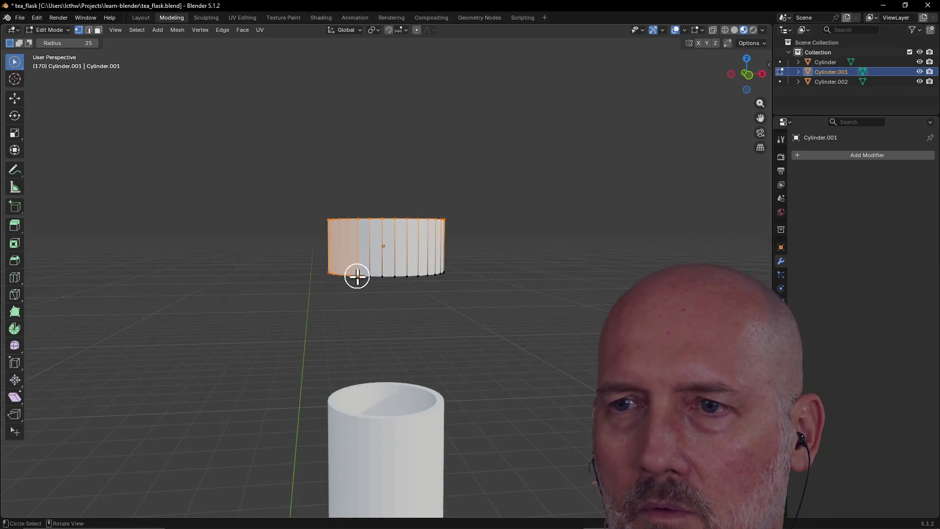
left_click_drag(367, 275, 452, 268, "shift")
middle_click_drag(451, 268, 352, 268)
left_click_drag(345, 269, 411, 281, "shift")
Move the selected cap faces along the Z axis from a top-down view
mouse_move(415, 213)
middle_mouse_down()
mouse_move(378, 158)
mouse_move(388, 234)
mouse_move(401, 214)
mouse_move(399, 240)
middle_mouse_up()
key("g")
key("z")
left_click(388, 220)
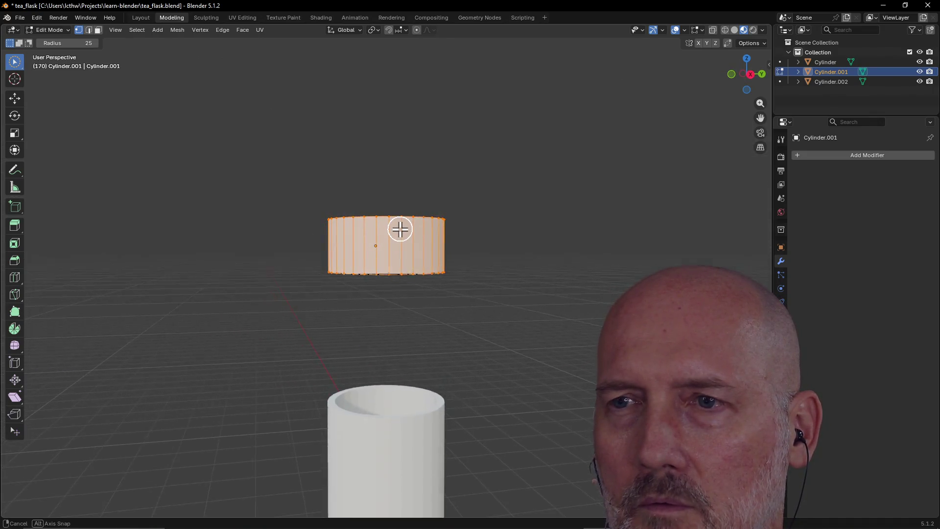
Cut a new edge loop near the cap's top edge, cancelling an attempted scale of it
key("ctrl+r")
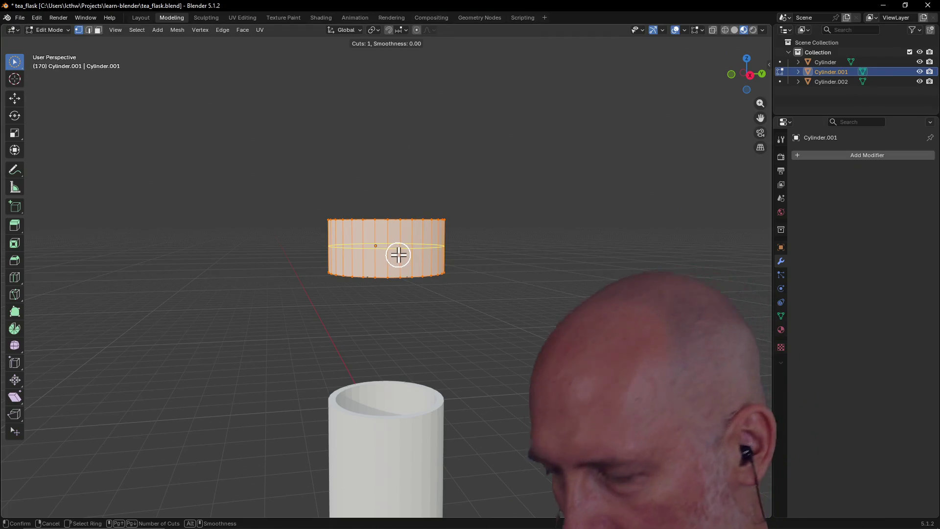
left_click(402, 250)
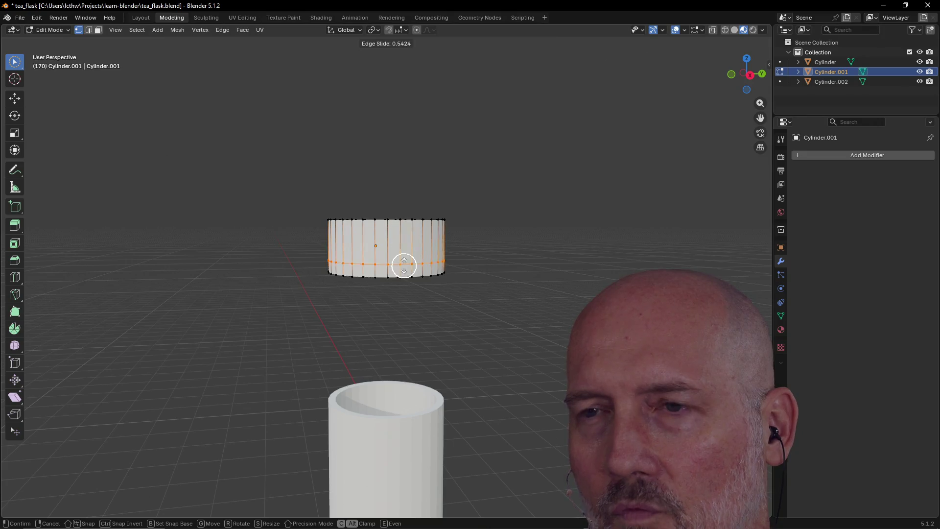
left_click(403, 232)
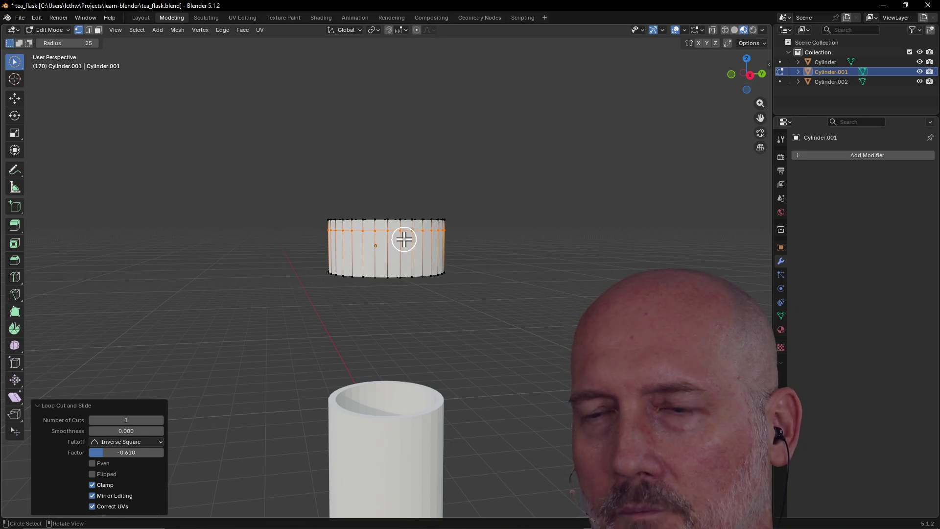
key("s")
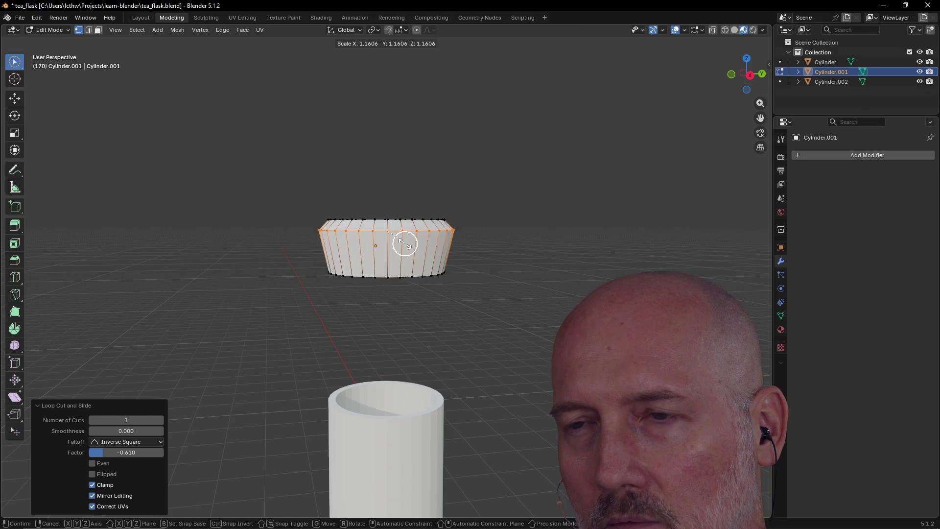
key("Escape")
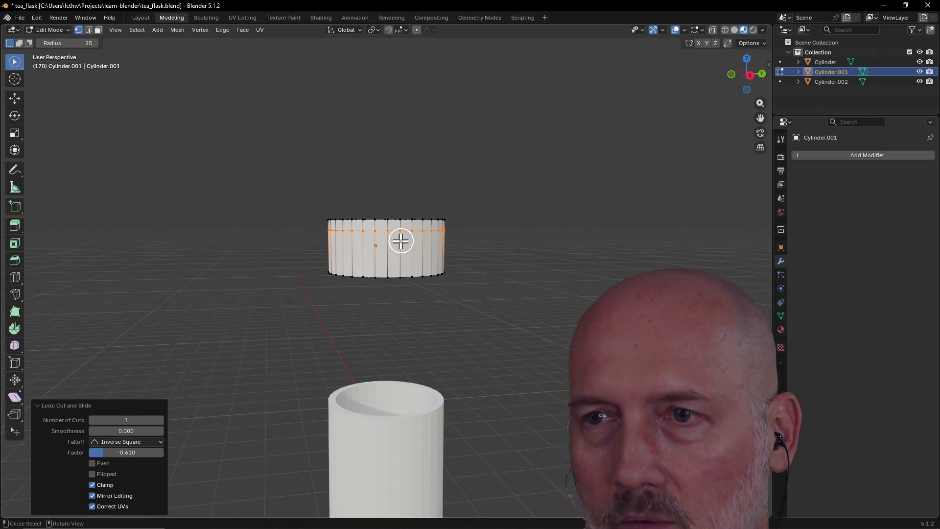
Cut a second edge loop into the cap and select the ring of faces around it
key("ctrl+r")
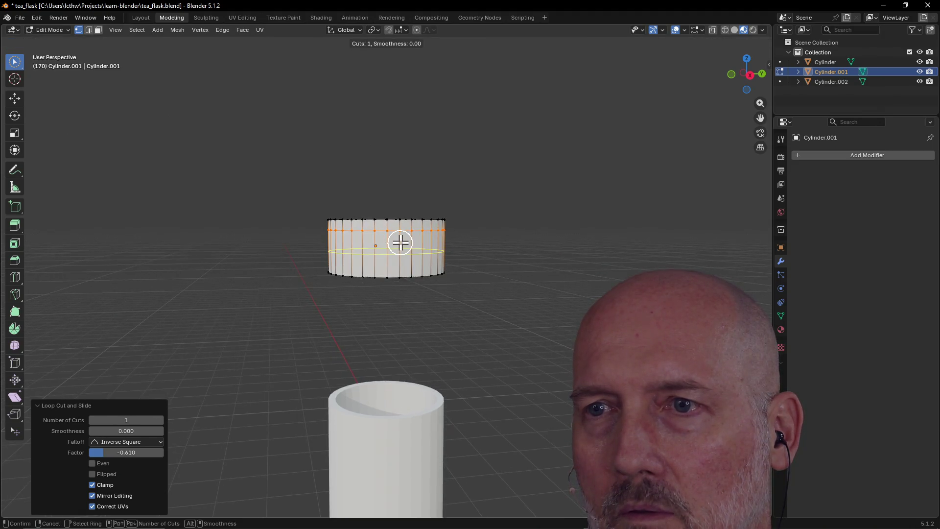
left_click(400, 255)
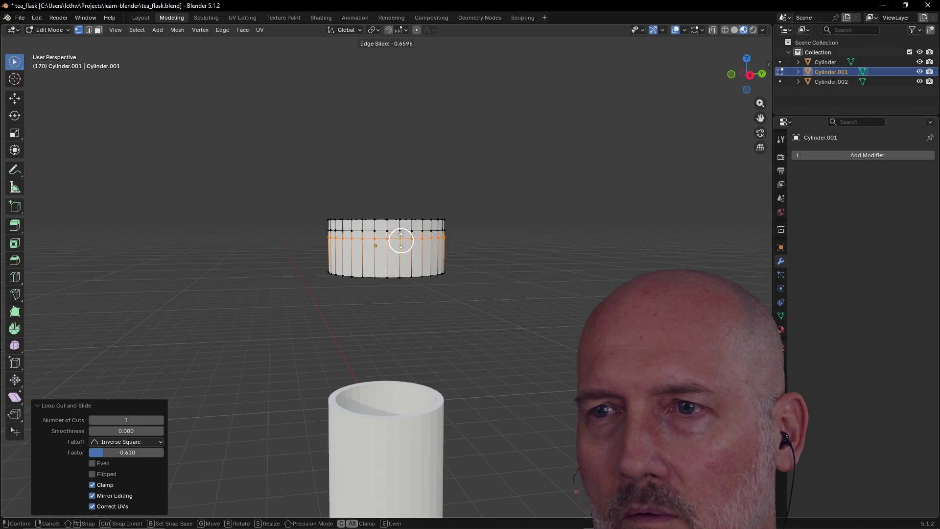
left_click(401, 243)
left_click(402, 234)
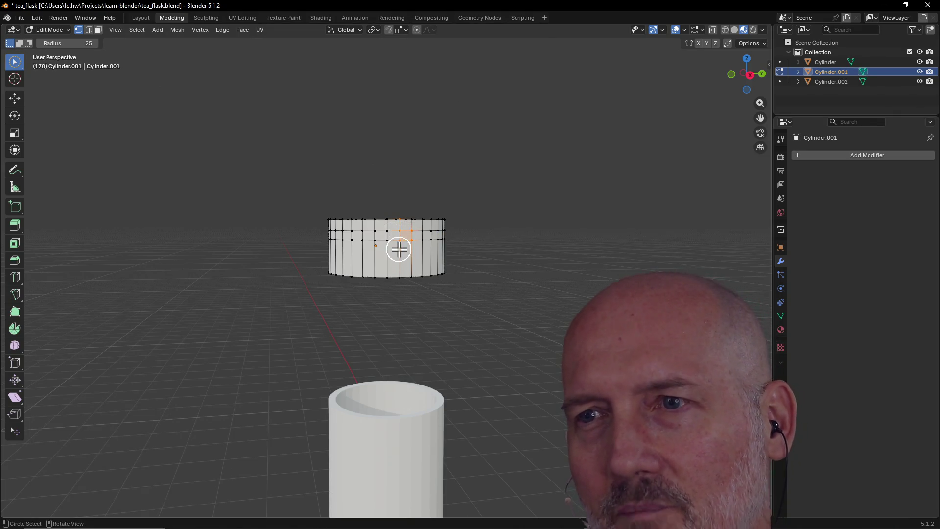
left_click(400, 242, "alt")
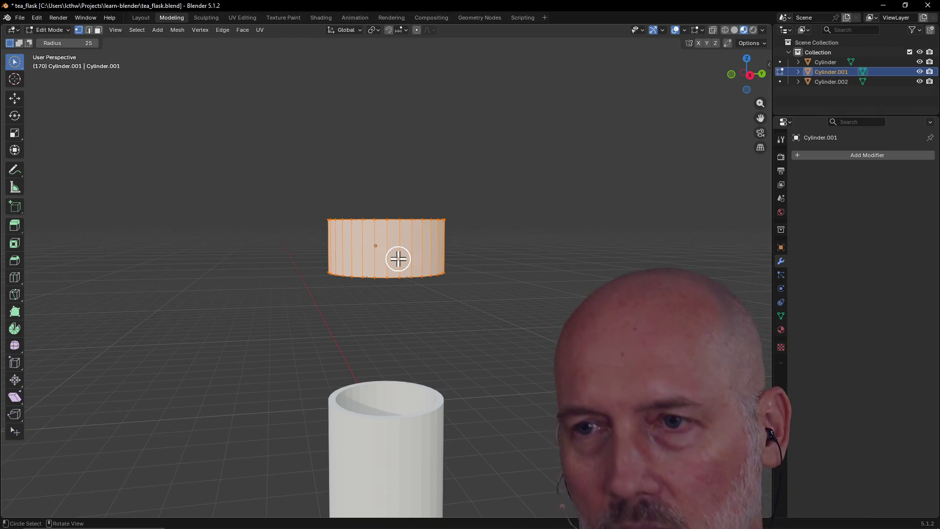
key("ctrl+r")
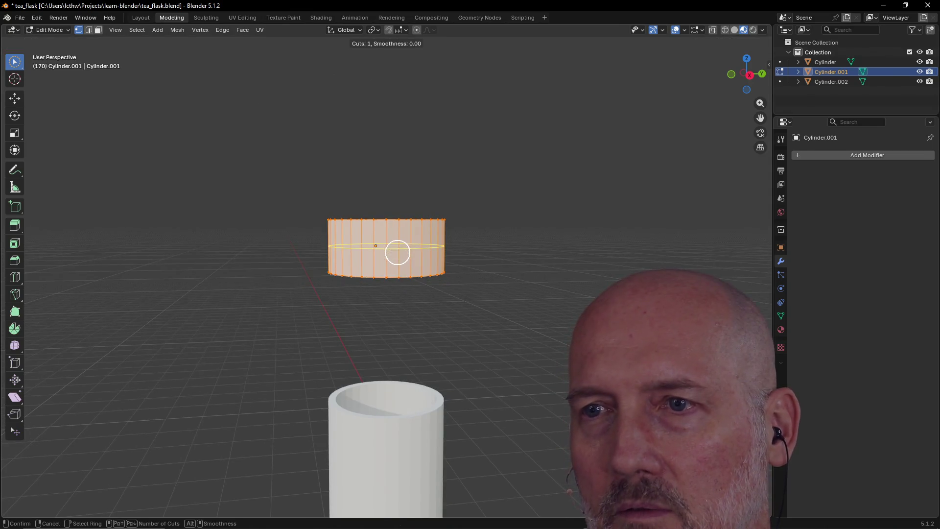
Add two more horizontal edge loops around the cap and deselect everything
left_click(397, 252)
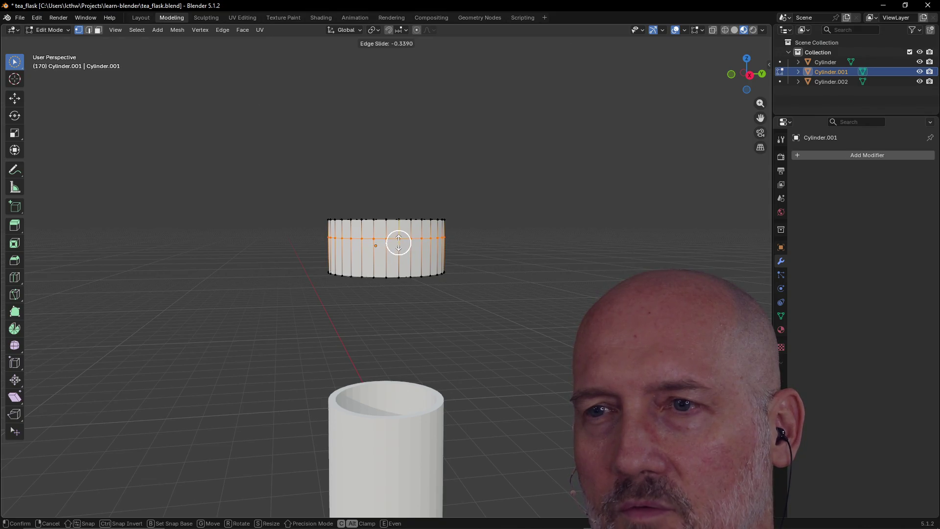
left_click(399, 242)
key("ctrl+r")
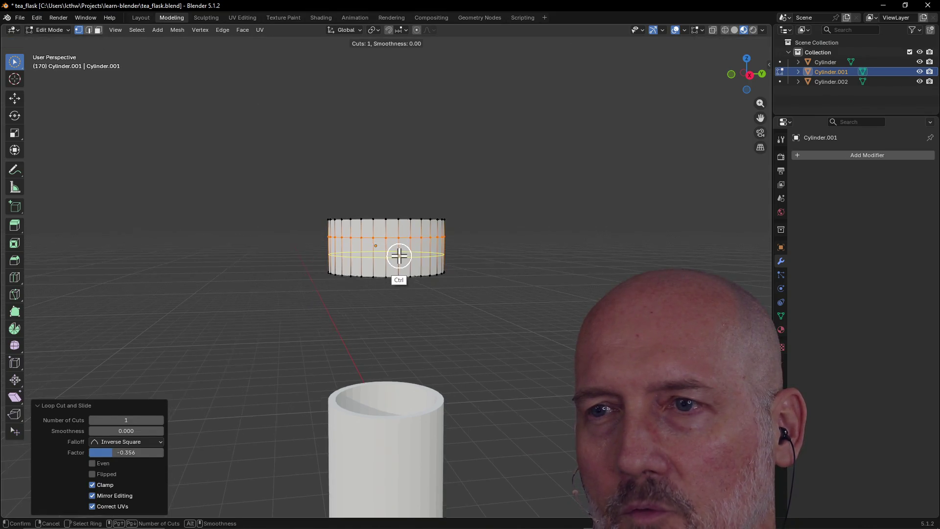
left_click(400, 256)
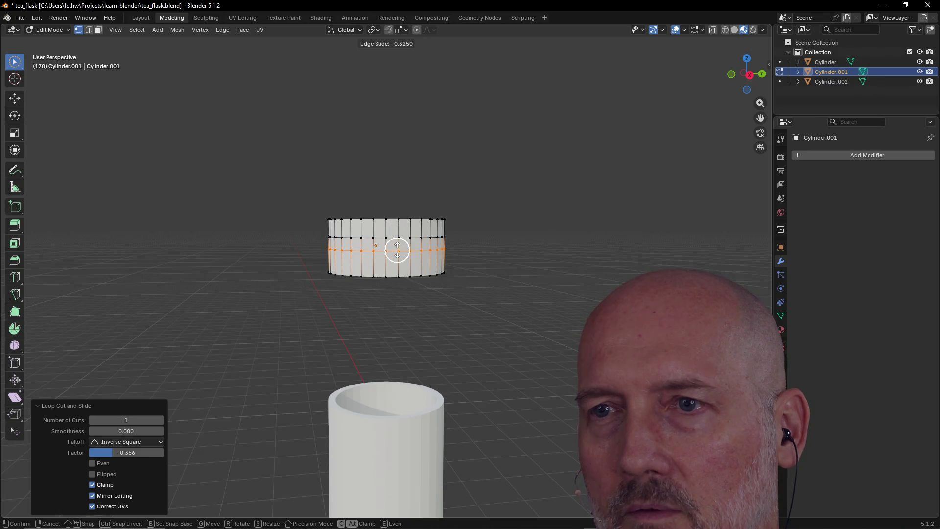
left_click(399, 248)
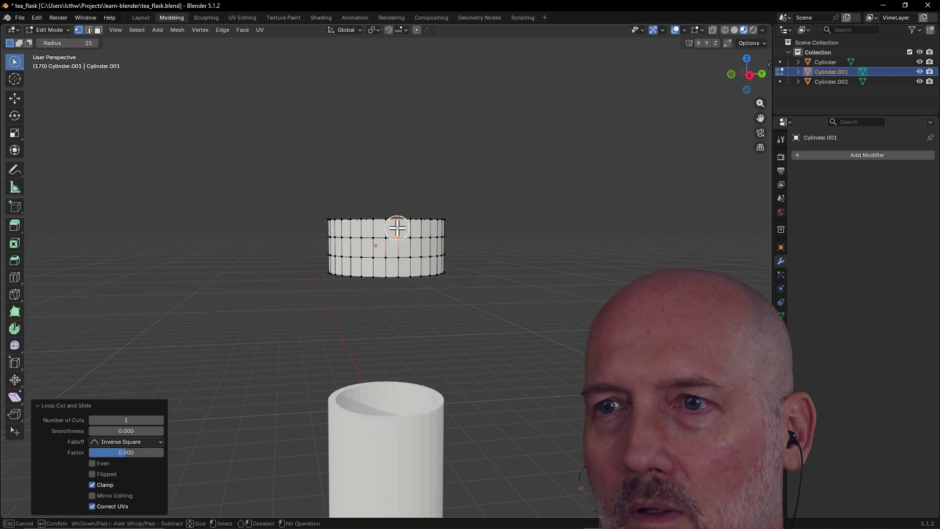
key("alt+a")
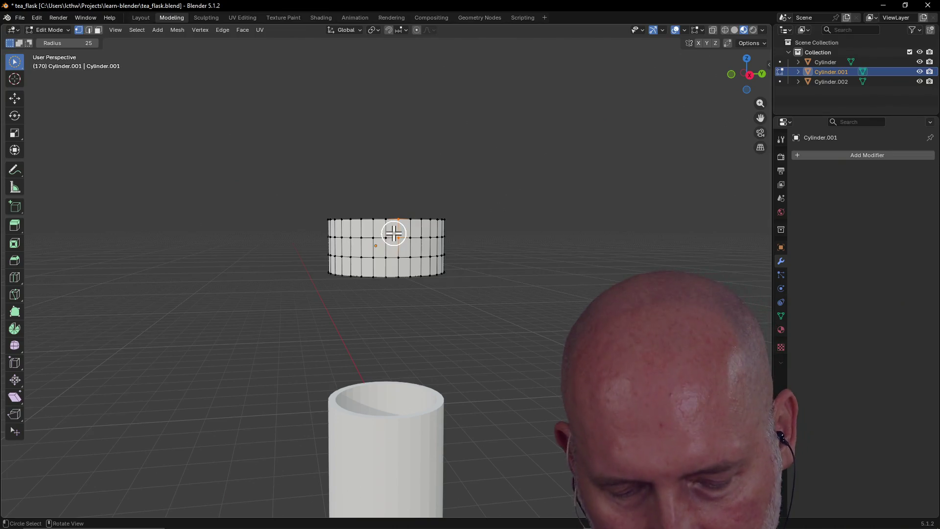
Add a loop just below the top rim and slide it to a factor of about 0.1
key("ctrl+r")
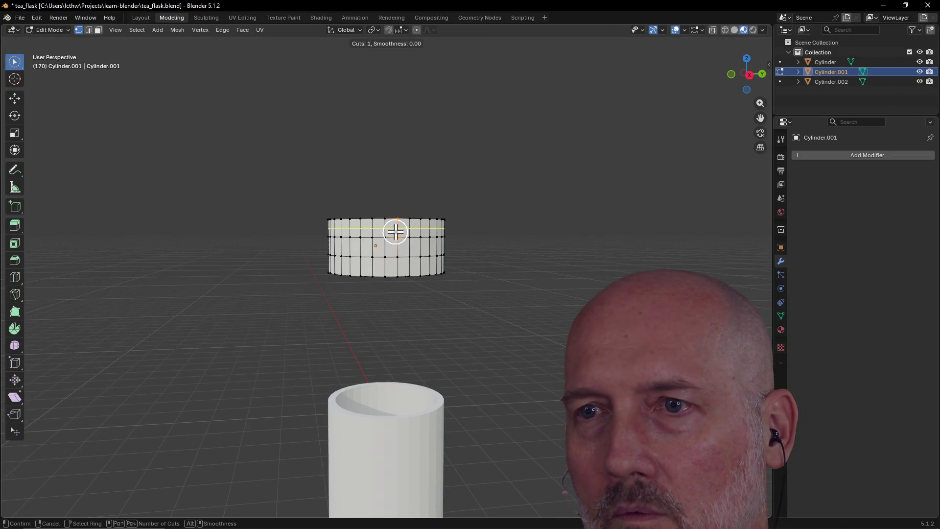
left_click(396, 232)
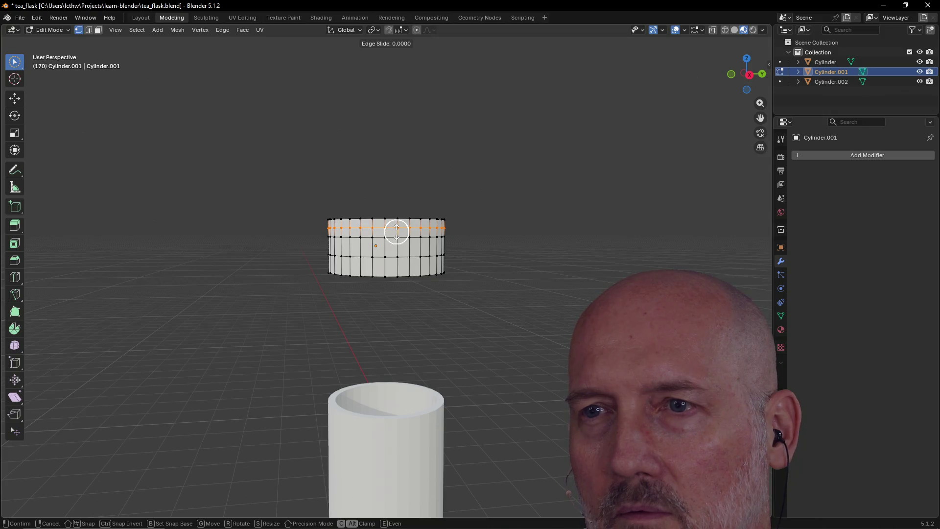
left_click(395, 233)
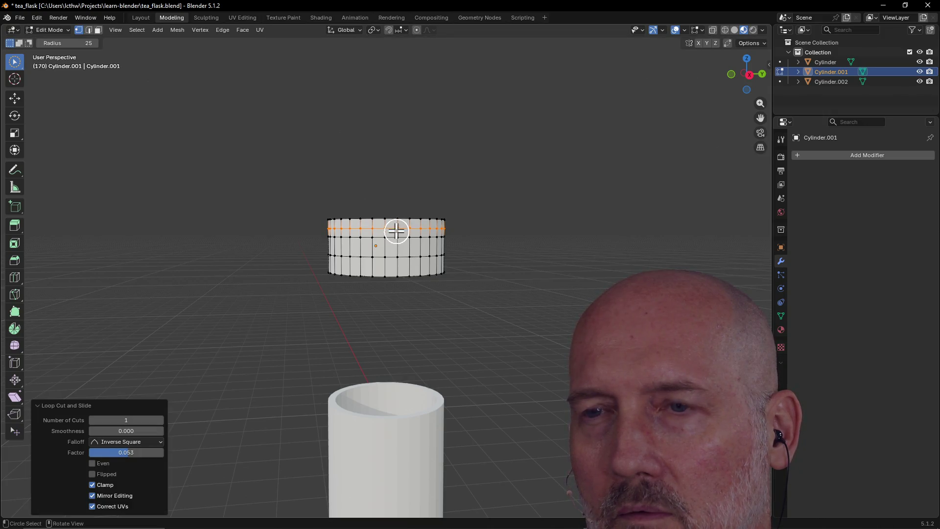
key("ctrl+r")
left_click(396, 254)
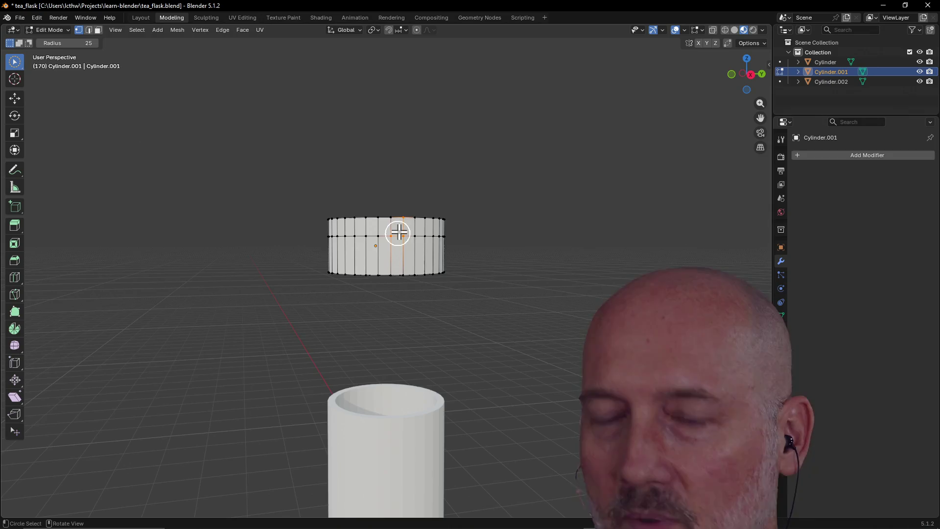
left_click(397, 234, "alt")
key("g")
key("g")
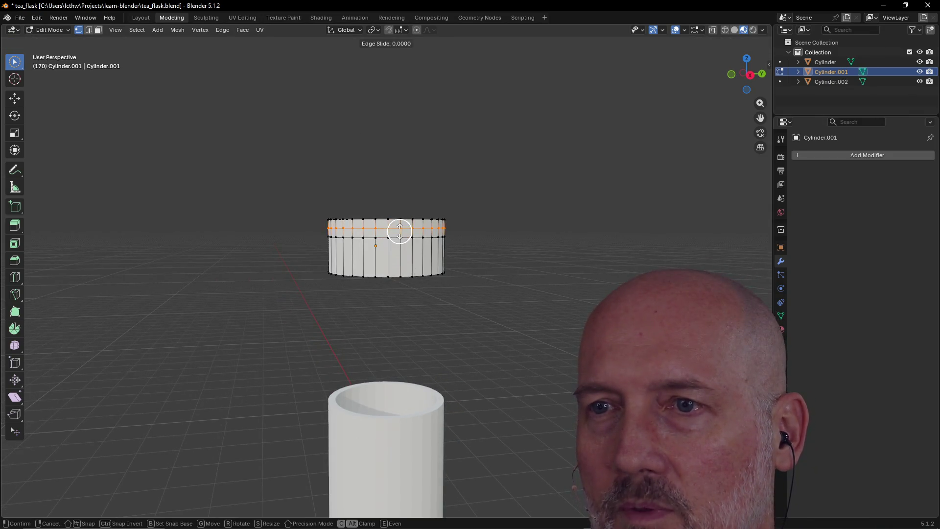
left_click(399, 232)
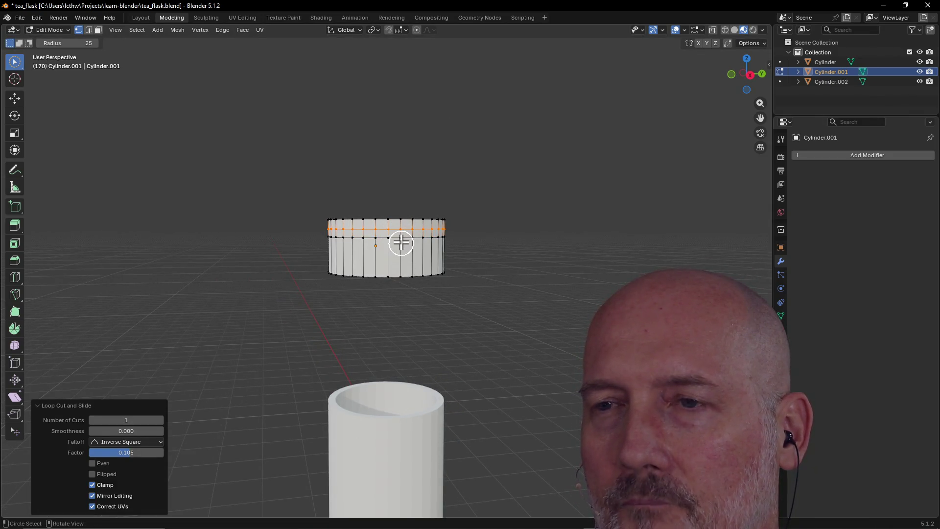
Scale the top edge loop outward, then undo the over-wide flare
key("s")
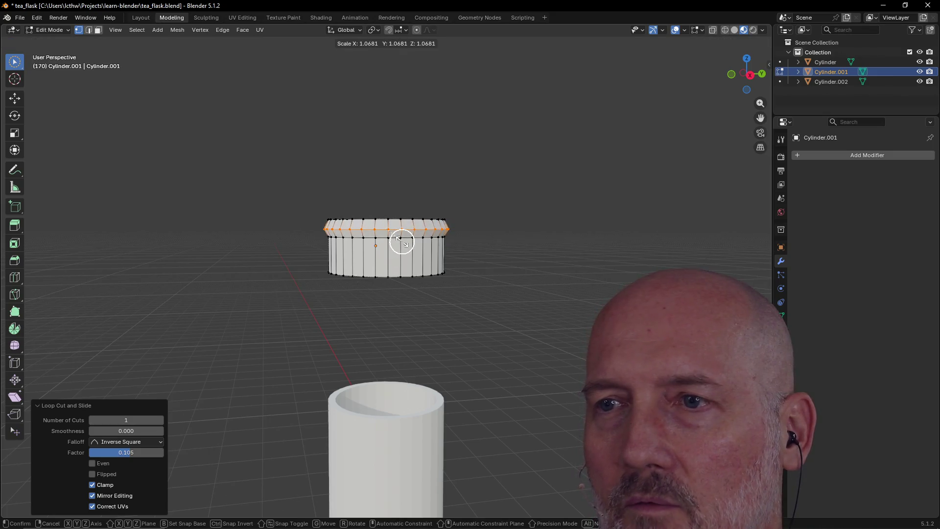
left_click(402, 242)
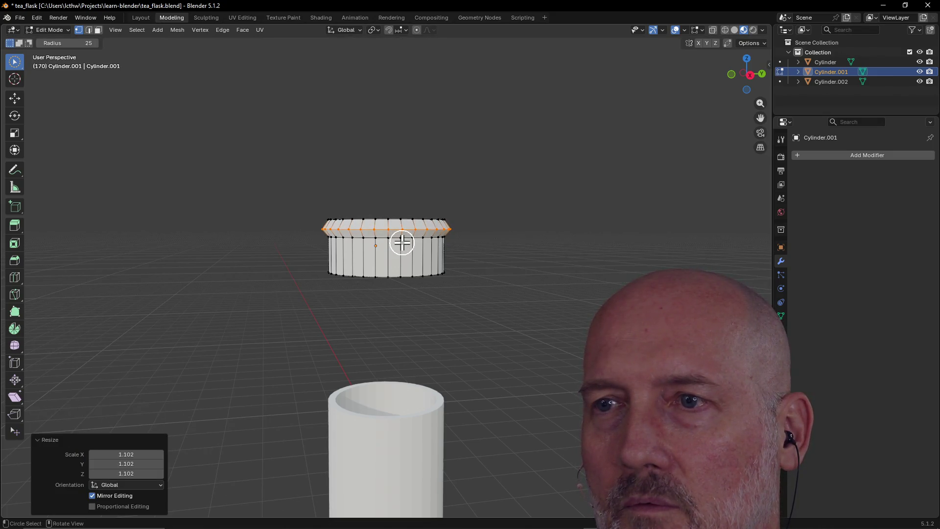
middle_click_drag(464, 231, 419, 248)
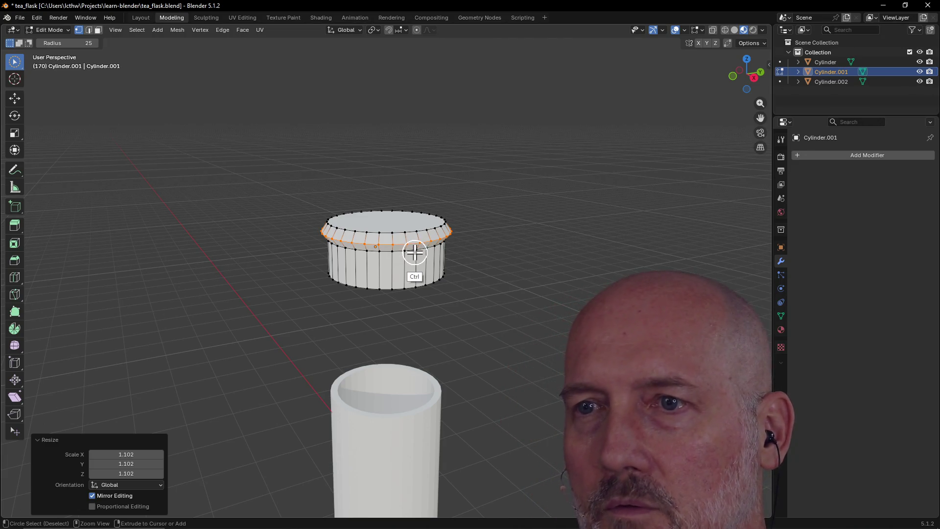
key("ctrl+z")
Rescale the top loop to about 1.049 for a slight lip and orbit toward a top view
key("s")
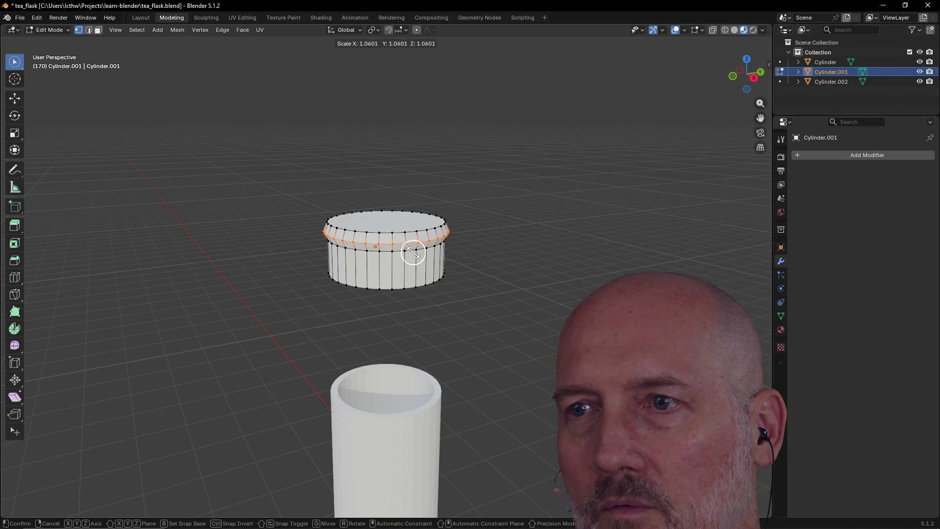
left_click(414, 252)
mouse_move(426, 210)
middle_mouse_down()
mouse_move(498, 255)
mouse_move(478, 197)
middle_mouse_up()
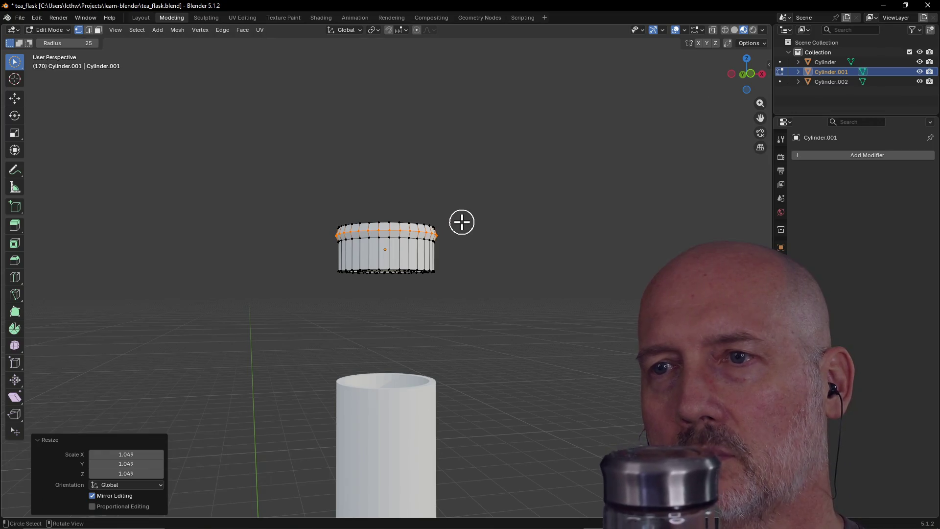
scroll(454, 229, "down", 1)
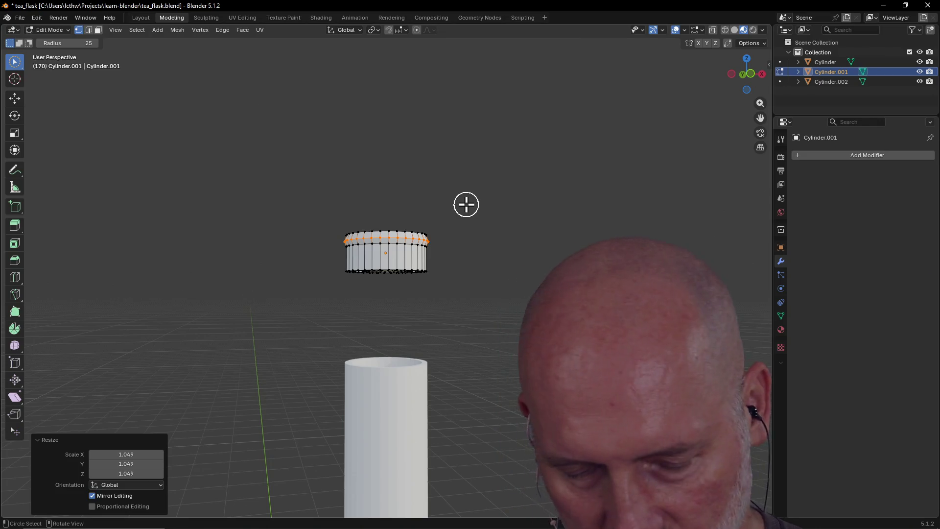
mouse_move(466, 204)
middle_mouse_down()
mouse_move(443, 339)
mouse_move(398, 257)
middle_mouse_up()
middle_click_drag(389, 292, 390, 250)
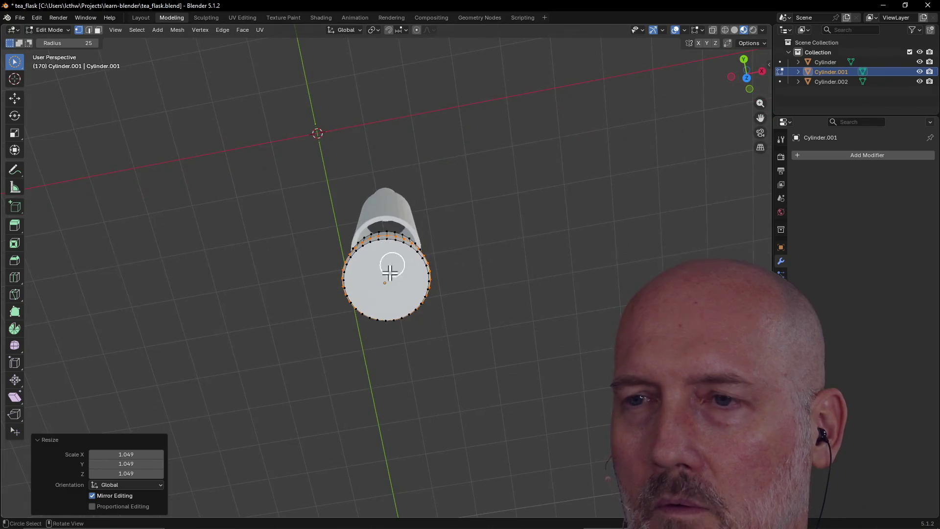
Switch to the preset Top view to look straight down on the cap
left_click(390, 266)
key("grave")
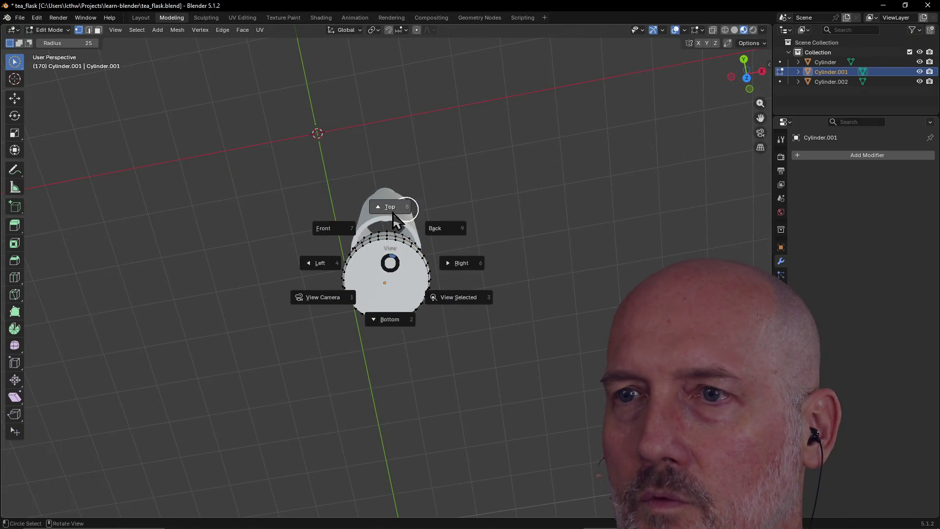
left_click(392, 217)
Circle-select all the cap's top rim vertices and begin insetting the top face
left_click(402, 243)
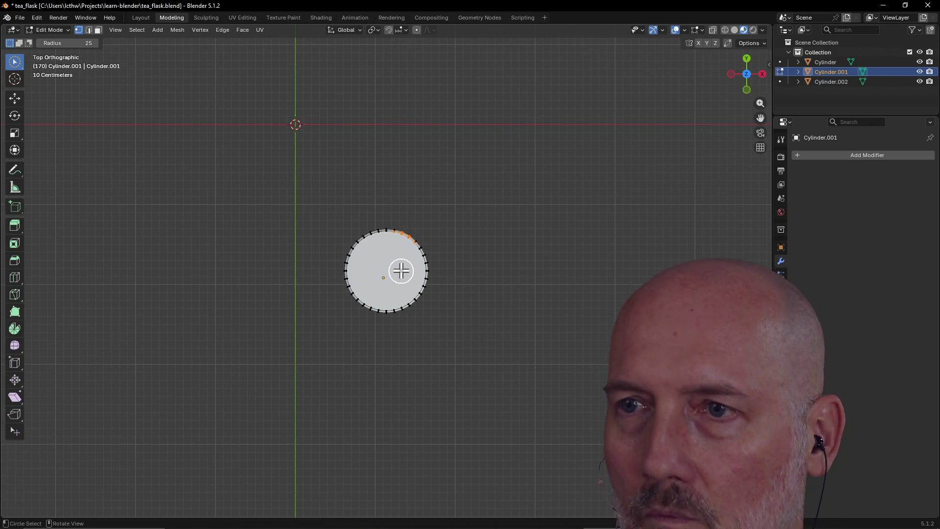
scroll(381, 294, "down", 1)
scroll(382, 294, "up", 2)
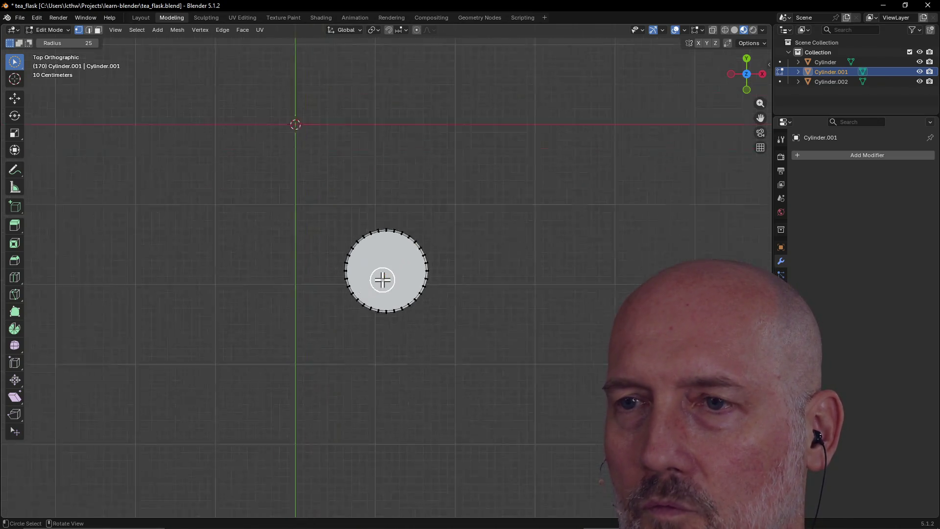
scroll(382, 278, "up", 3)
scroll(381, 278, "up", 3)
left_click_drag(416, 144, 379, 141)
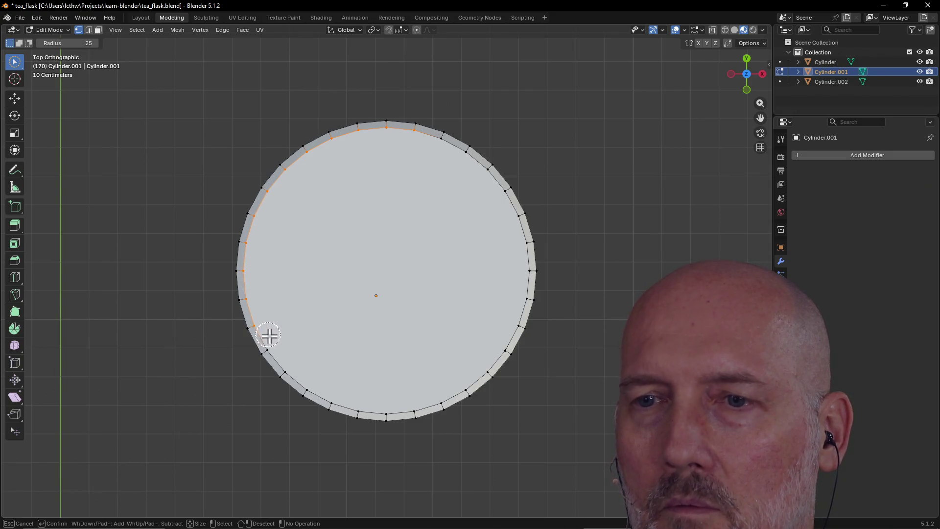
left_click_drag(269, 336, 290, 358)
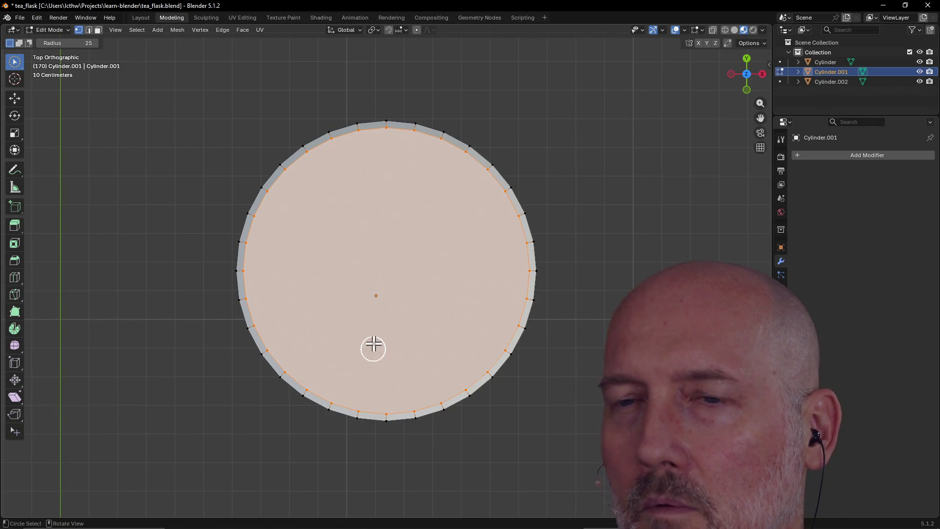
mouse_move(374, 331)
middle_mouse_down()
mouse_move(380, 271)
mouse_move(381, 320)
middle_mouse_up()
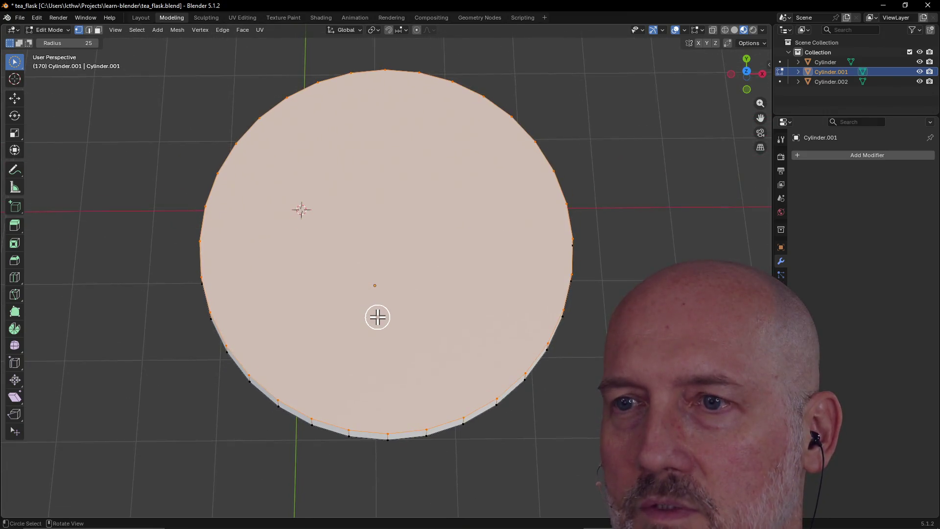
key("i")
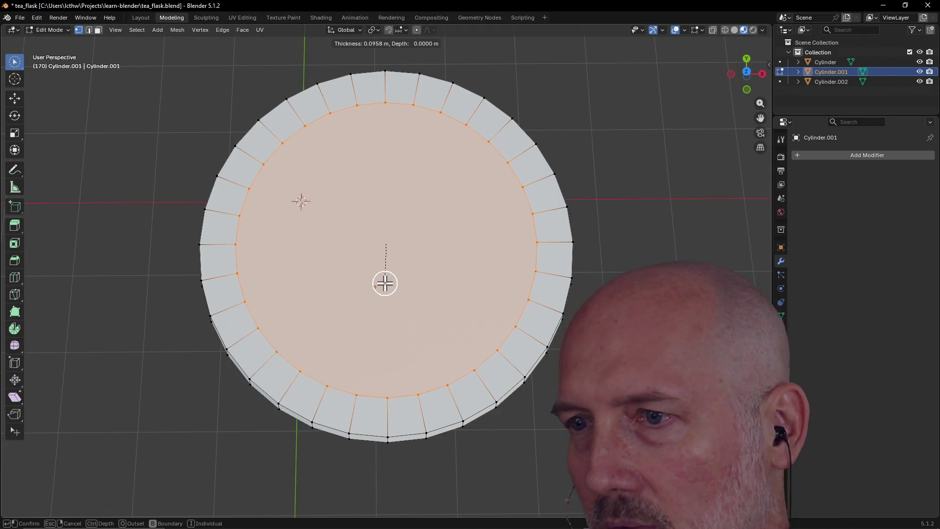
Confirm the ~0.096 m inset, then extrude the inner disc about 18 mm inward as a shallow recess
left_click(383, 277)
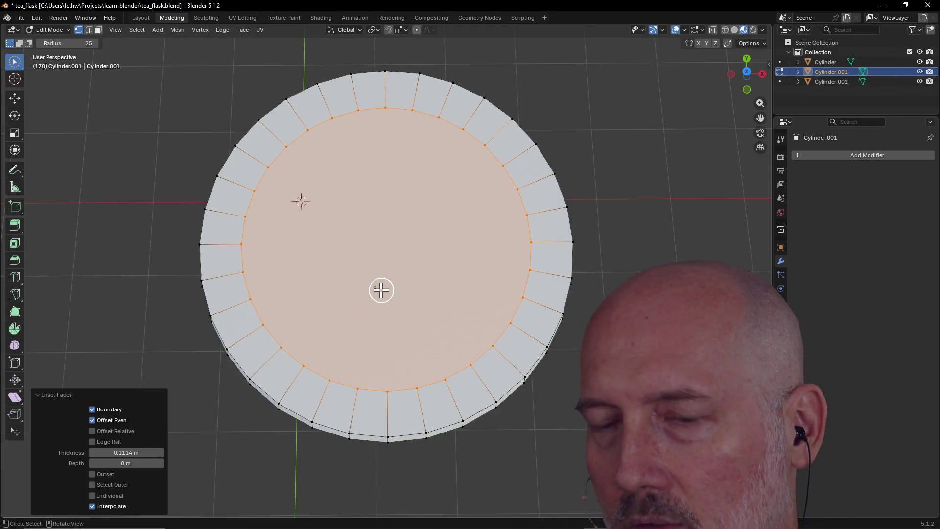
key("e")
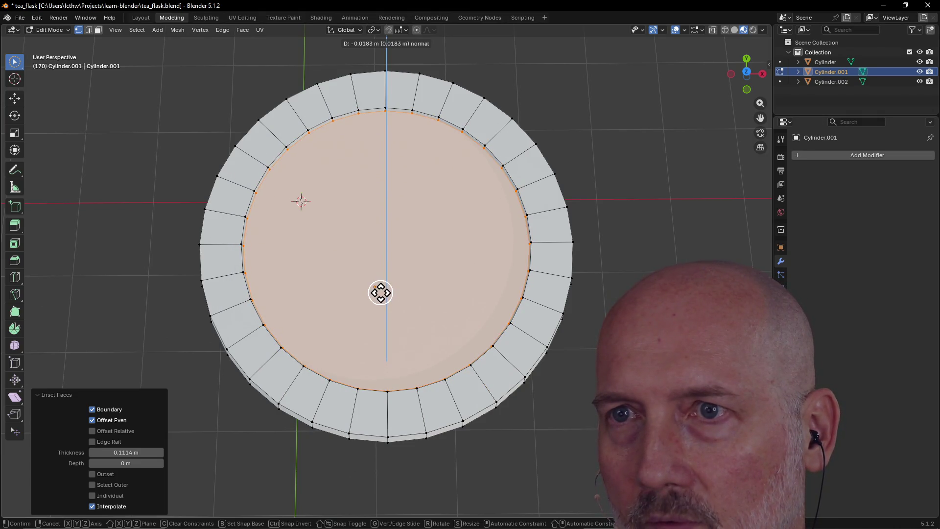
left_click(381, 293)
mouse_move(374, 266)
middle_mouse_down()
mouse_move(334, 189)
mouse_move(496, 178)
middle_mouse_up()
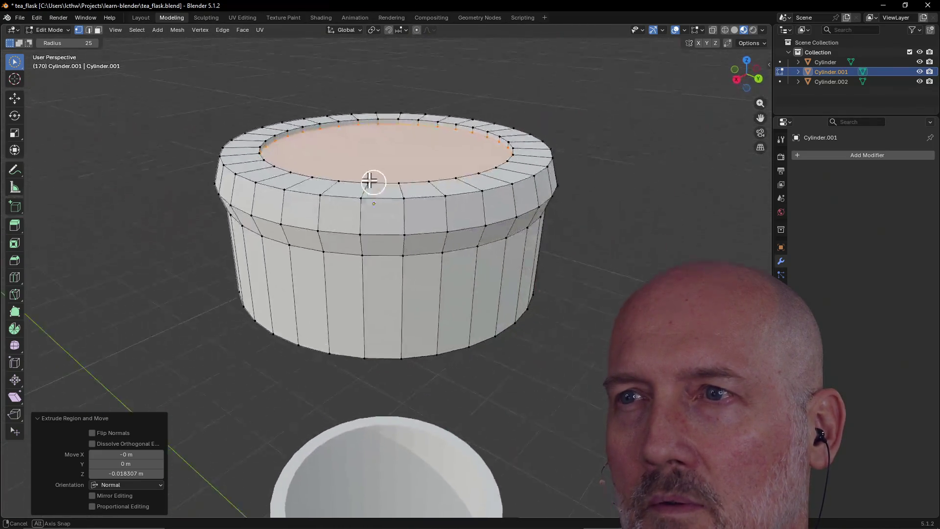
mouse_move(411, 168)
middle_mouse_down()
mouse_move(326, 175)
mouse_move(376, 185)
mouse_move(367, 81)
mouse_move(393, 44)
mouse_move(356, 233)
middle_mouse_up()
mouse_move(407, 246)
middle_mouse_down()
mouse_move(407, 92)
mouse_move(403, 99)
middle_mouse_up()
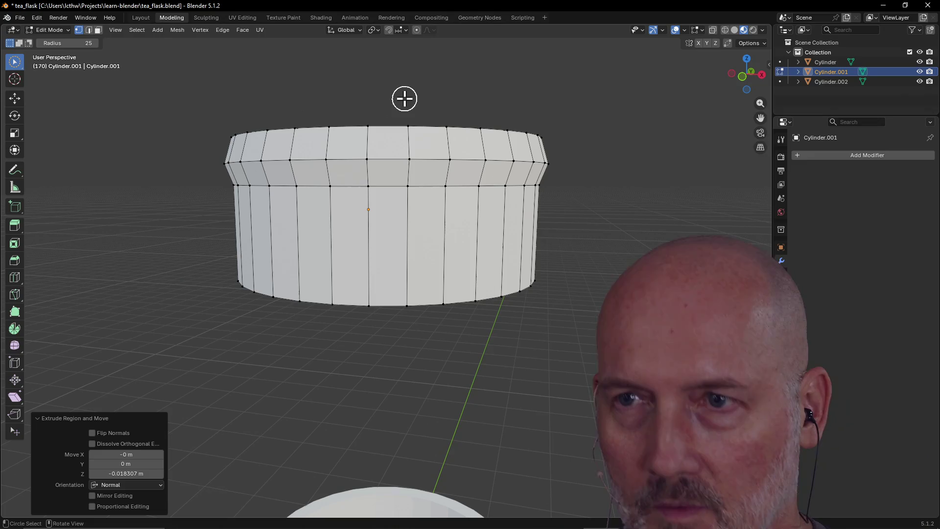
scroll(428, 121, "down", 6)
scroll(412, 147, "down", 2)
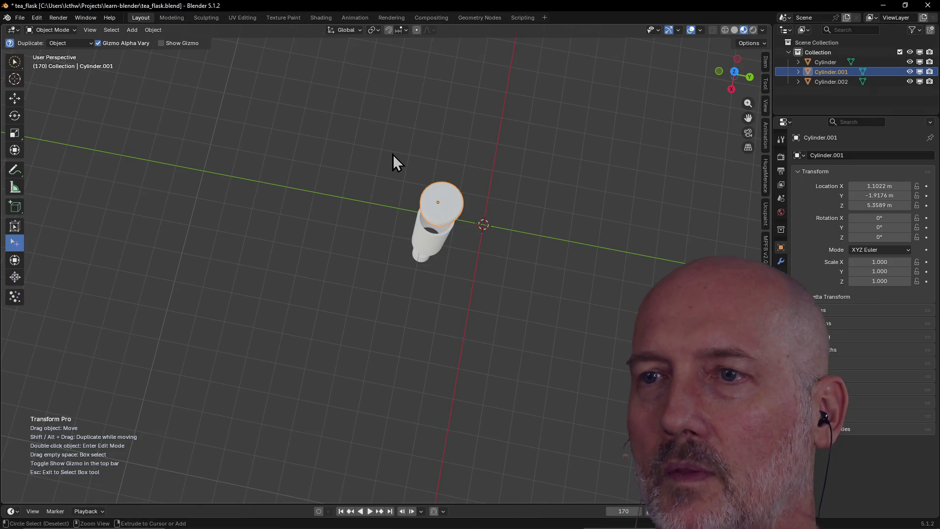
Duplicate the cap below the parts and mirror the copy along Z so it is upside down
mouse_move(392, 154)
middle_mouse_down()
mouse_move(509, 265)
mouse_move(412, 271)
middle_mouse_up()
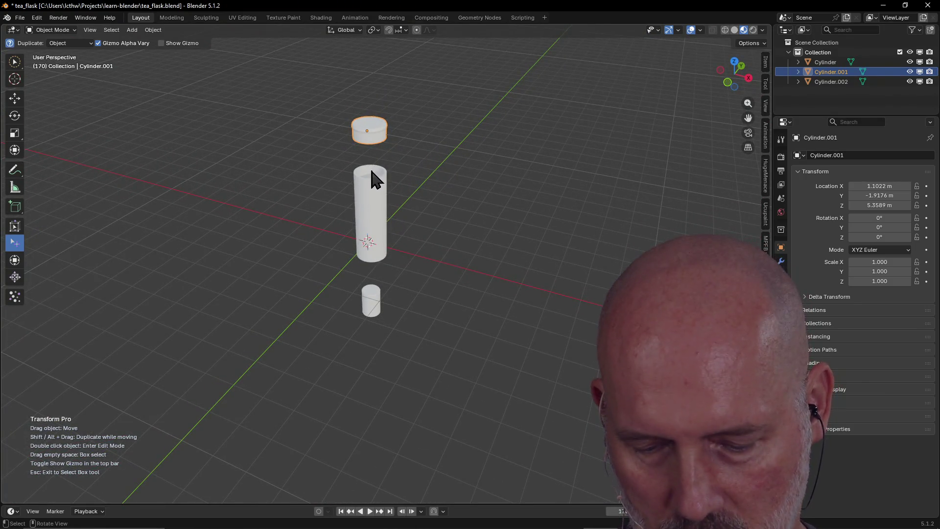
left_click_drag(380, 178, 385, 374, "shift")
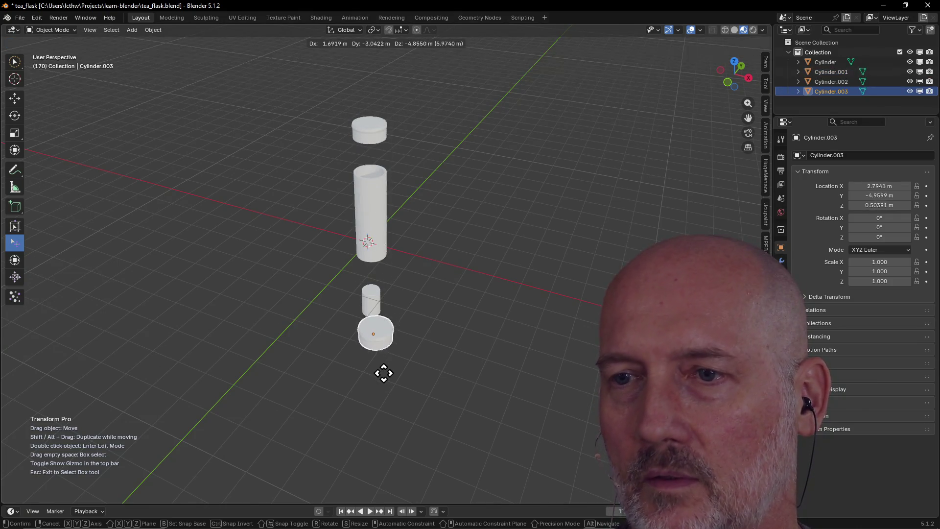
middle_click_drag(381, 375, 381, 334)
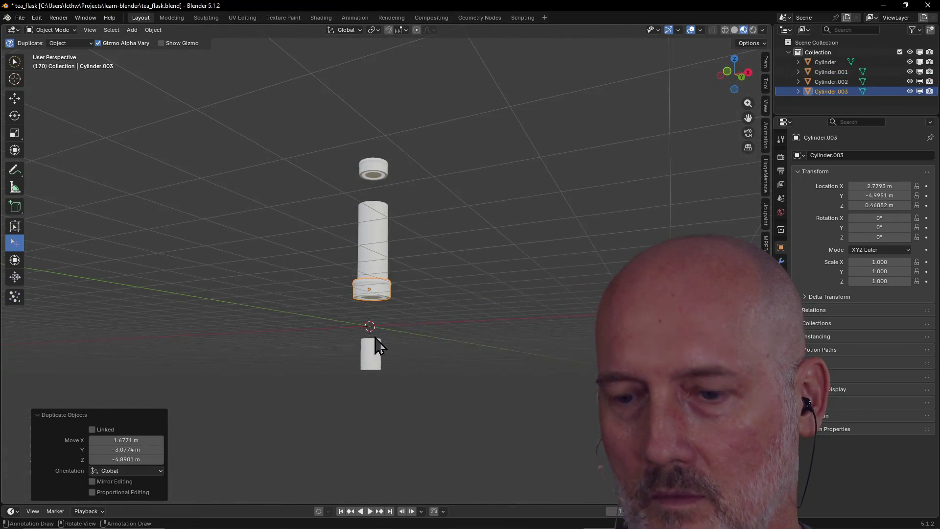
key("ctrl+m")
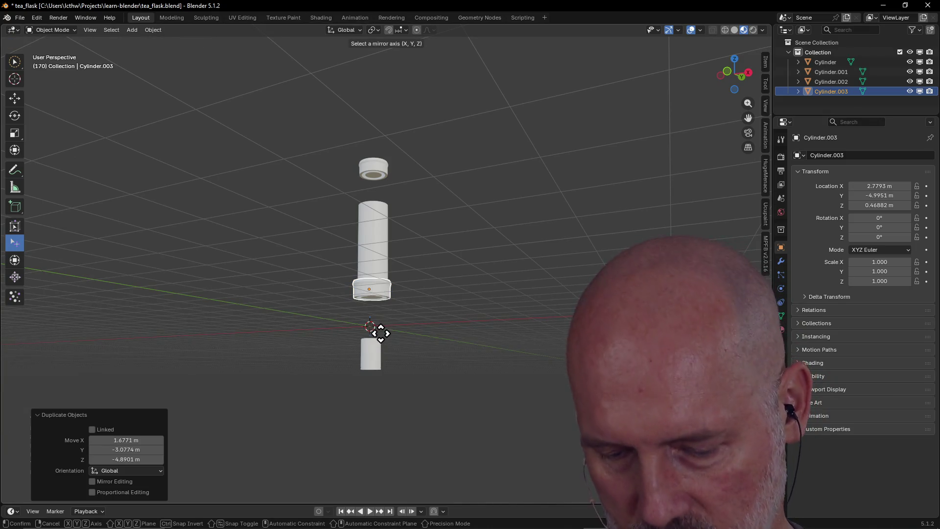
key("z")
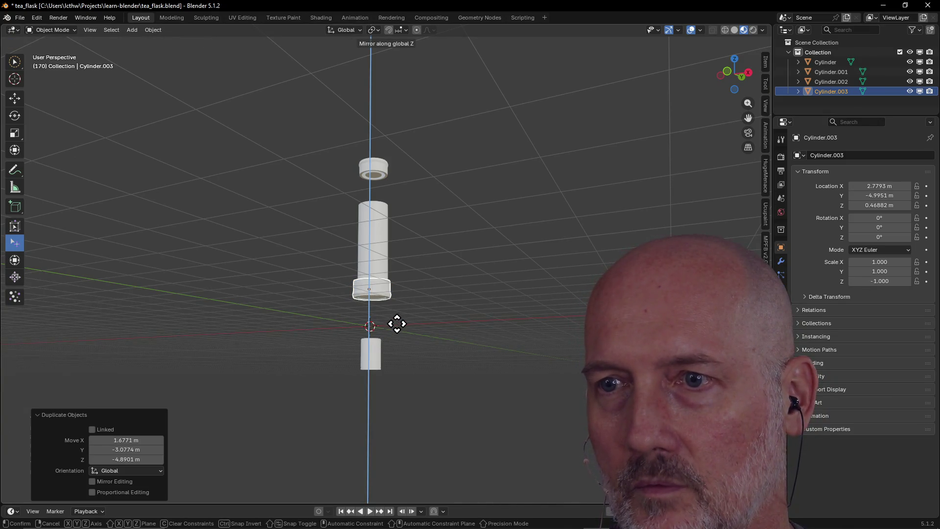
left_click(395, 325)
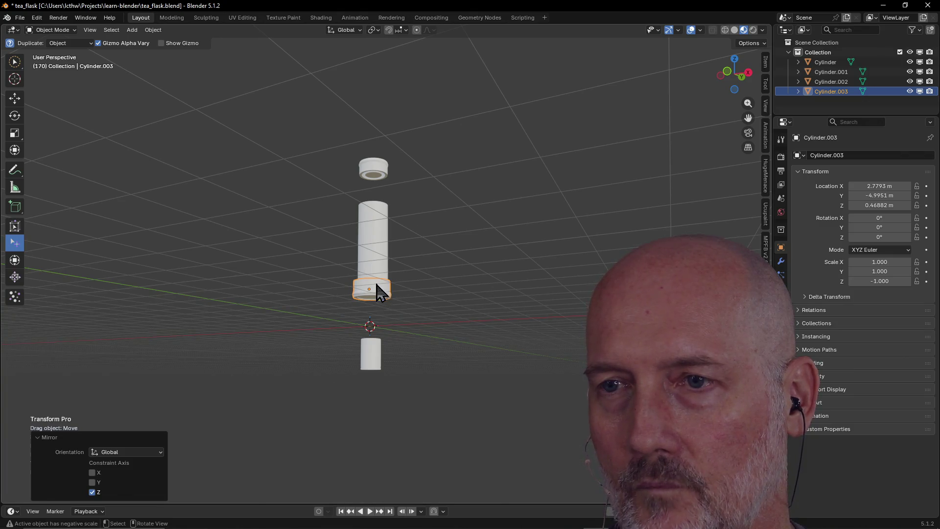
Move the flipped cap Cylinder.003 to sit just beneath the small bottom cylinder
middle_click_drag(376, 292, 317, 340)
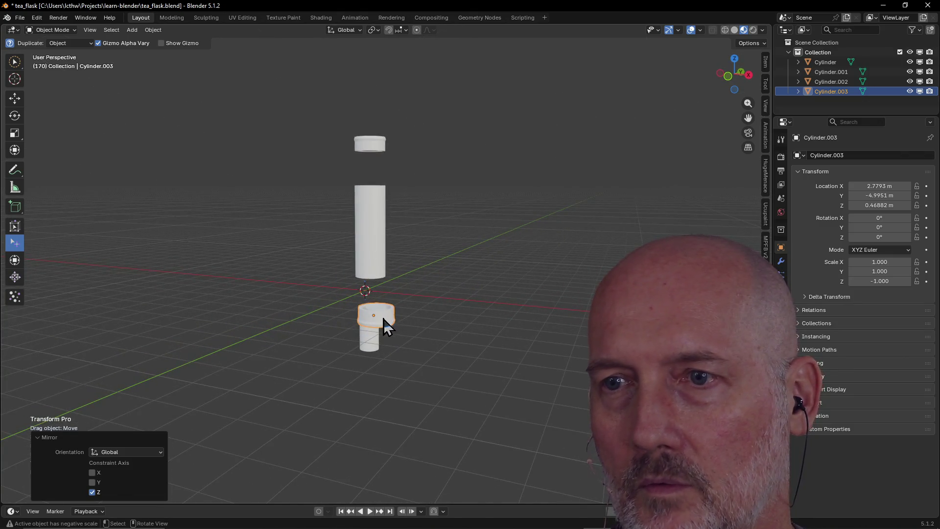
key("g")
left_click(379, 378)
middle_click_drag(412, 371, 463, 369)
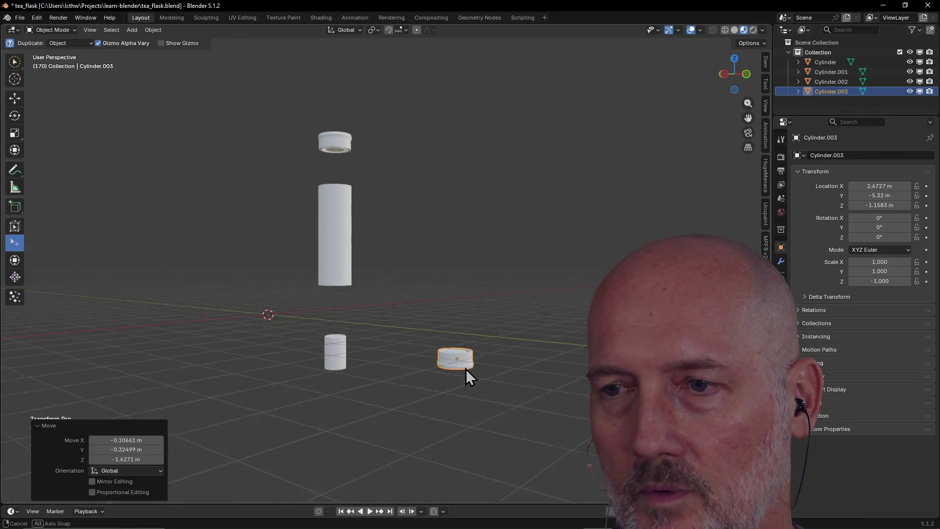
key("g")
left_click(401, 380)
middle_click_drag(343, 391, 428, 381)
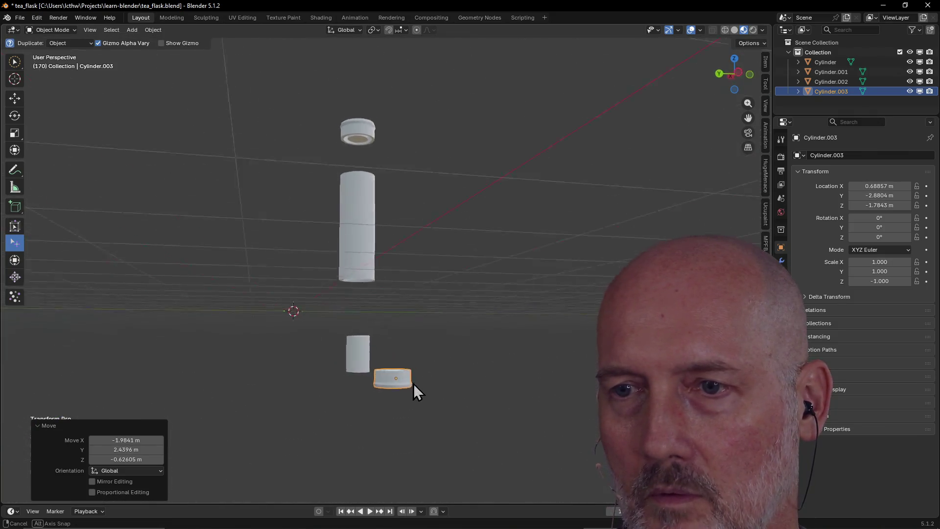
left_click(414, 397)
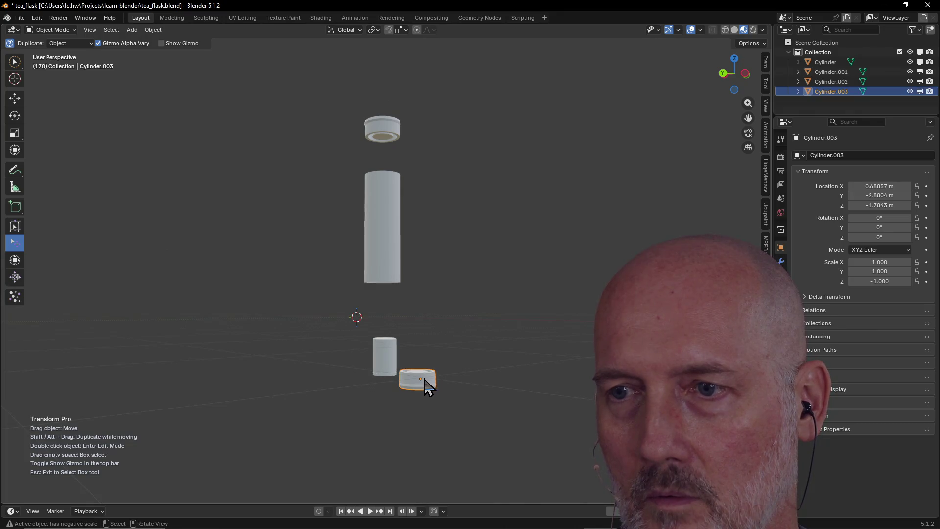
mouse_move(428, 386)
left_mouse_down()
mouse_move(397, 402)
mouse_move(406, 396)
left_mouse_up()
middle_click_drag(406, 395, 474, 403)
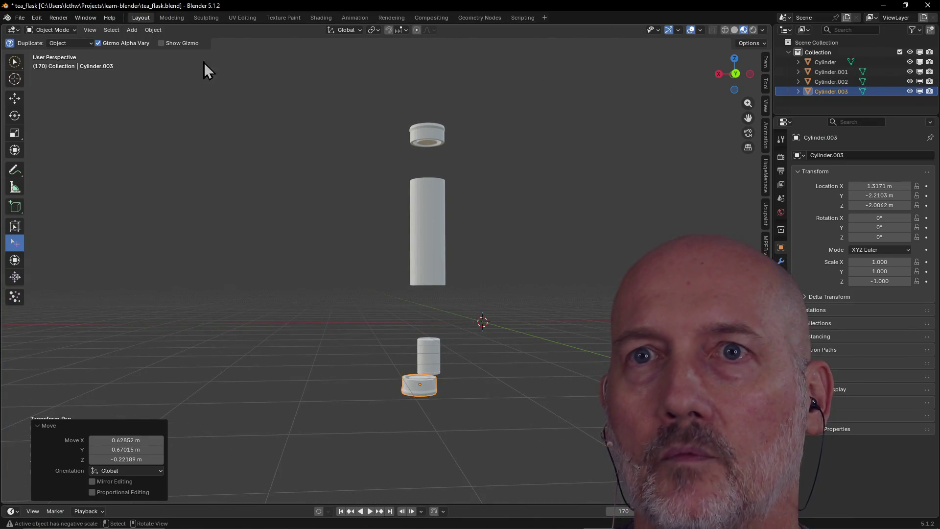
Check the bottom cap from bottom, side, top and front views, nudging it into line
key("ctrl+KP_7")
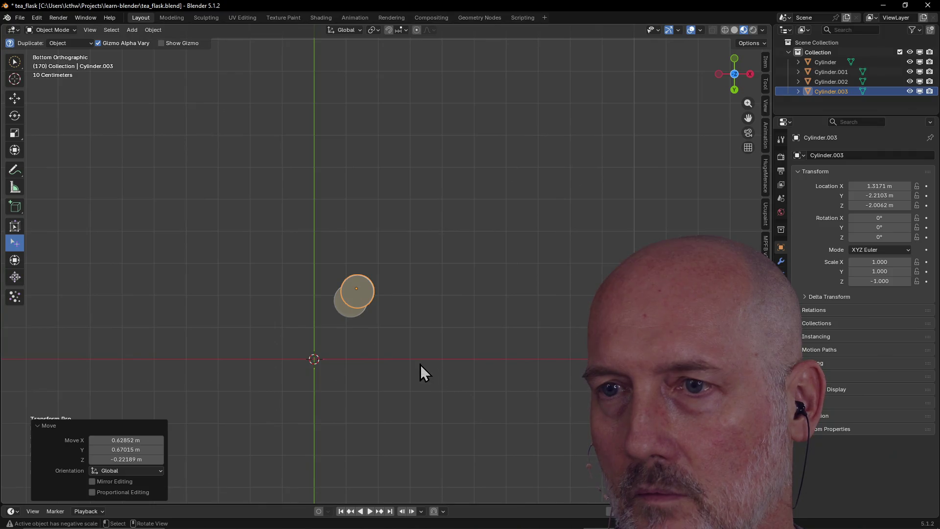
key("grave")
left_click(487, 366)
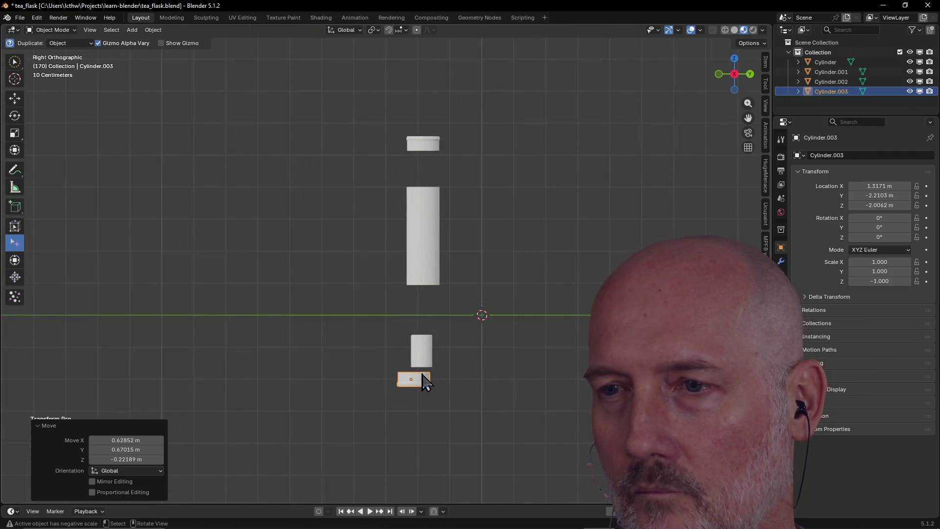
key("g")
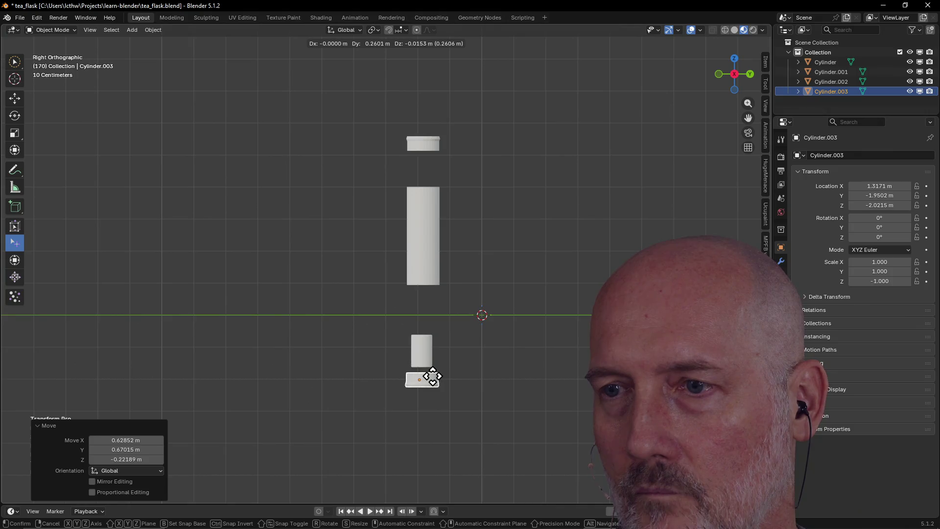
left_click(433, 376)
key("grave")
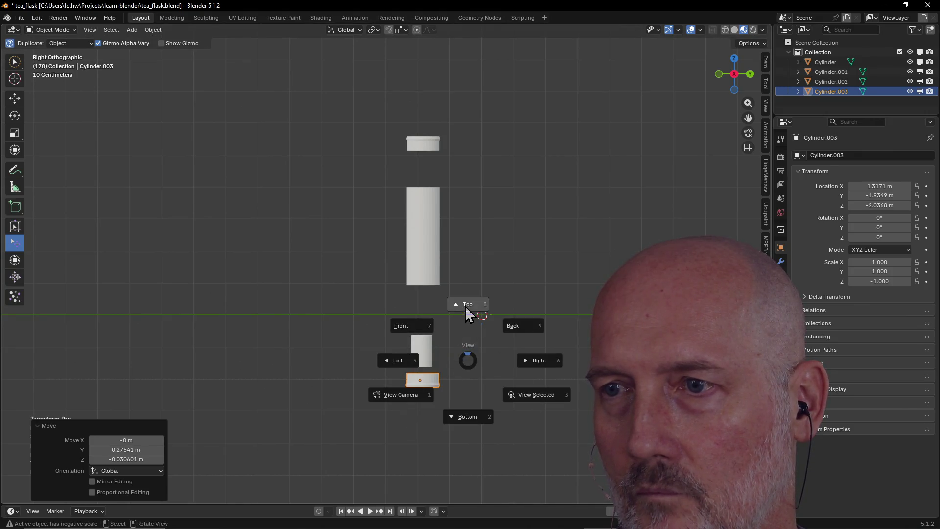
left_click(465, 305)
key("grave")
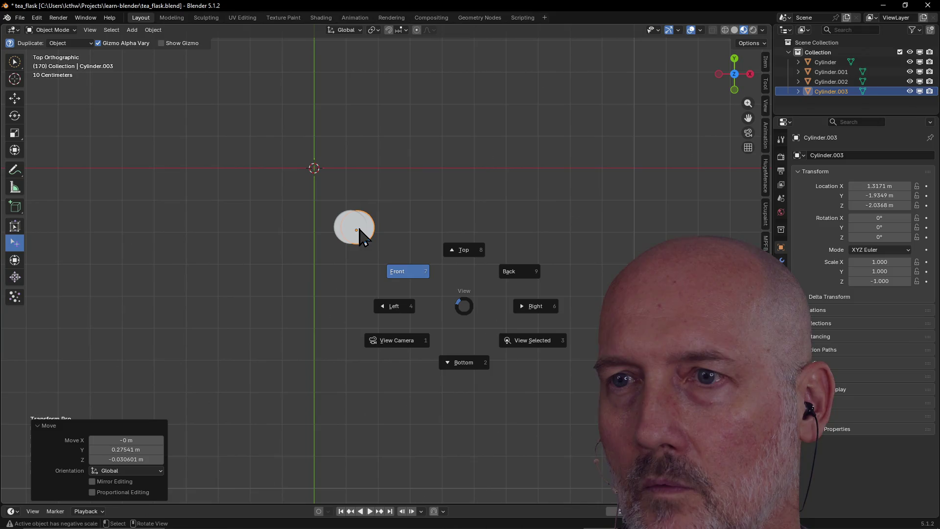
left_click(360, 234)
key("grave")
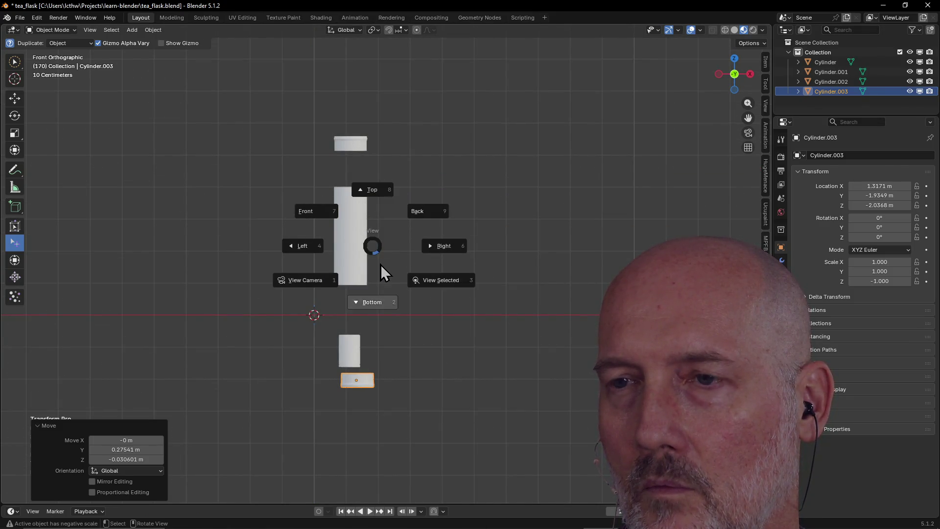
key("Escape")
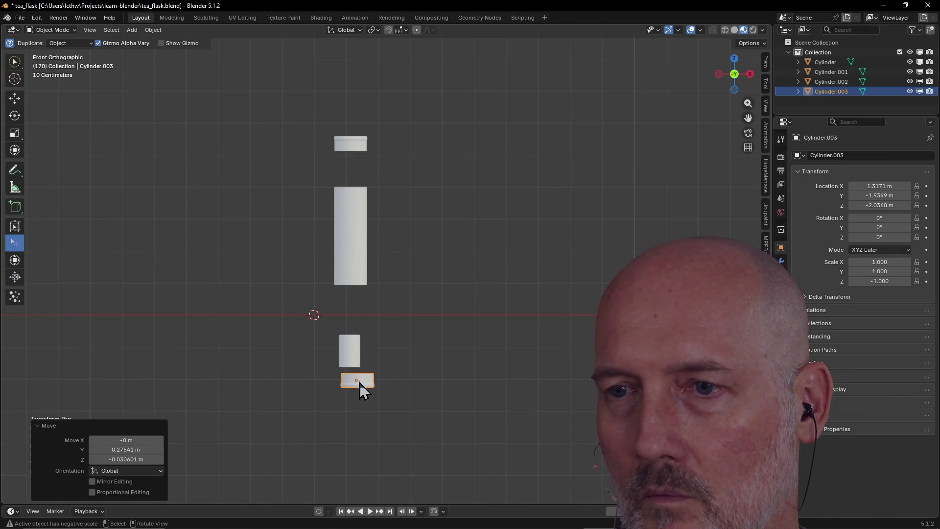
Shift Cylinder.003 about 26 cm sideways to center it, then select Cylinder.001 for gravity placement
key("g")
left_click(347, 381)
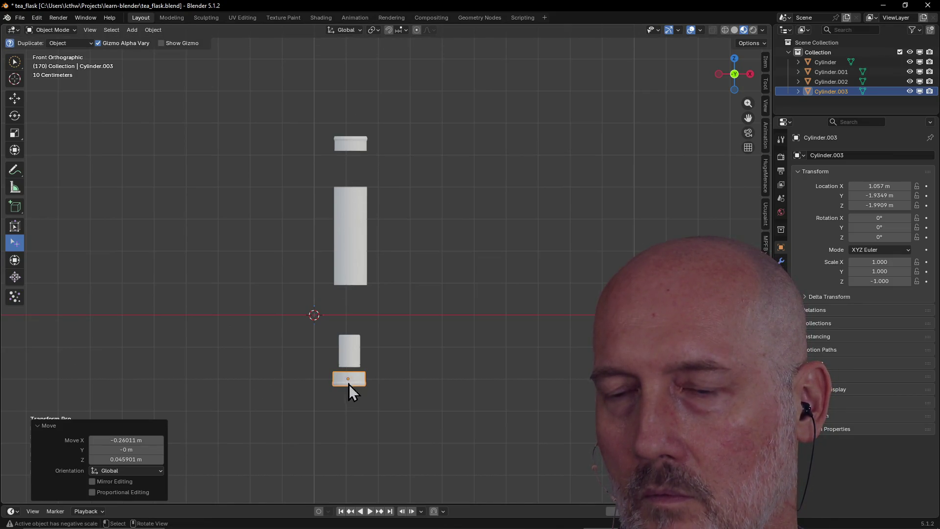
key("grave")
left_click(349, 323)
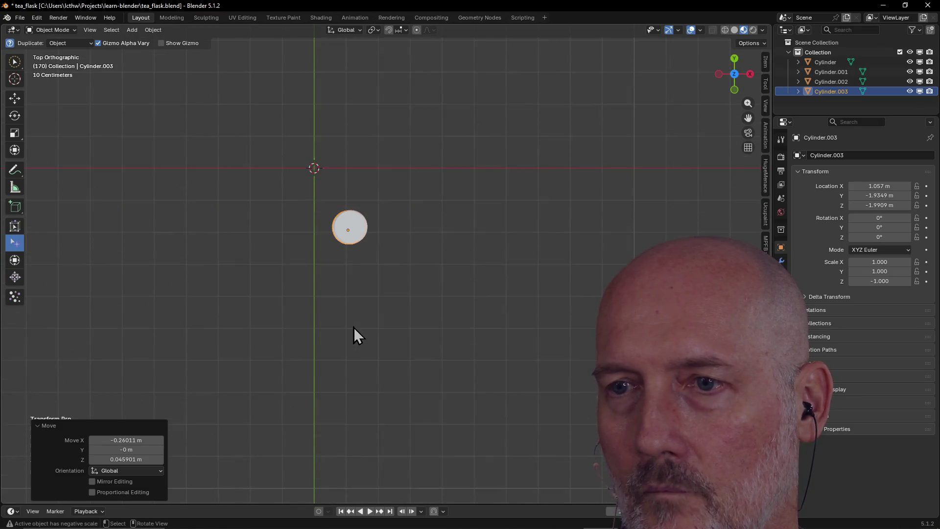
left_click(350, 231)
left_click(14, 260)
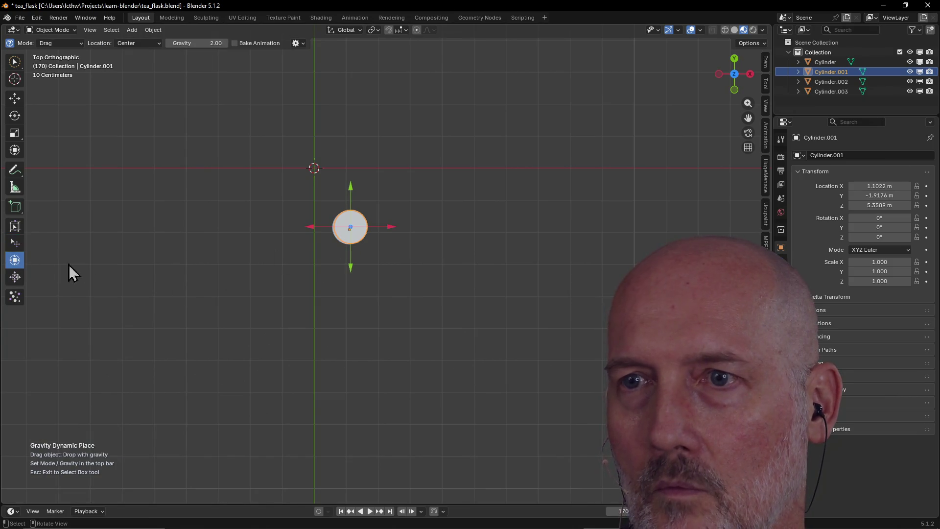
Try dropping the top cap with gravity placement, then undo so it returns above the tall cylinder
left_click(378, 231)
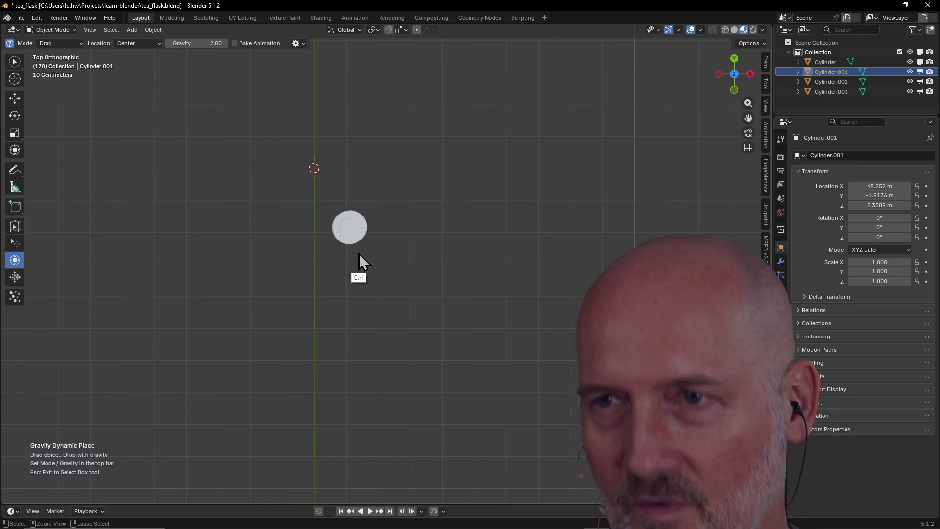
left_click(349, 230)
left_click_drag(380, 230, 562, 228)
key("Escape")
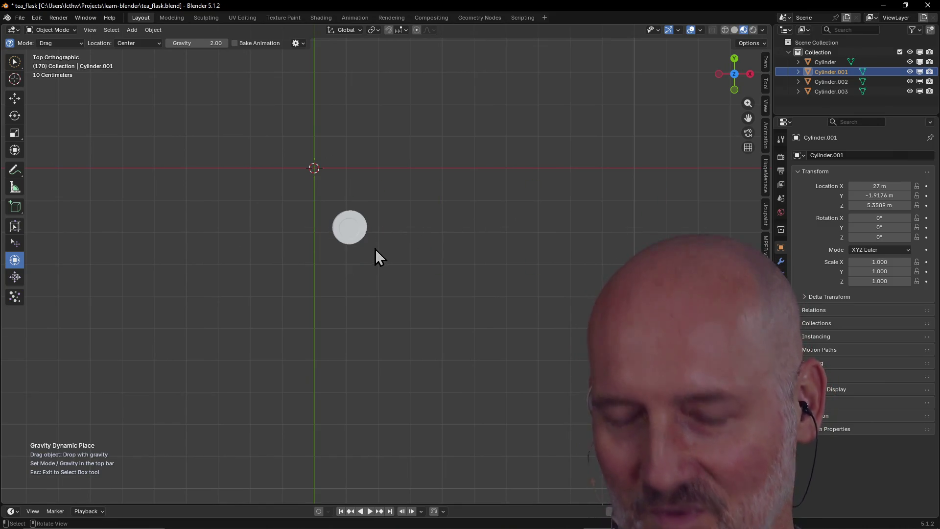
key("ctrl+z")
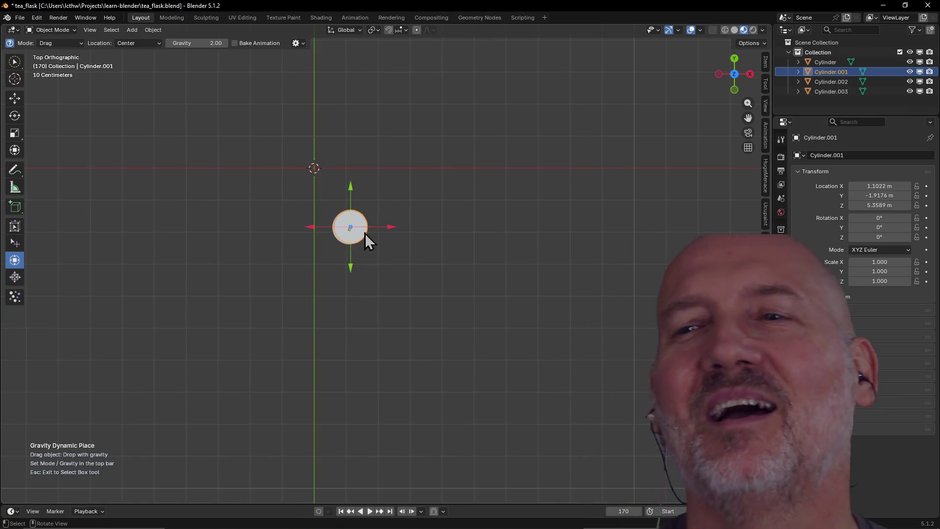
left_click(357, 236)
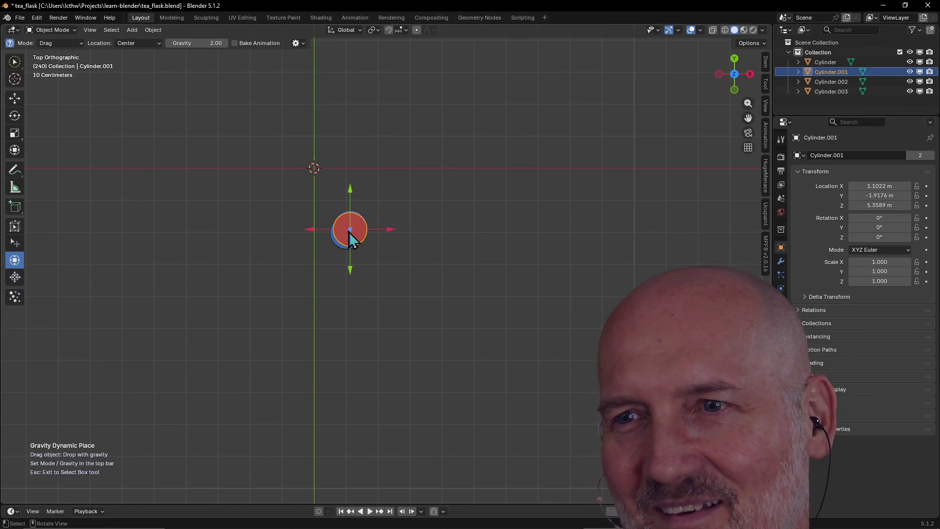
mouse_move(351, 299)
middle_mouse_down()
mouse_move(398, 168)
mouse_move(379, 194)
middle_mouse_up()
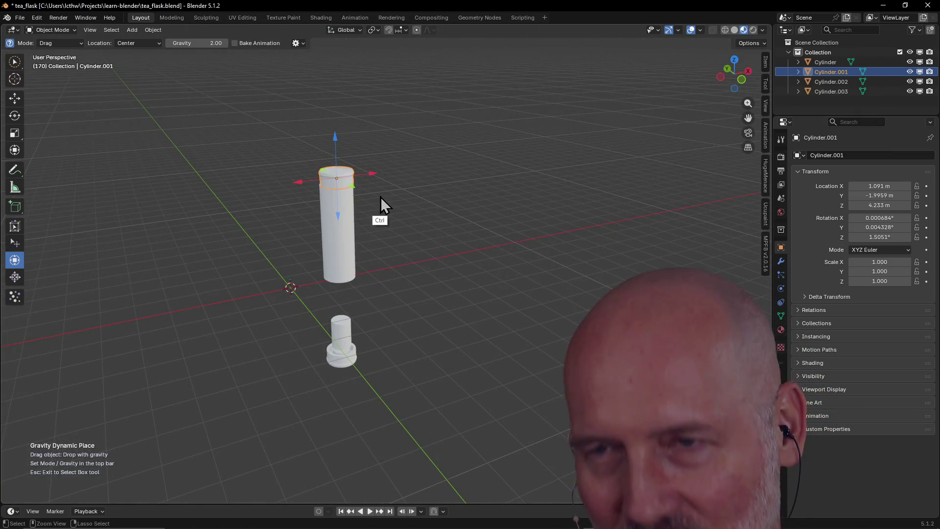
key("ctrl+z")
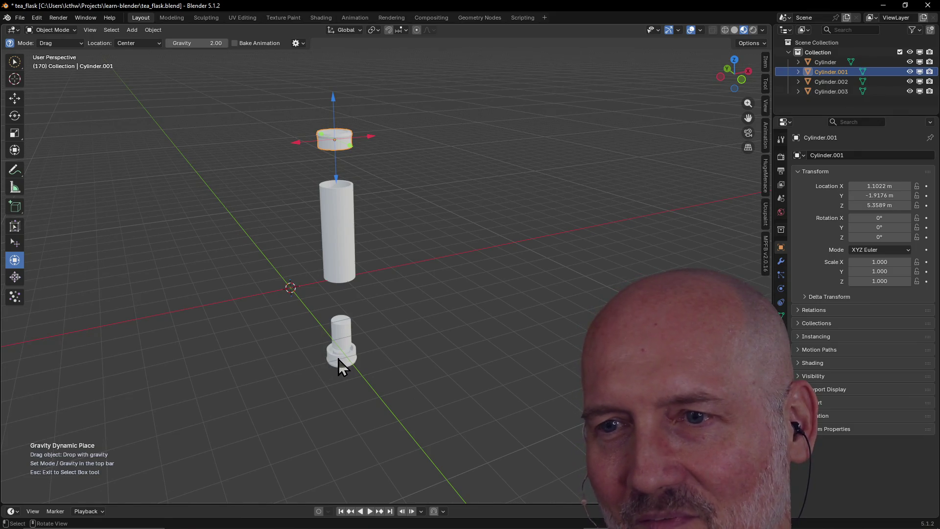
Undo an accidental sideways move of Cylinder.003 and deselect it
left_click(339, 365)
mouse_move(345, 367)
middle_mouse_down()
mouse_move(339, 284)
mouse_move(328, 346)
middle_mouse_up()
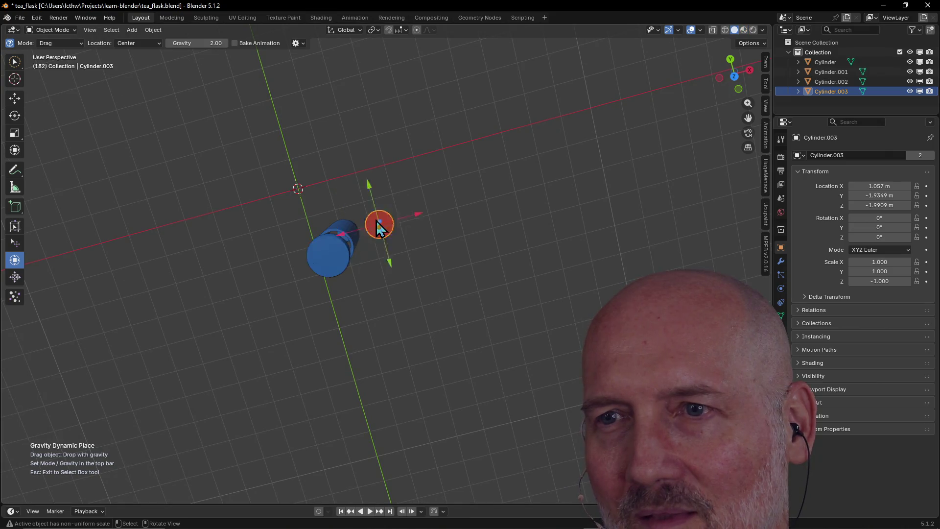
left_click_drag(368, 236, 361, 239)
key("ctrl+z")
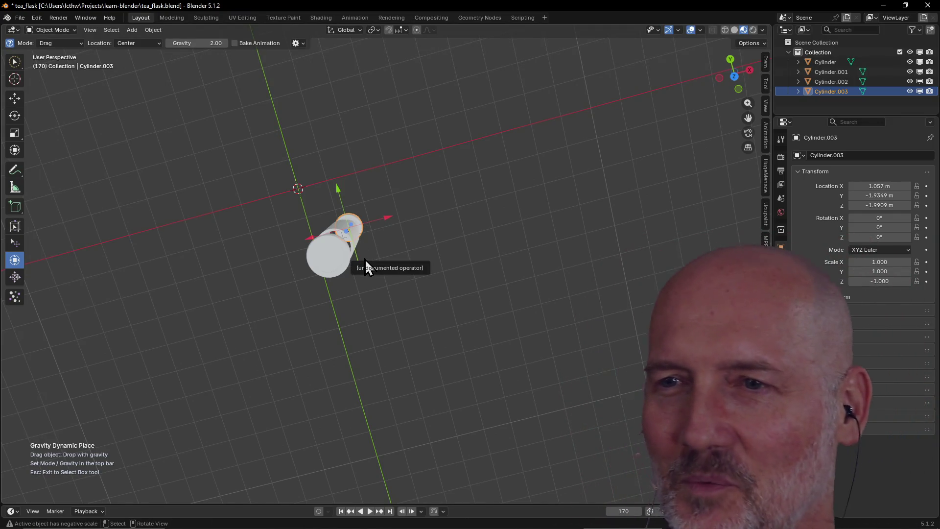
left_click(427, 269)
Drop the small cylinder Cylinder.002 into place with gravity and return to circle selection
mouse_move(400, 304)
middle_mouse_down()
mouse_move(382, 261)
mouse_move(390, 180)
middle_mouse_up()
scroll(349, 316, "up", 3)
mouse_move(349, 316)
middle_mouse_down()
mouse_move(359, 274)
mouse_move(335, 344)
mouse_move(329, 334)
middle_mouse_up()
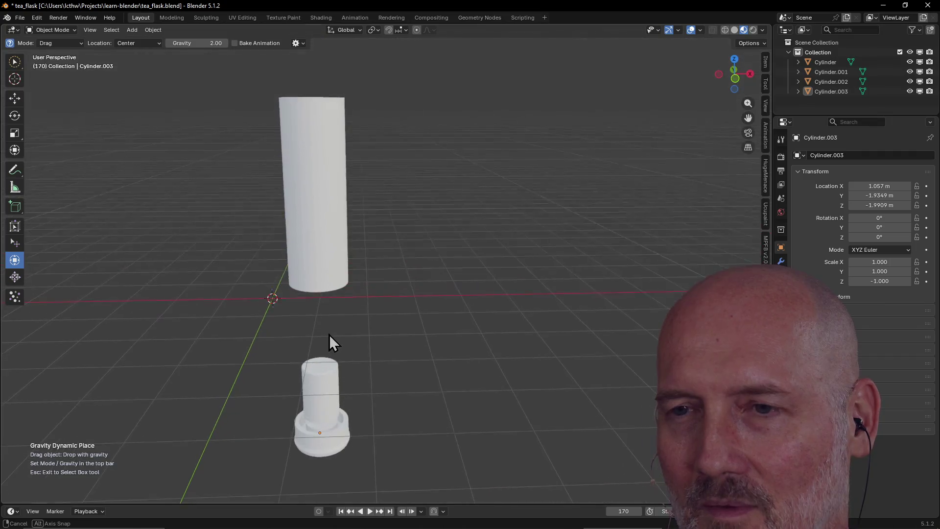
left_click(321, 388)
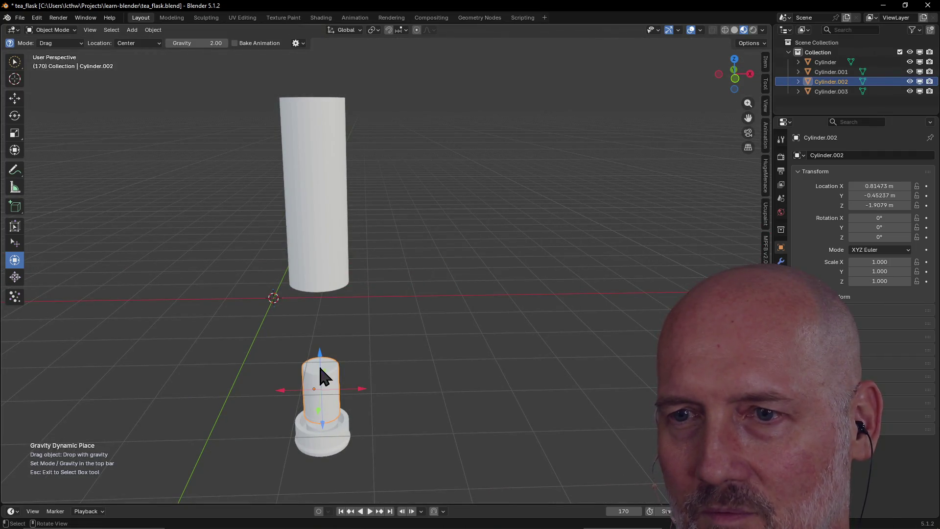
left_click_drag(318, 364, 320, 352)
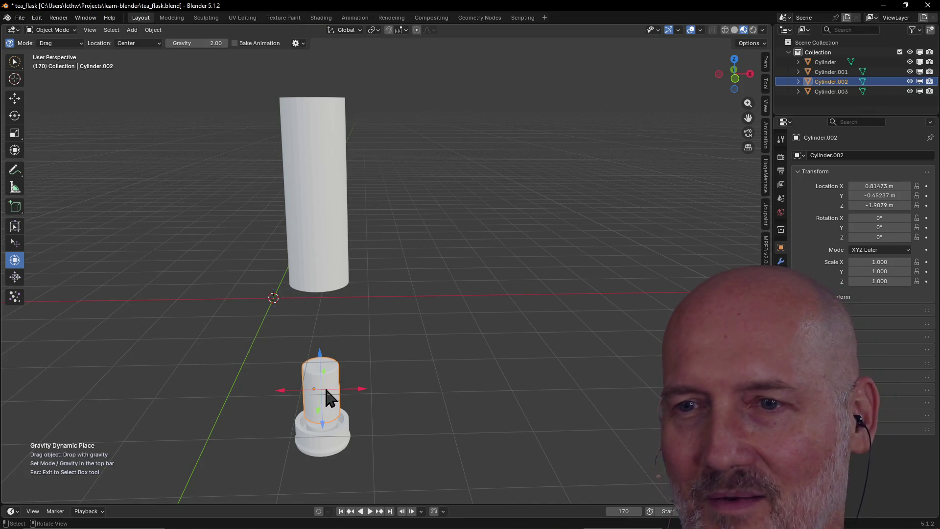
middle_click_drag(331, 414, 311, 413)
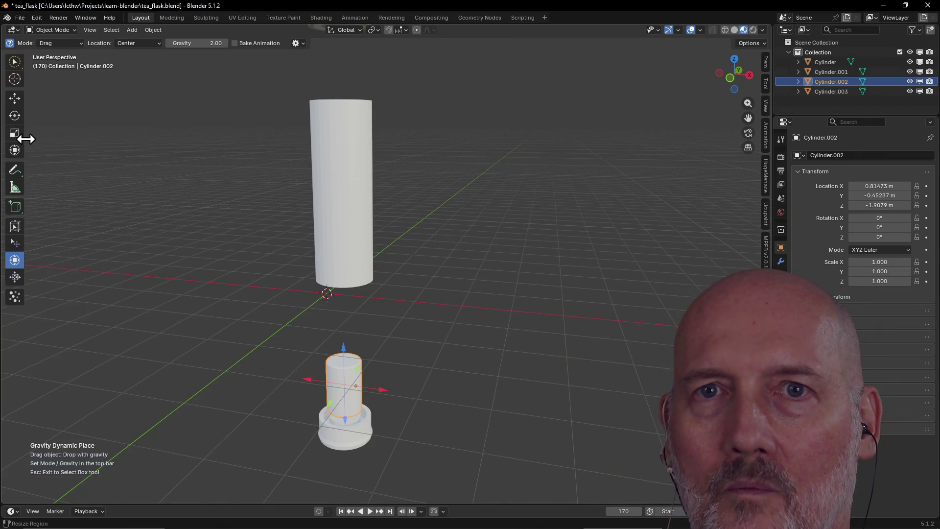
left_click(15, 78)
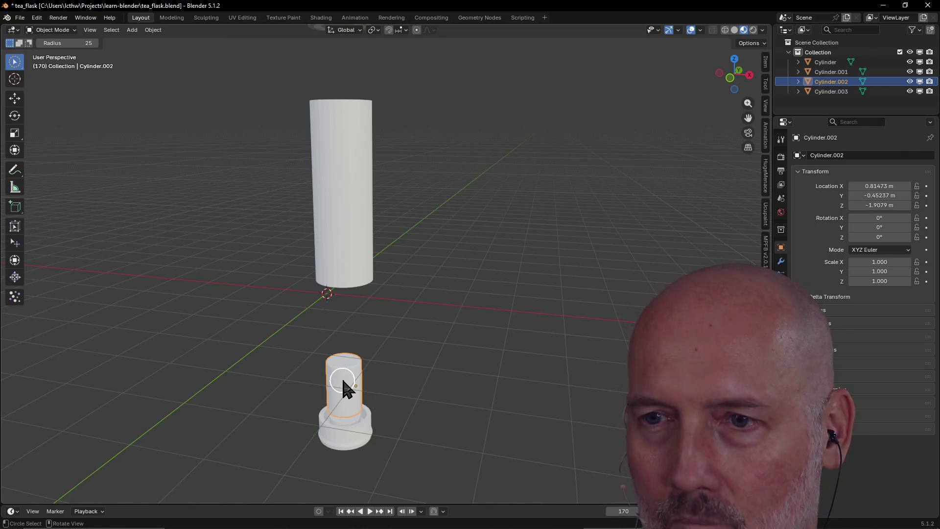
Move Cylinder.002 straight up 0.69584 m along Z
key("g")
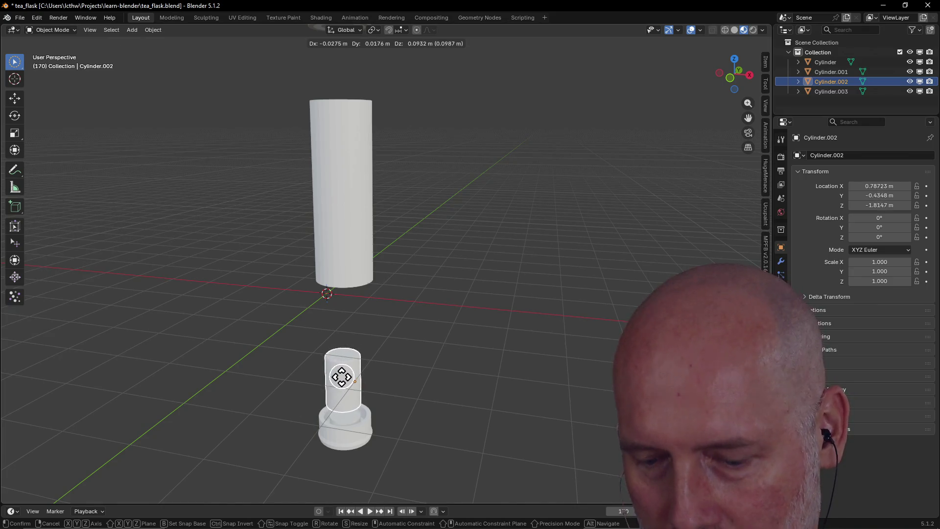
key("z")
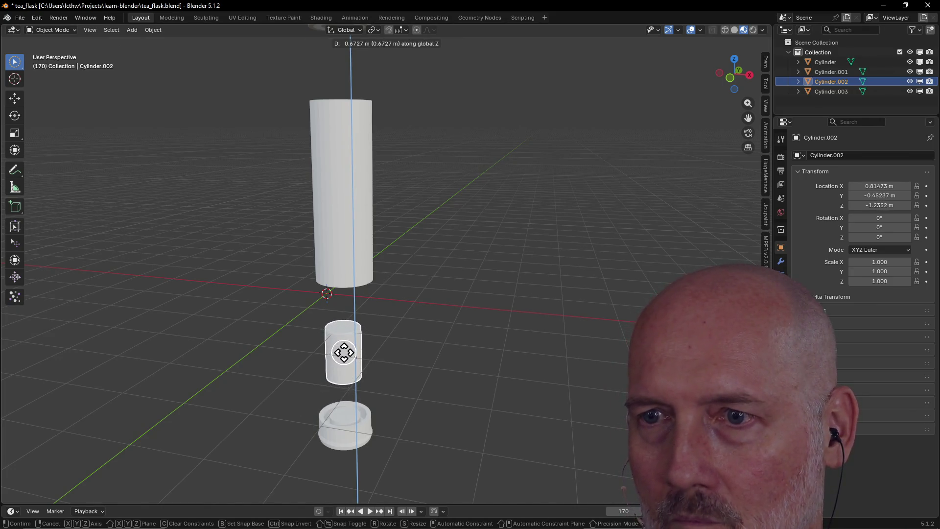
left_click(344, 353)
mouse_move(345, 378)
middle_mouse_down()
mouse_move(315, 358)
mouse_move(456, 308)
mouse_move(360, 315)
mouse_move(356, 290)
mouse_move(419, 261)
mouse_move(455, 260)
mouse_move(404, 338)
mouse_move(415, 382)
mouse_move(399, 396)
mouse_move(398, 319)
mouse_move(386, 373)
mouse_move(395, 329)
mouse_move(382, 361)
middle_mouse_up()
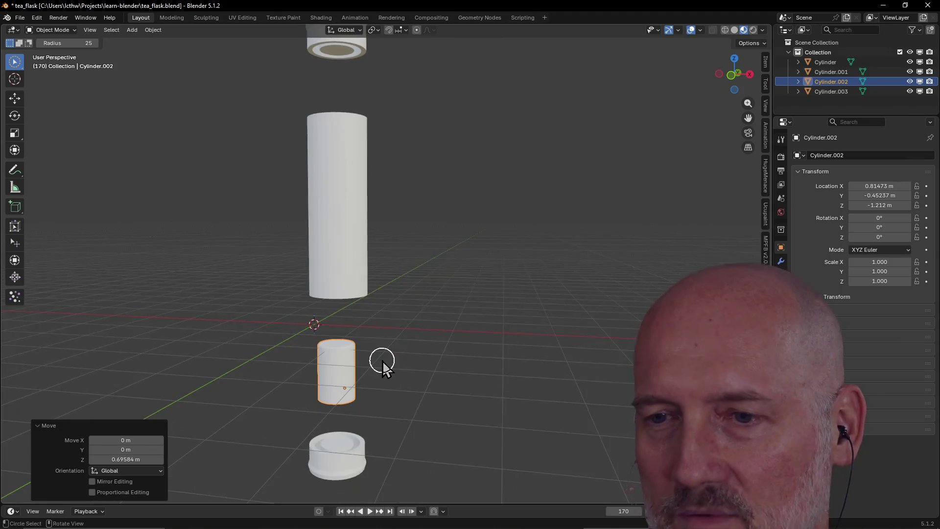
scroll(382, 360, "down", 2)
scroll(374, 370, "down", 1)
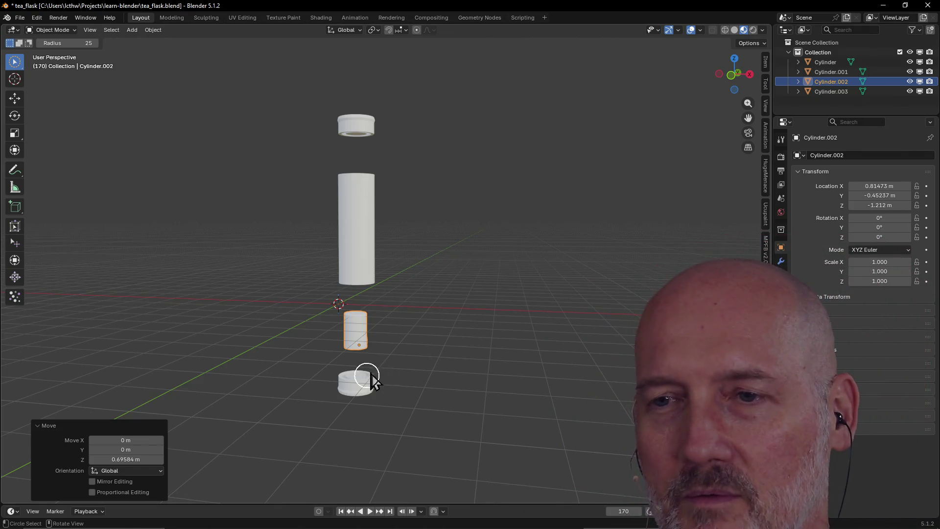
scroll(384, 363, "up", 2)
scroll(384, 363, "down", 1)
Save tea_flask.blend and switch to the UV Editing workspace
key("ctrl+s")
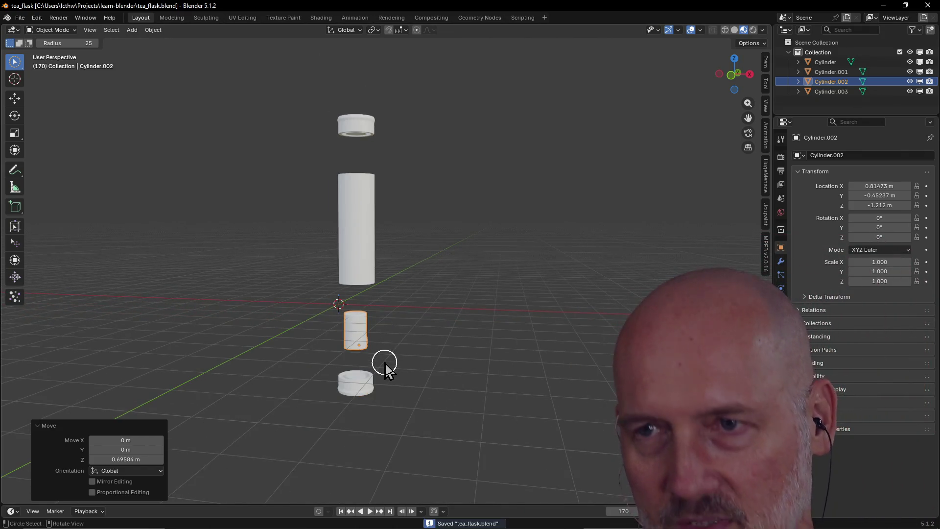
mouse_move(420, 257)
middle_mouse_down()
mouse_move(422, 320)
mouse_move(407, 235)
mouse_move(403, 246)
middle_mouse_up()
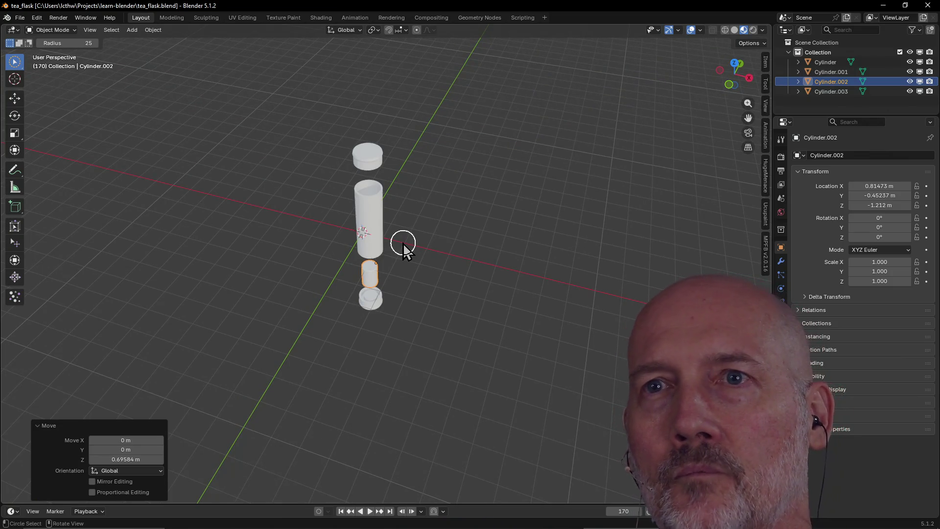
left_click(241, 17)
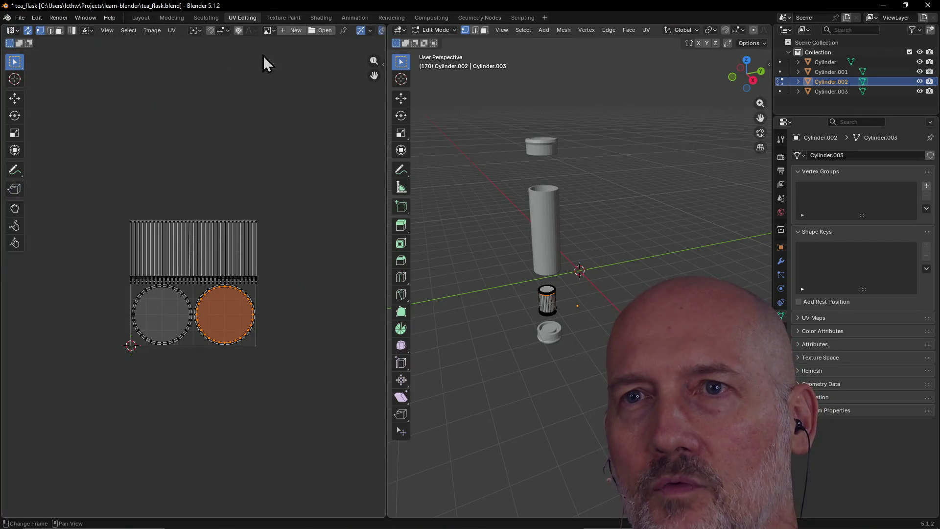
Switch to the Texture Paint workspace and show Cylinder.002's material properties
left_click(283, 16)
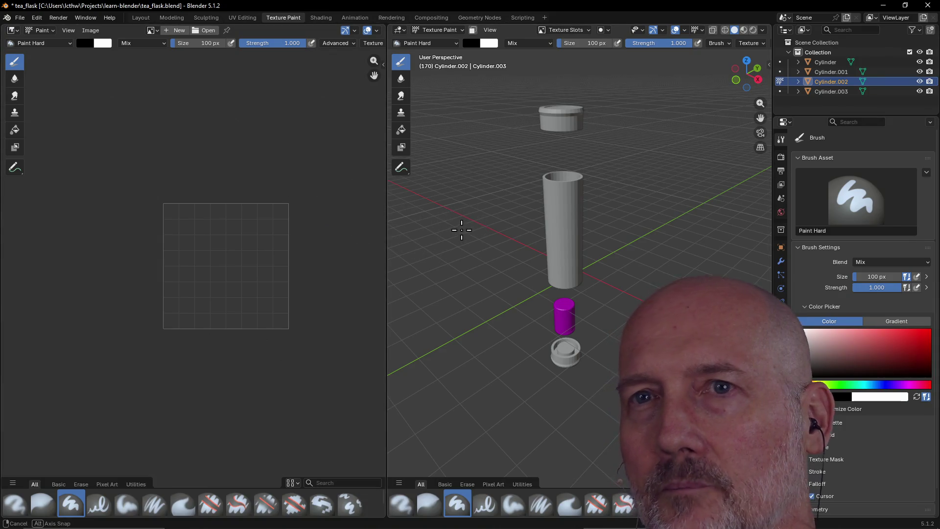
middle_click_drag(461, 229, 544, 232)
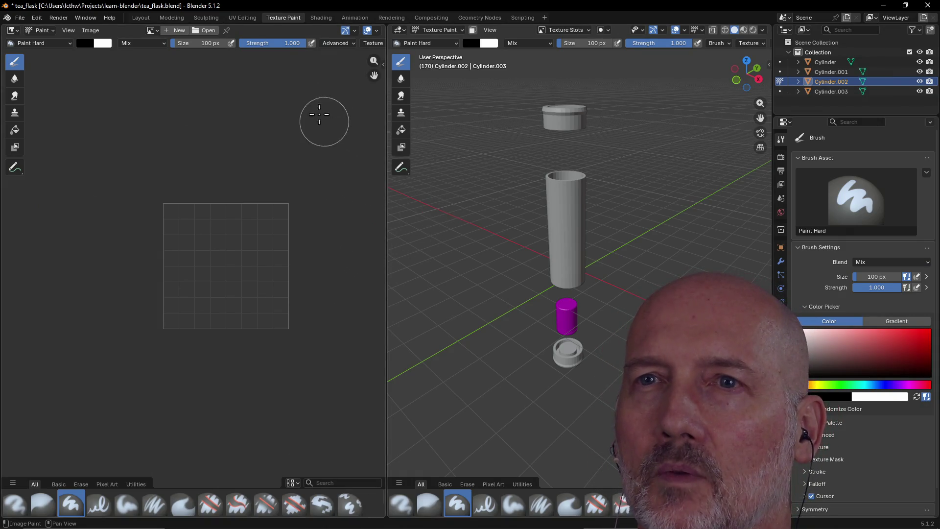
left_click(242, 19)
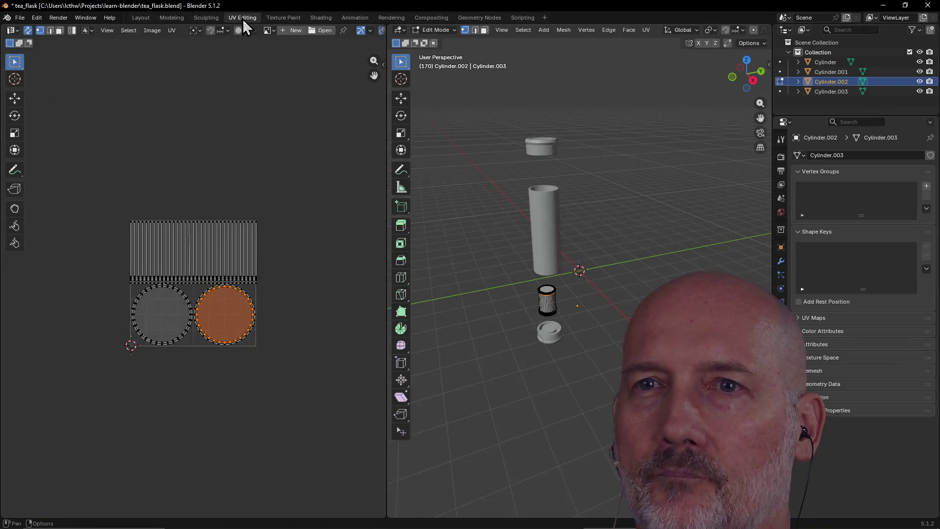
left_click(283, 17)
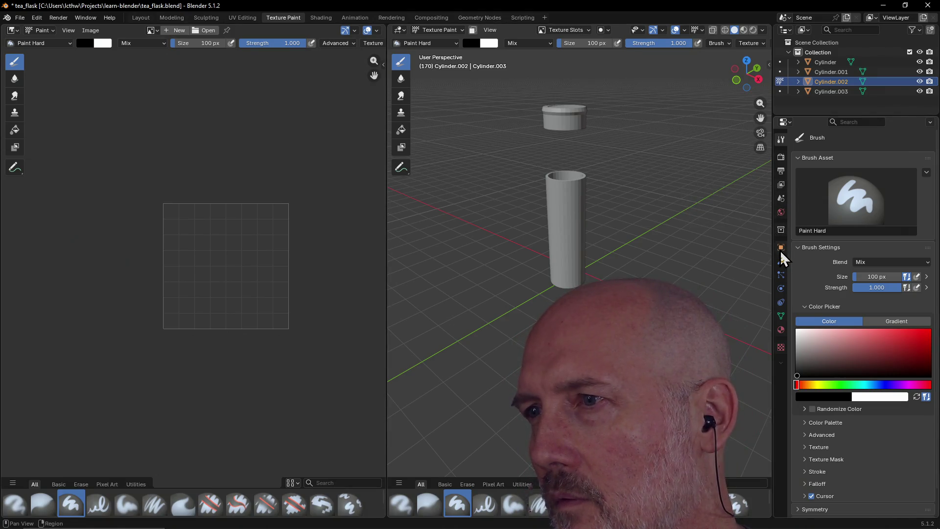
left_click(779, 330)
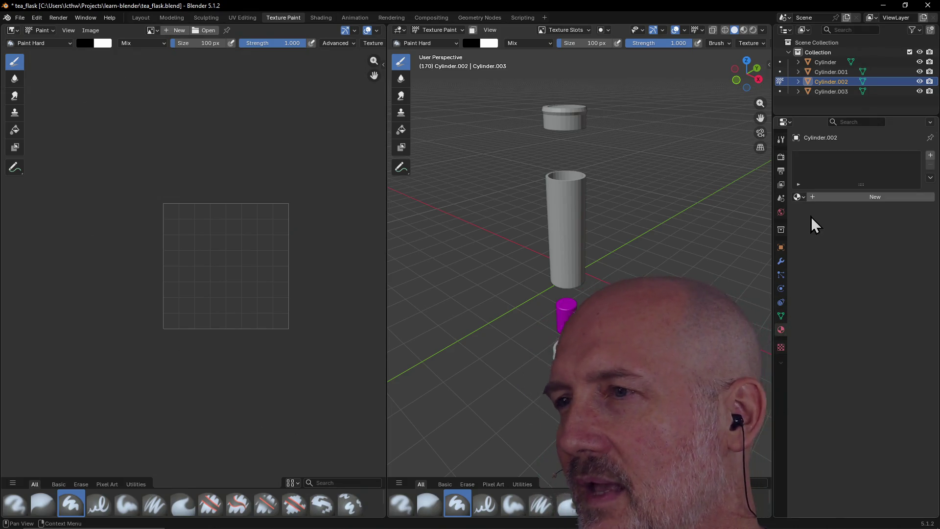
Create Material.001 for Cylinder.002 with a dark red base colour
left_click(810, 198)
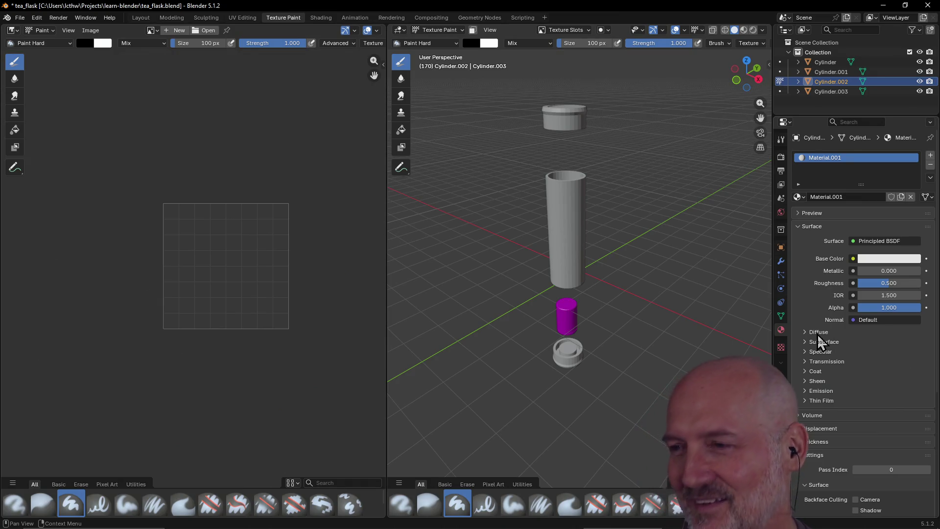
middle_click_drag(620, 300, 542, 294)
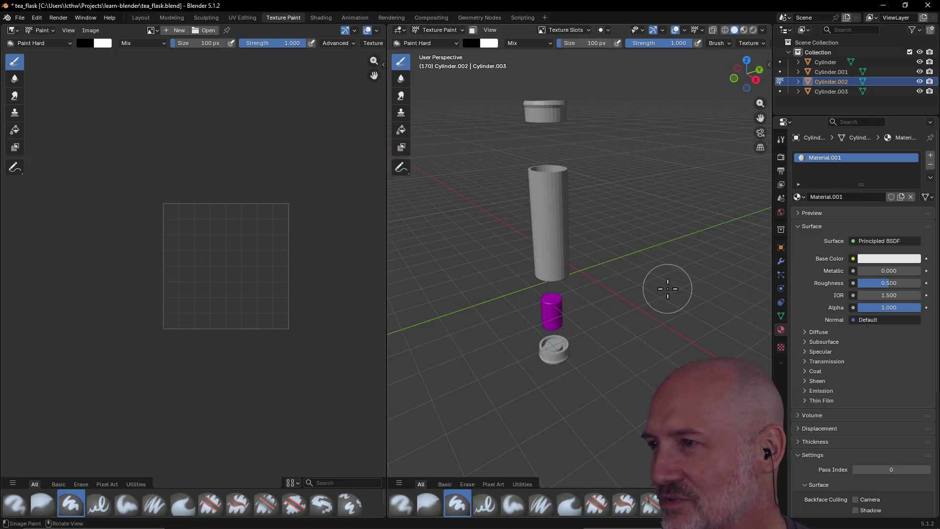
left_click(881, 258)
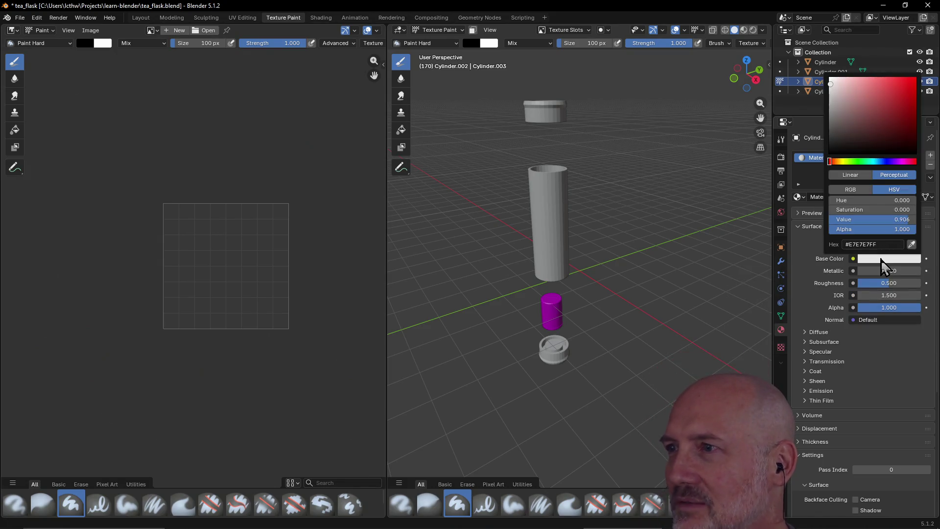
left_click(871, 112)
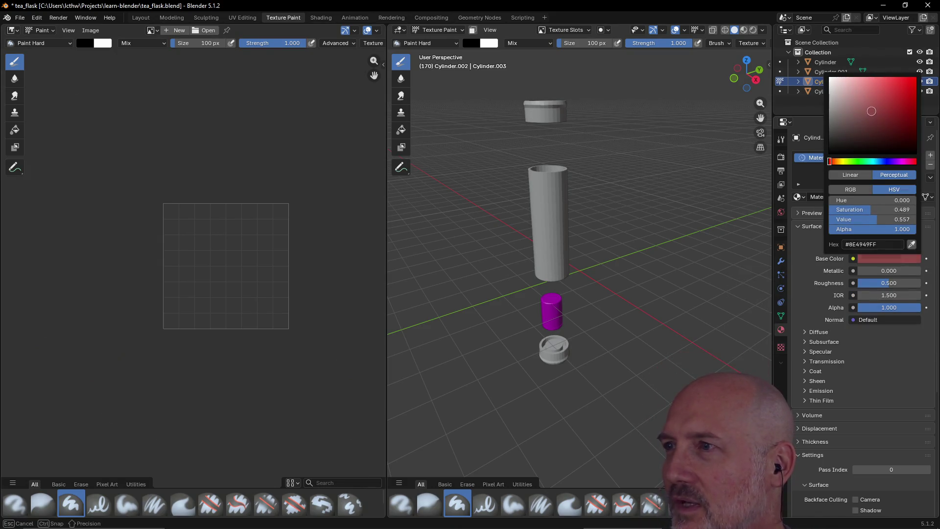
left_click_drag(871, 109, 882, 126)
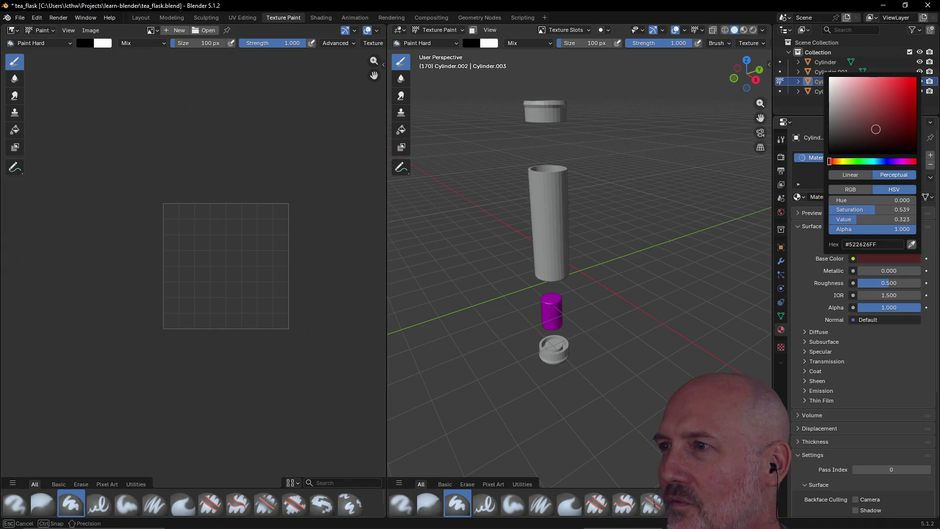
left_click(871, 131)
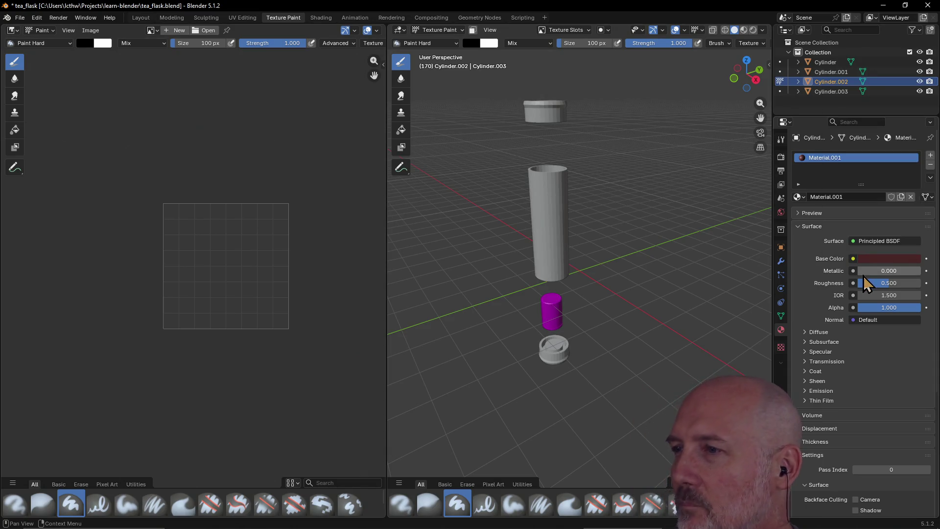
Set metallic 0.169, roughness 0.677, shift the hue toward brown, and check the Specular settings
left_click_drag(878, 270, 878, 271)
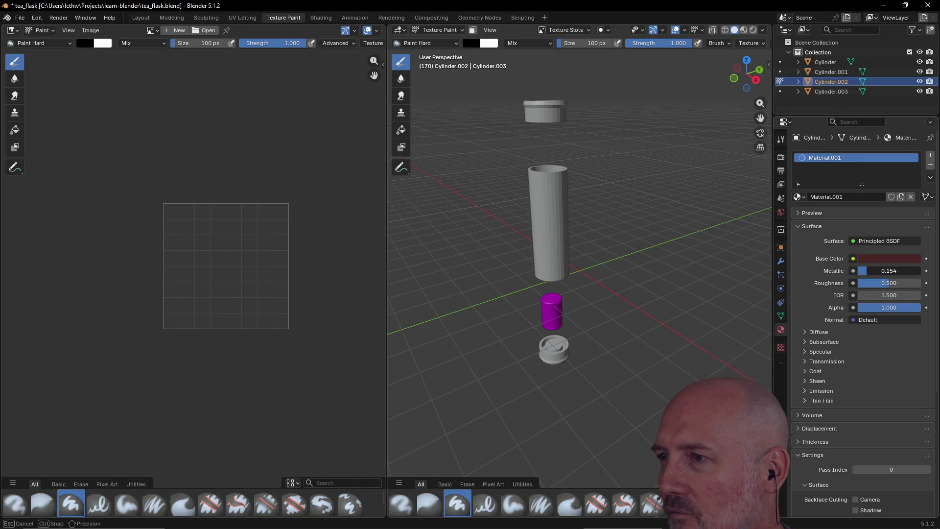
left_click_drag(885, 283, 893, 283)
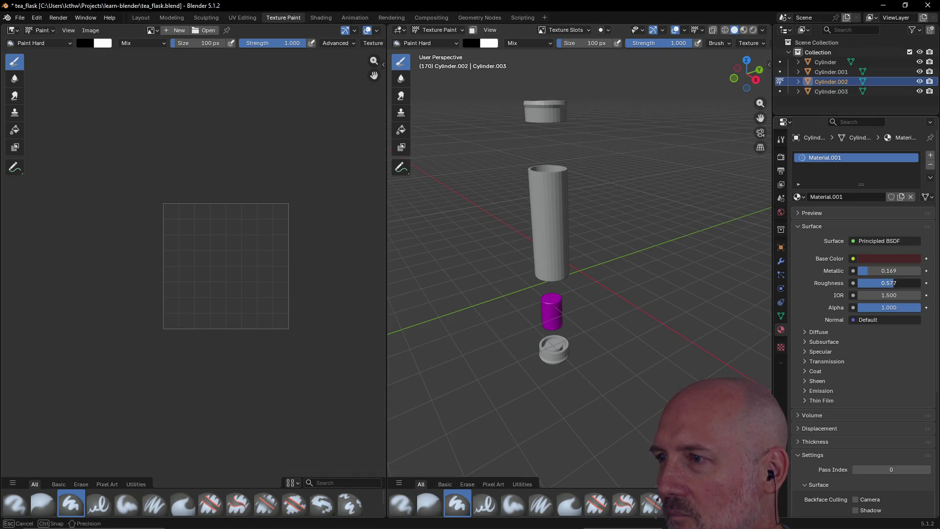
left_click(889, 259)
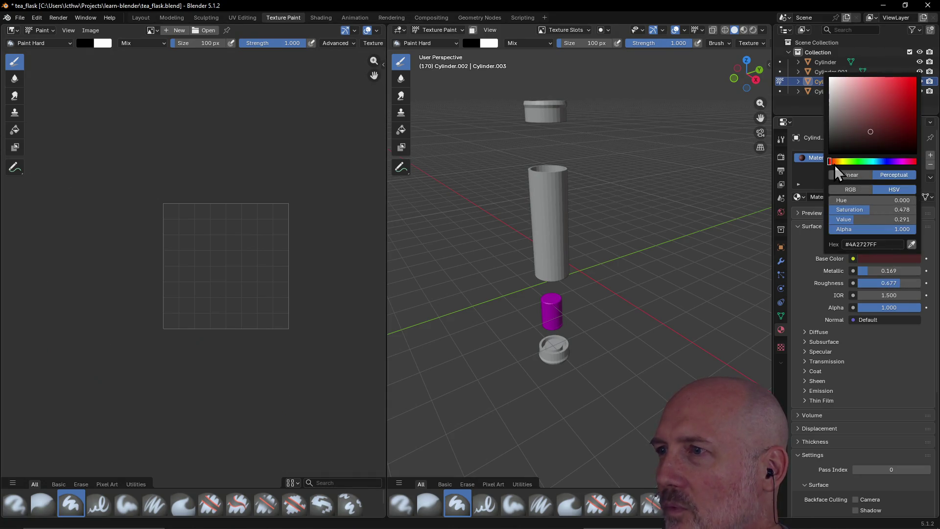
left_click_drag(838, 160, 836, 161)
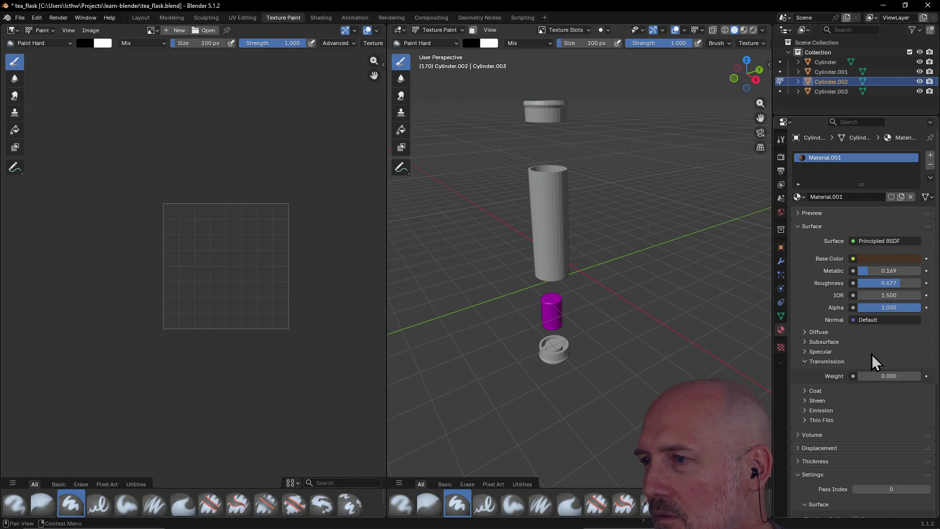
left_click(828, 352)
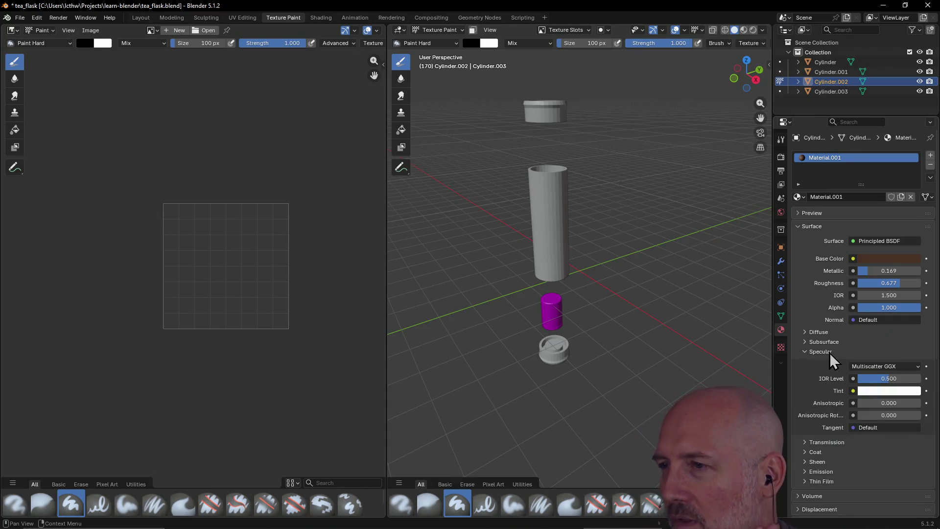
left_click(829, 352)
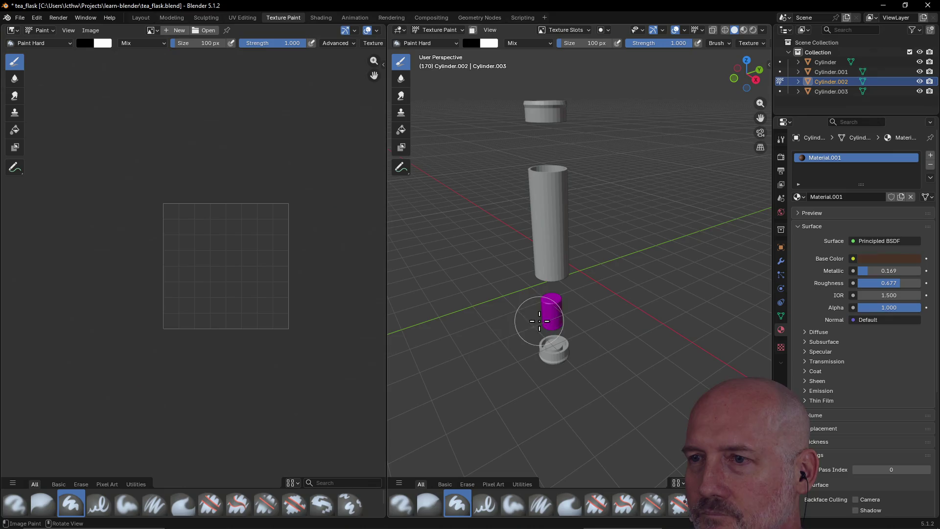
scroll(514, 323, "up", 2)
Orbit to a close side-on view of the lined-up parts and select Cylinder.003 in the Outliner
mouse_move(515, 323)
middle_mouse_down()
mouse_move(525, 321)
mouse_move(515, 317)
middle_mouse_up()
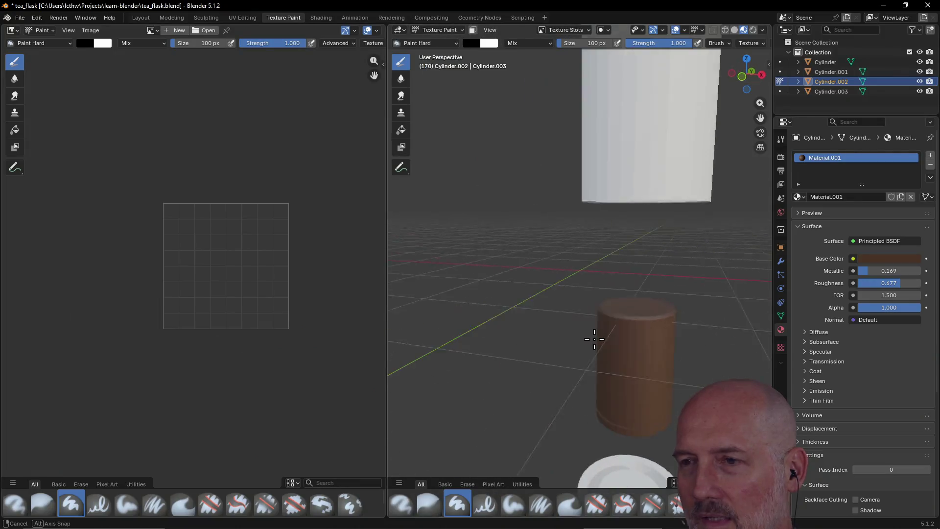
middle_click_drag(594, 338, 573, 325)
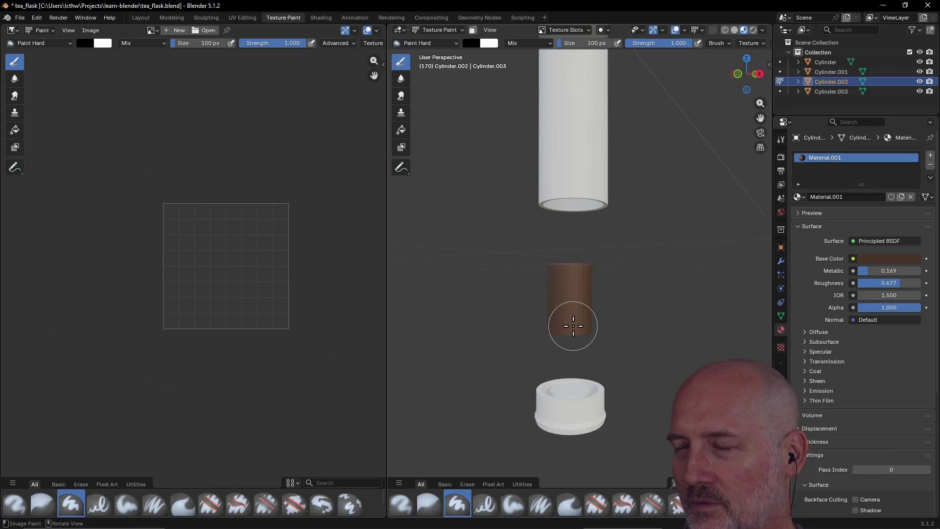
mouse_move(720, 305)
middle_mouse_down()
mouse_move(661, 314)
mouse_move(675, 302)
middle_mouse_up()
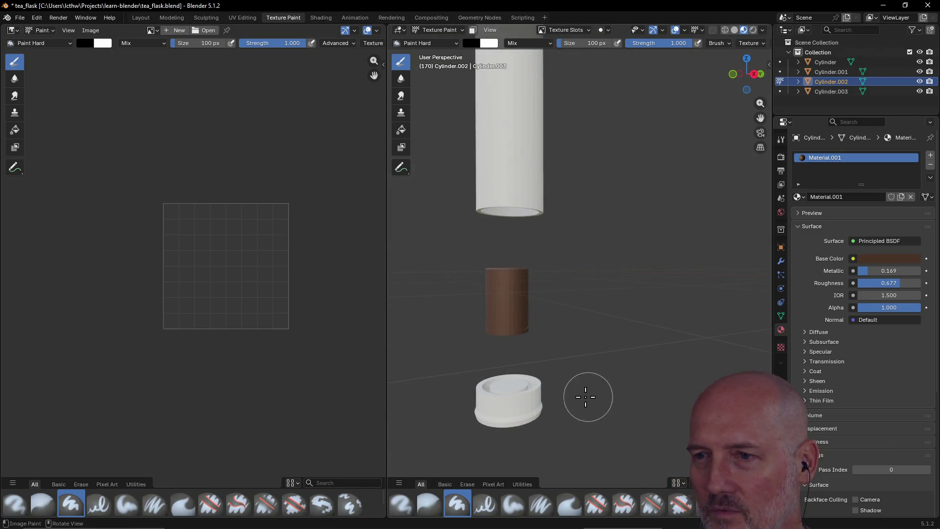
left_click(518, 413)
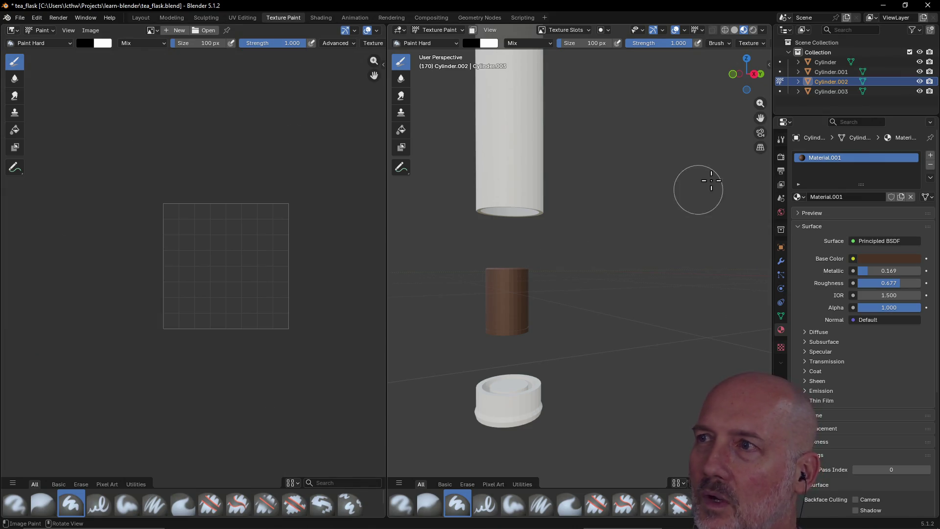
left_click(830, 91)
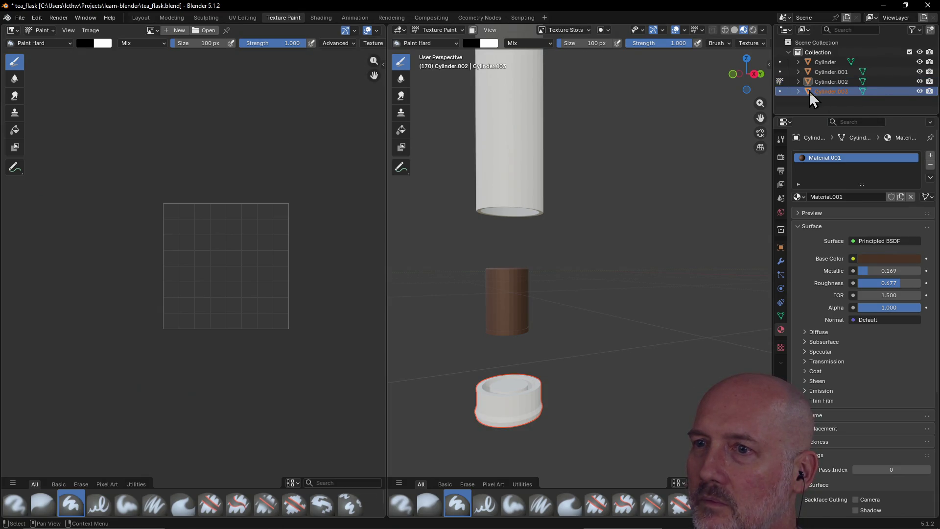
Try a beige base colour, settle on dark brown #4F4037, then return to the Layout workspace
left_click(809, 91)
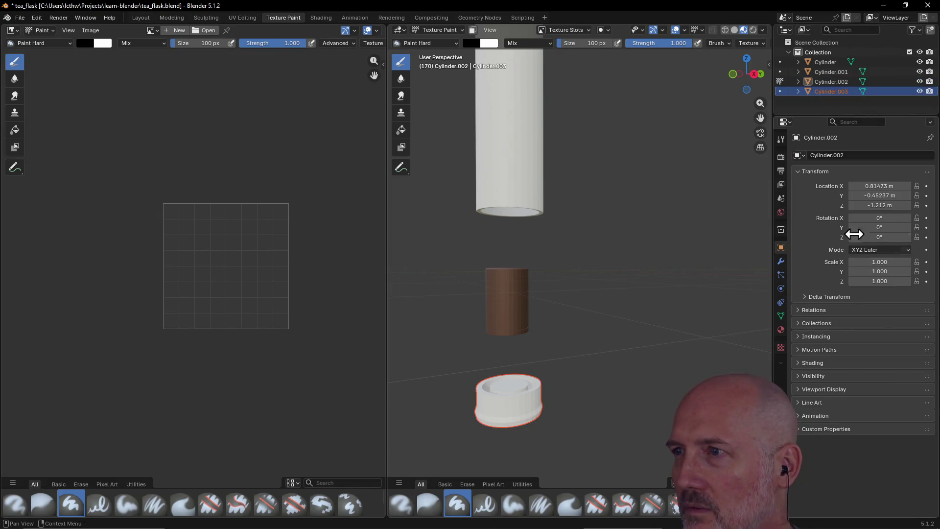
left_click(781, 331)
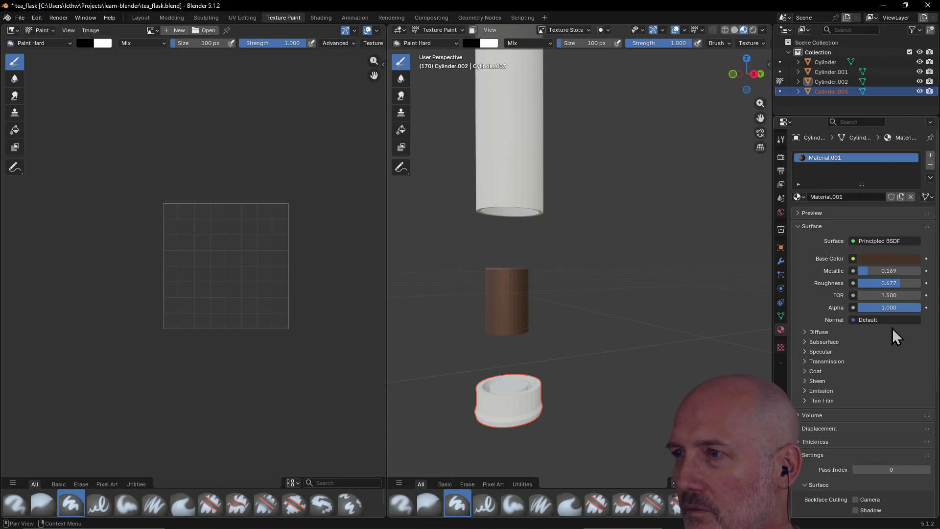
left_click(884, 259)
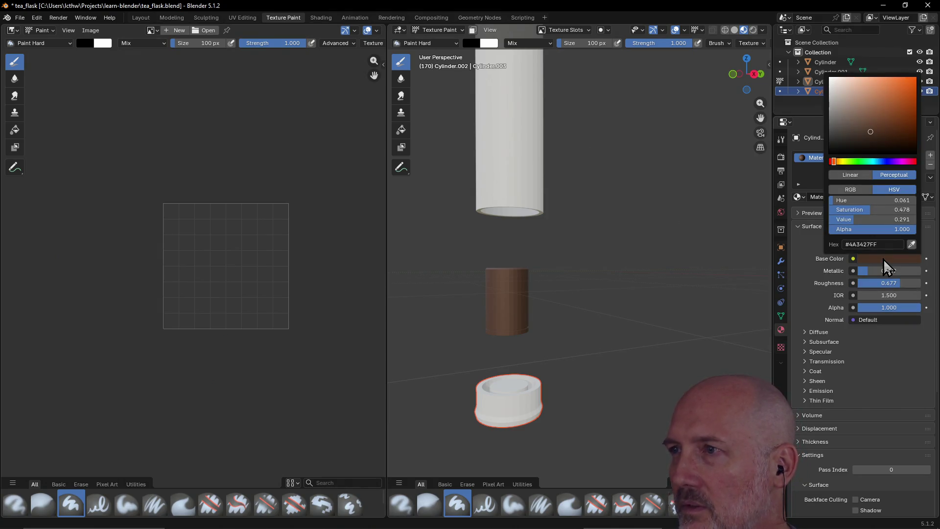
mouse_move(871, 131)
left_mouse_down()
mouse_move(844, 96)
mouse_move(843, 107)
left_mouse_up()
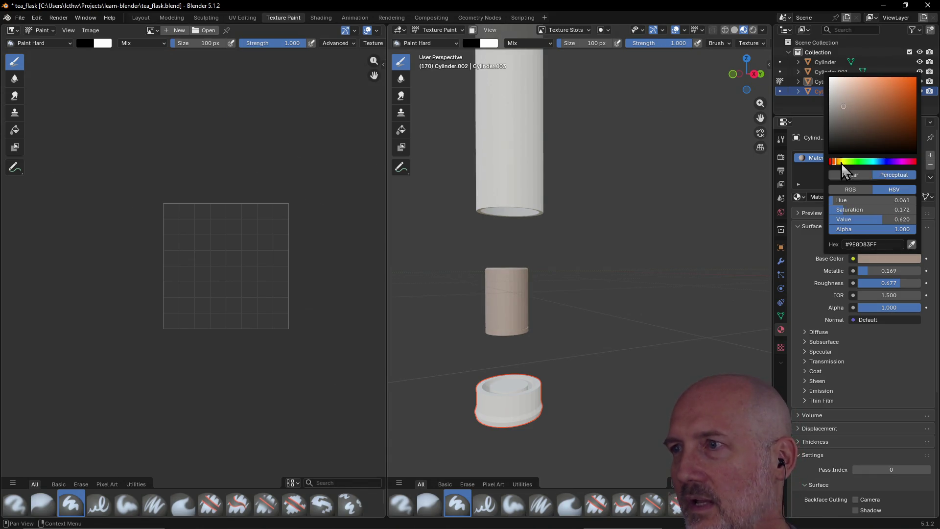
left_click_drag(860, 130, 855, 130)
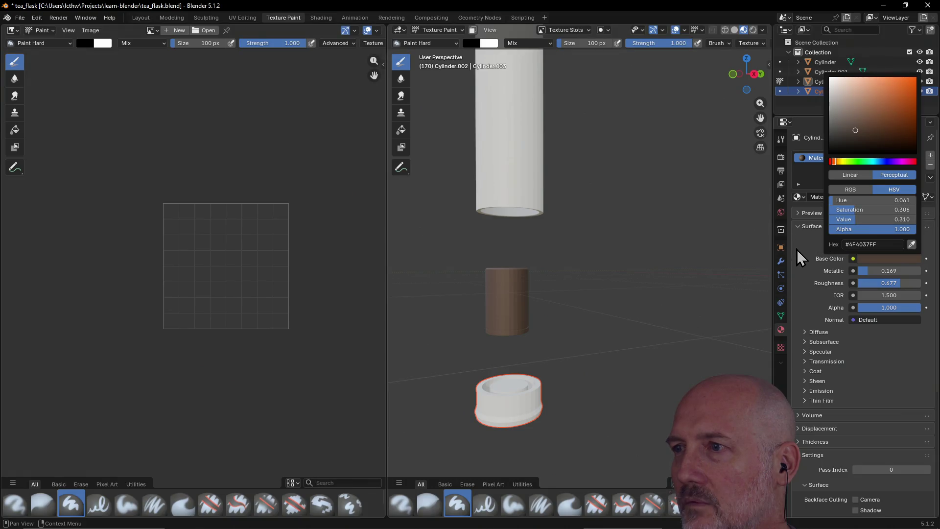
left_click(514, 401)
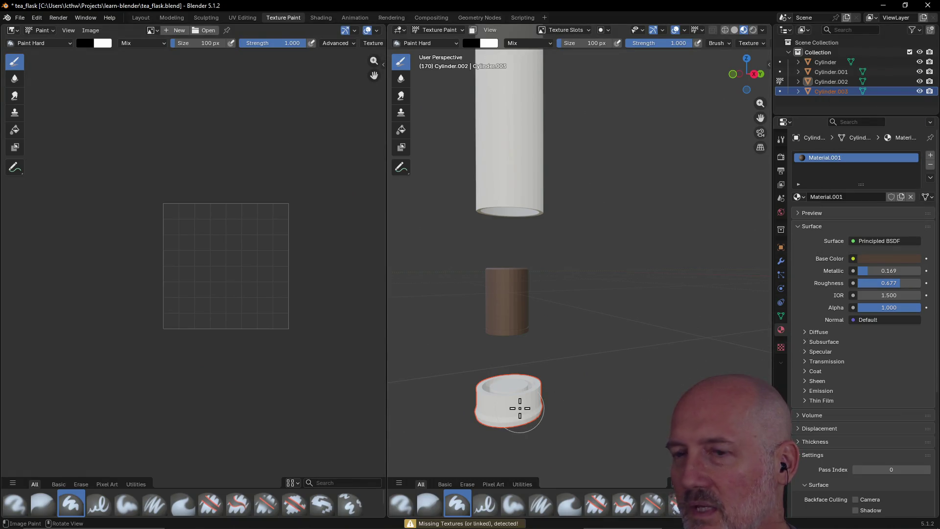
left_click(140, 19)
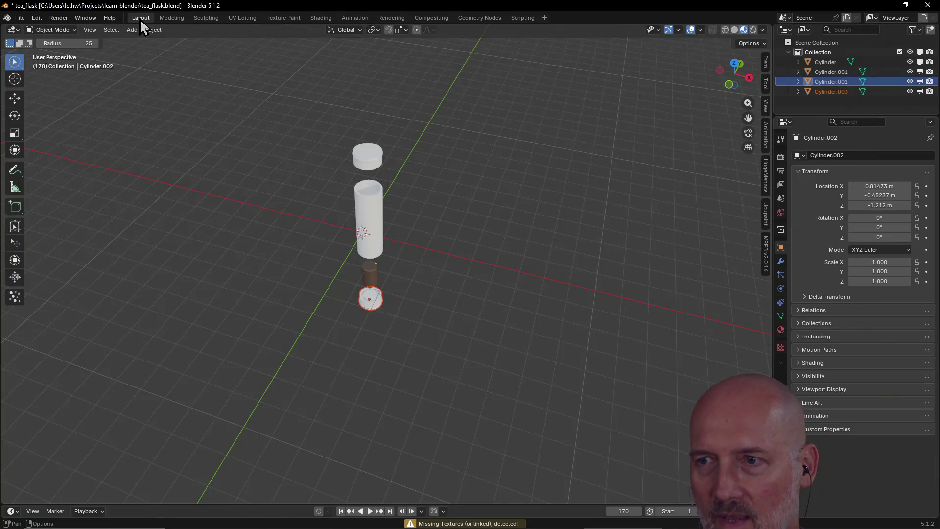
left_click(365, 309)
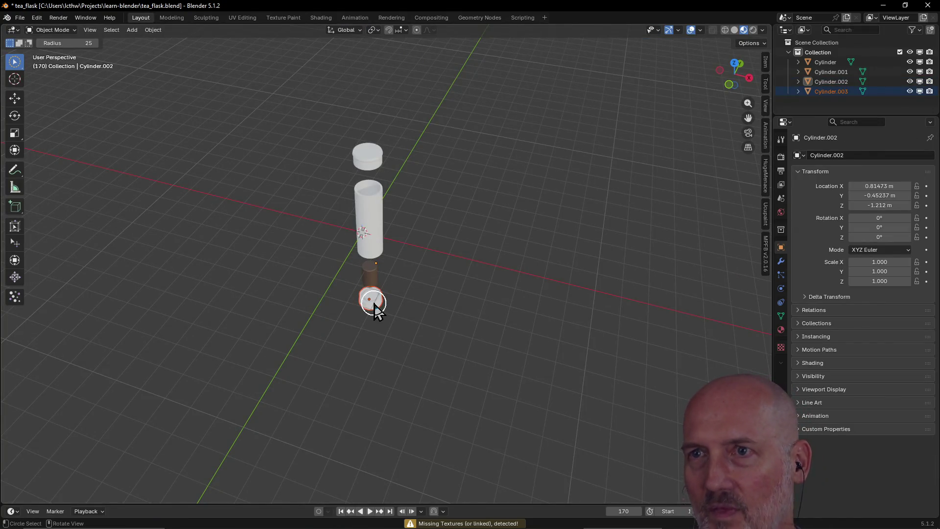
Return to the Texture Paint workspace and fold away the material's Surface and Settings sections
left_click(283, 18)
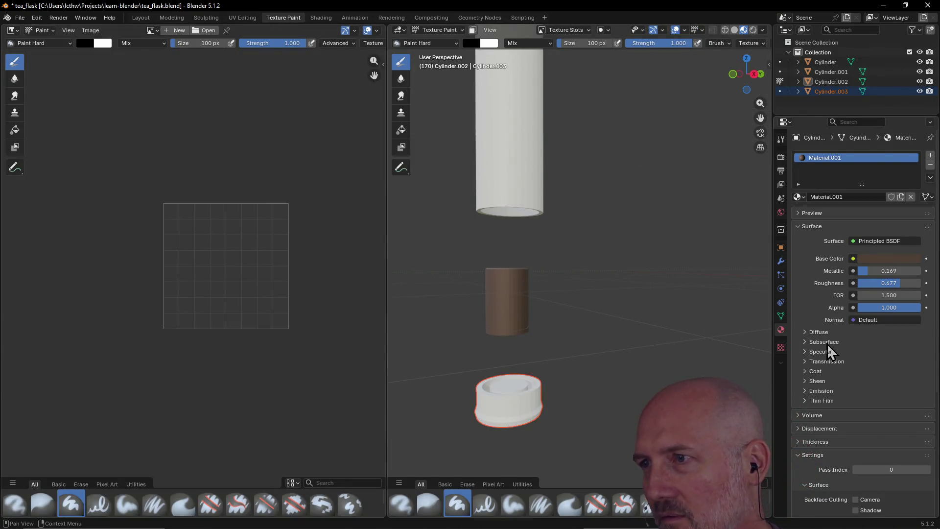
left_click(830, 82)
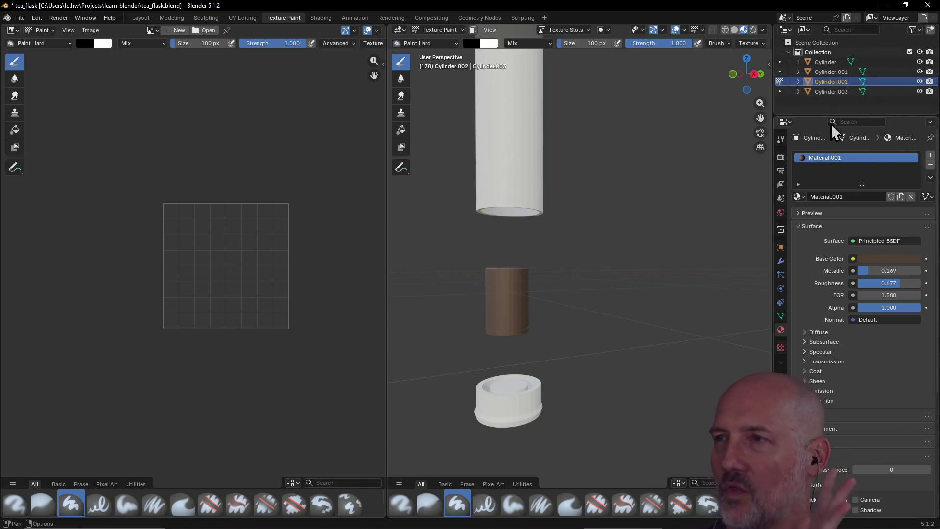
left_click(826, 92)
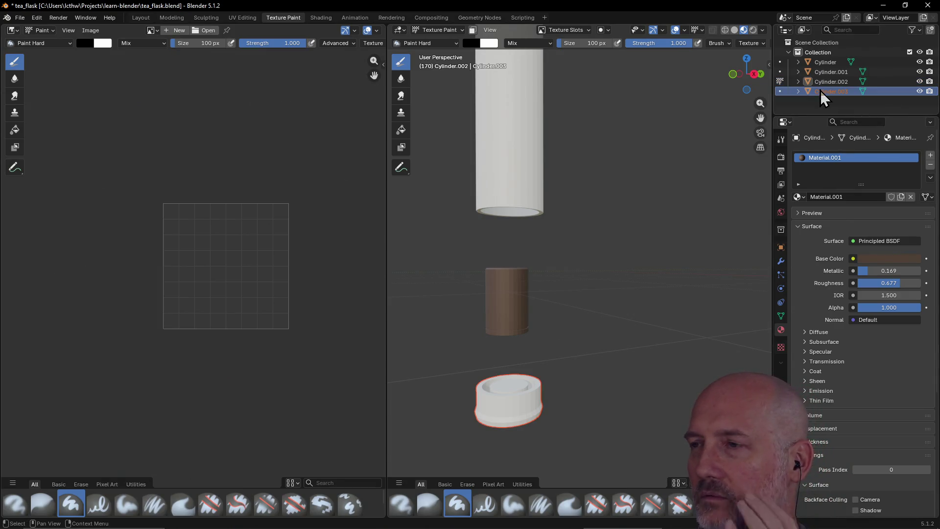
left_click(797, 226)
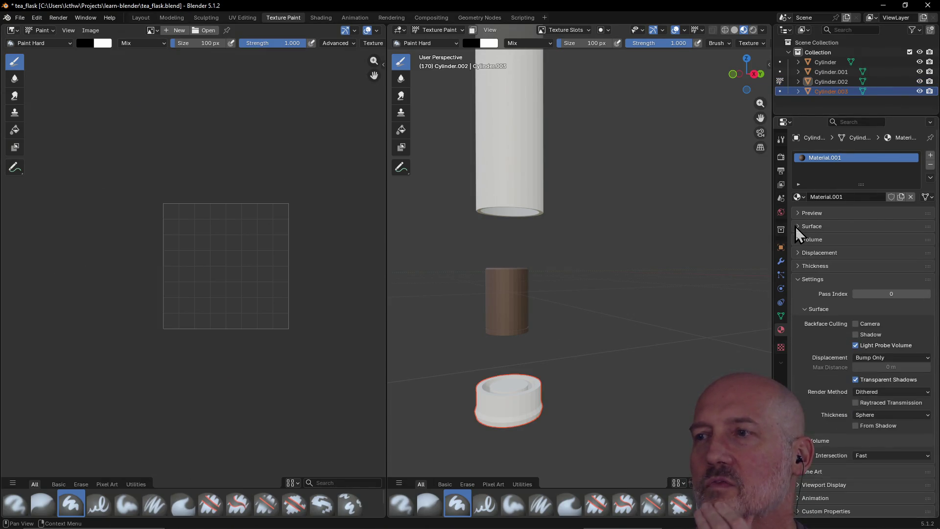
left_click(797, 279)
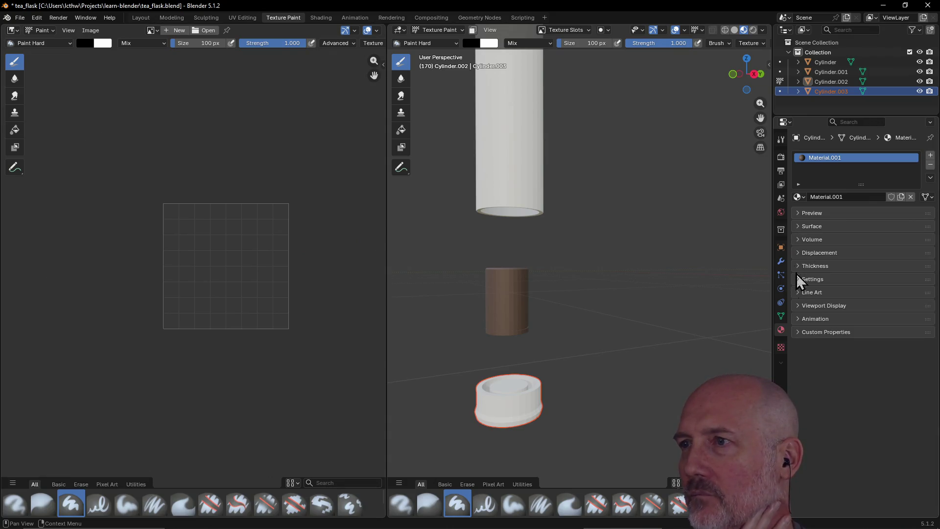
double_click(830, 92)
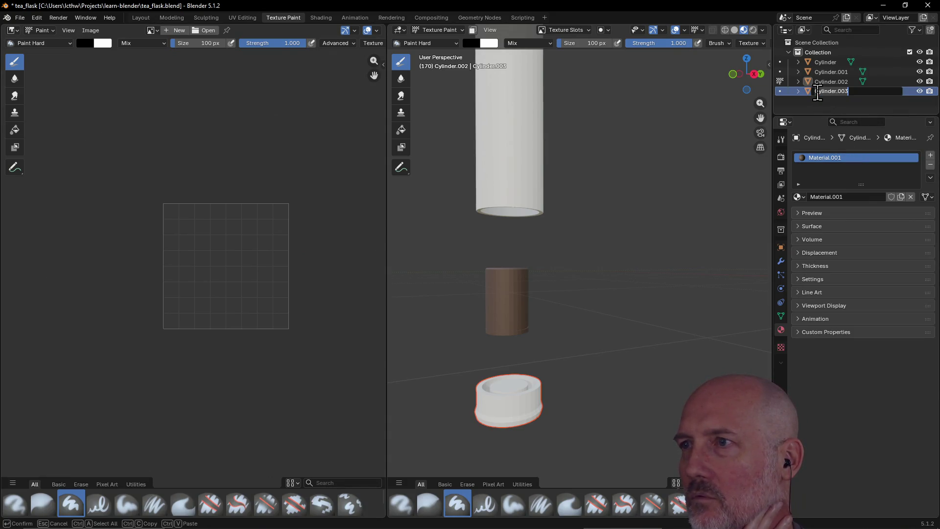
left_click(800, 99)
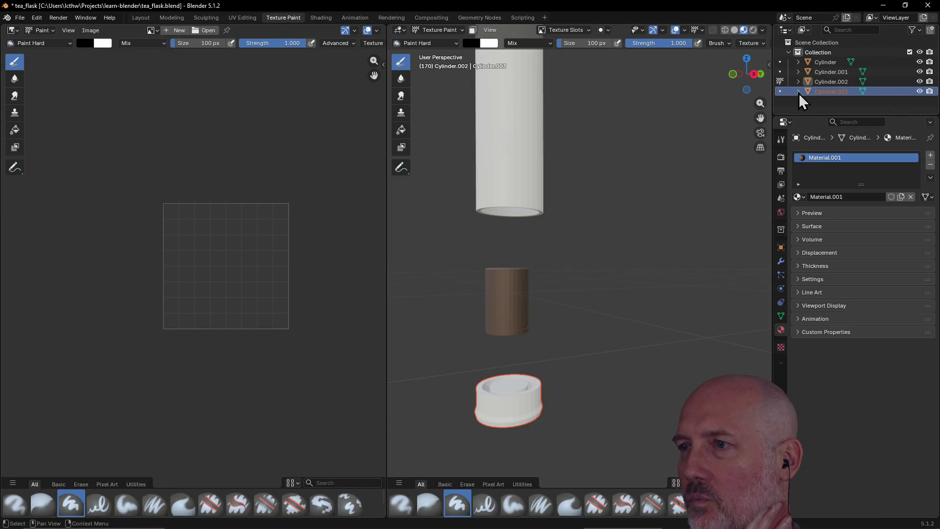
Select Cylinder, Cylinder.001, Cylinder.002 and Cylinder.003 in turn to identify each flask part
left_click(781, 348)
left_click(781, 330)
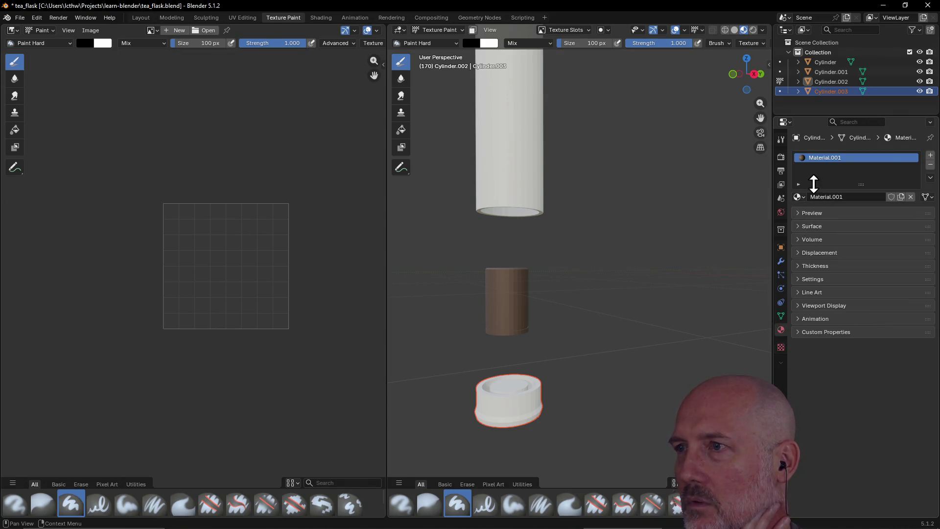
left_click(822, 82)
left_click(798, 83)
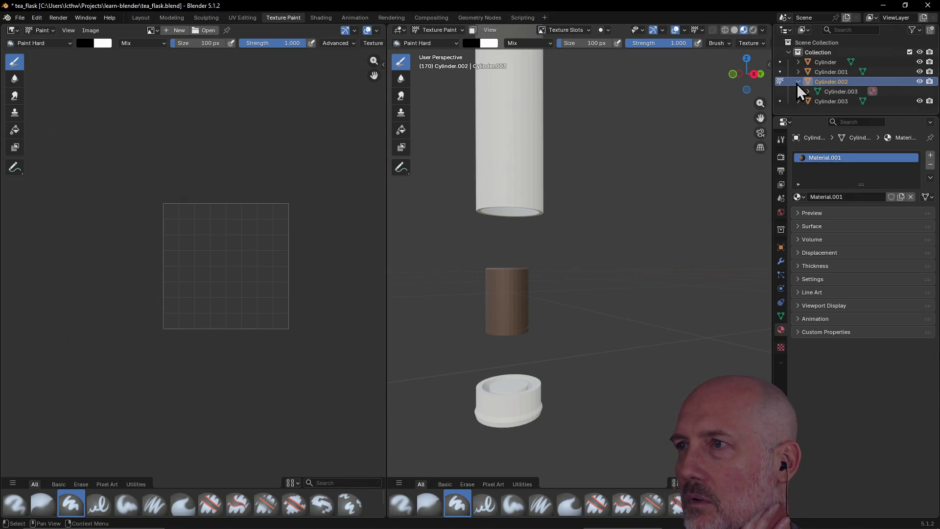
left_click(798, 82)
left_click(821, 91)
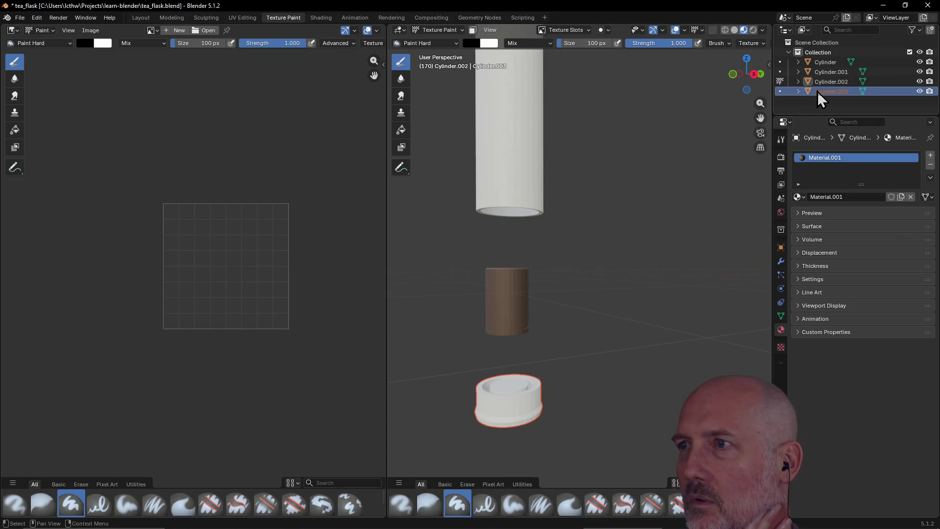
left_click(828, 62)
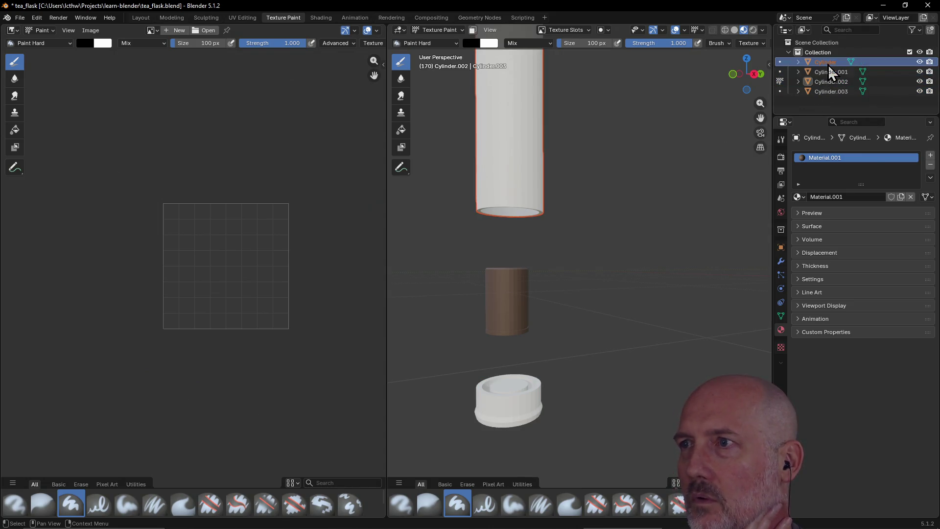
left_click(826, 72)
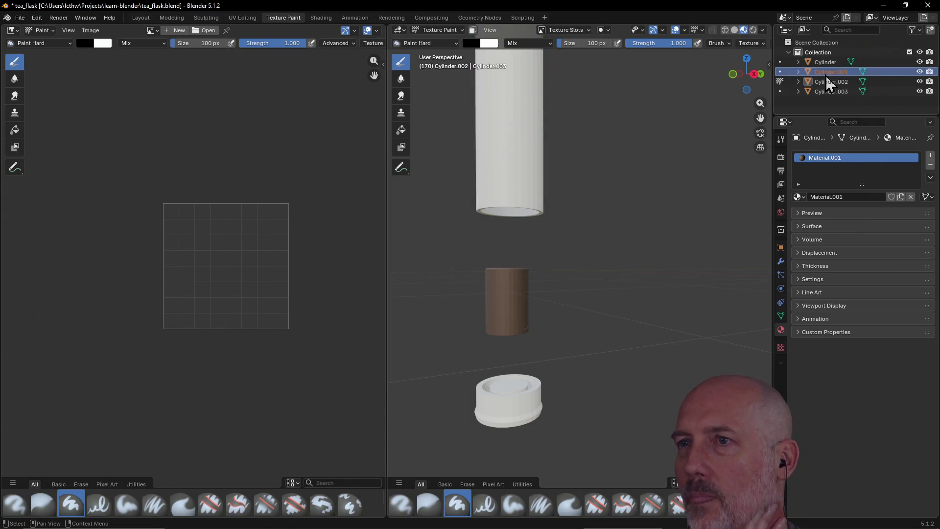
scroll(594, 220, "down", 1)
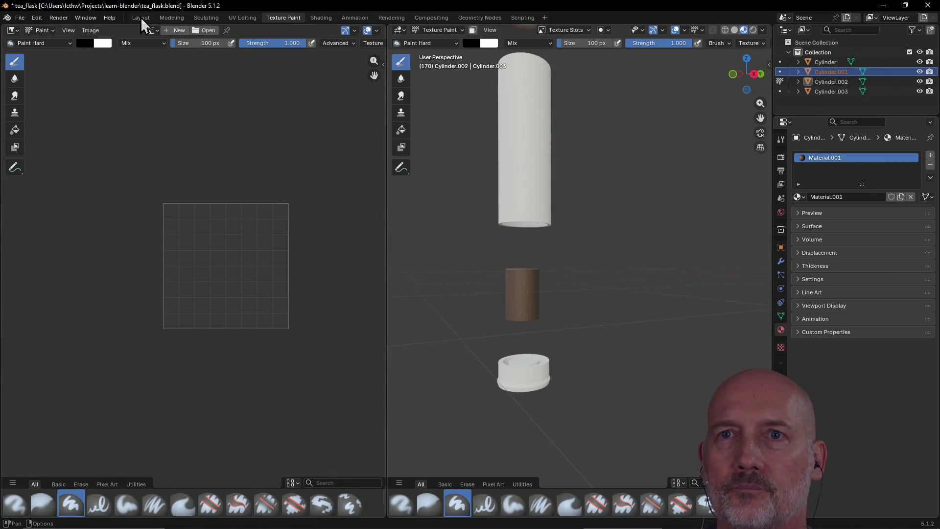
Rename Cylinder.001 to TopCap and Cylinder to Glass in the Outliner
left_click(140, 17)
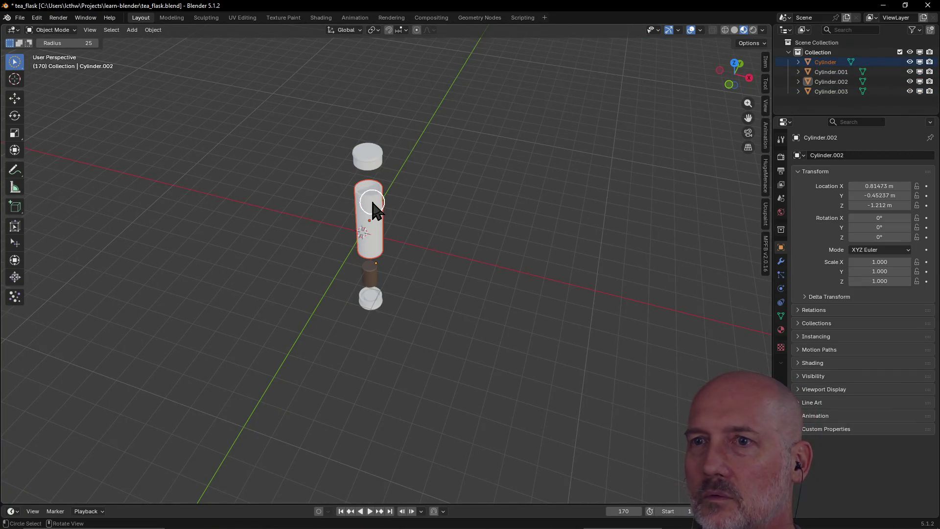
double_click(831, 71)
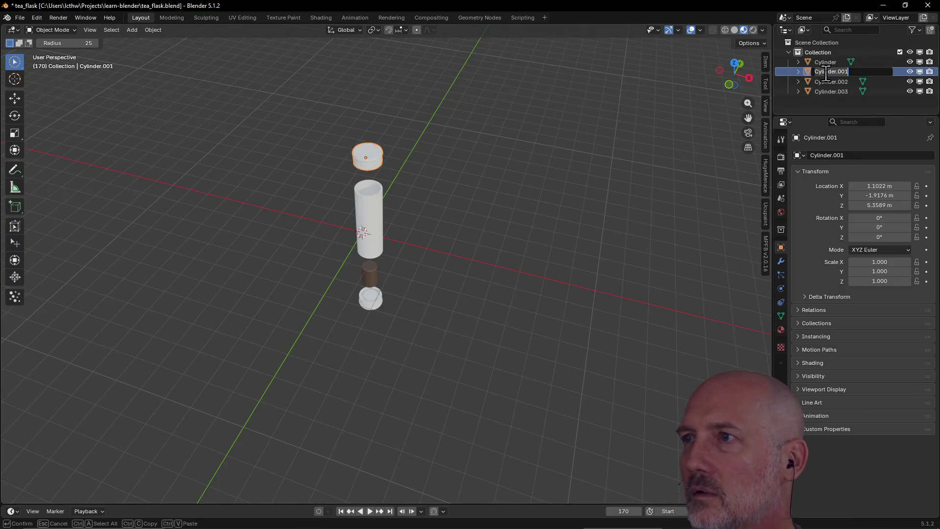
type("TopCa")
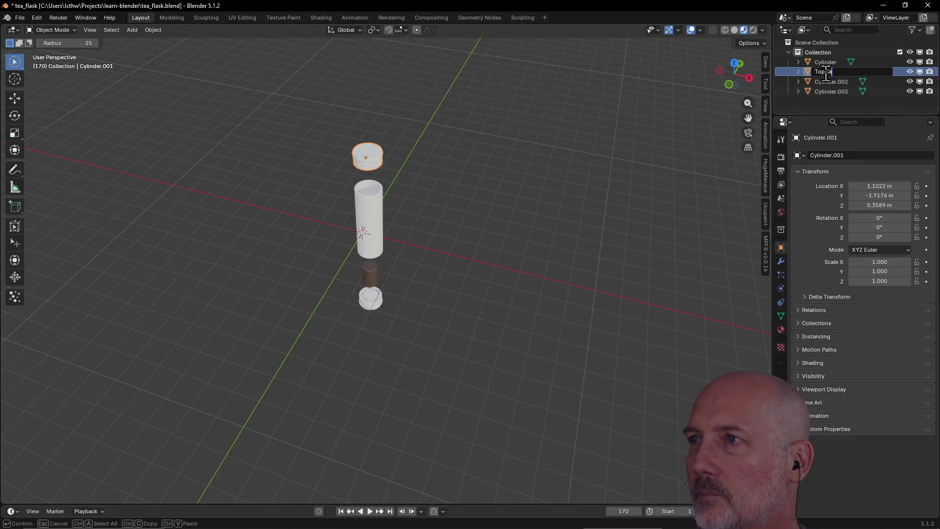
type("p")
key("Return")
left_click(826, 63)
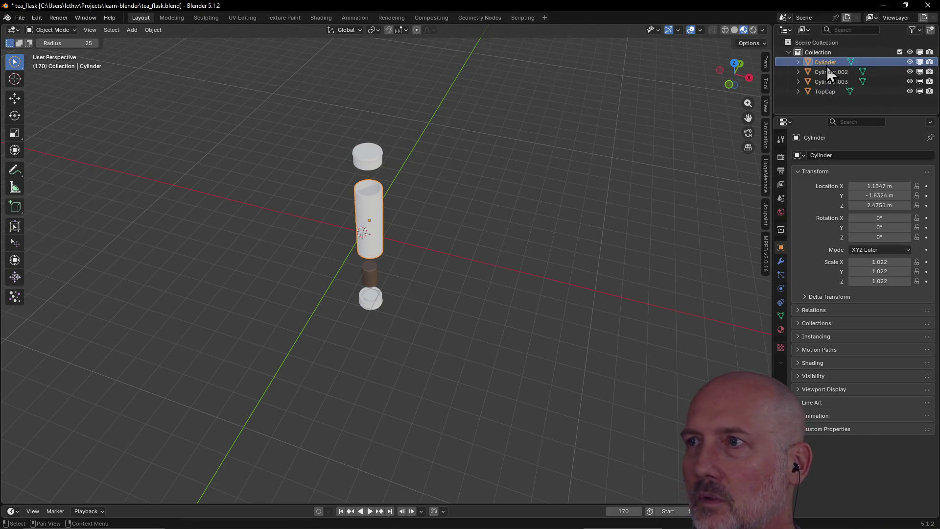
double_click(826, 65)
type("Cl")
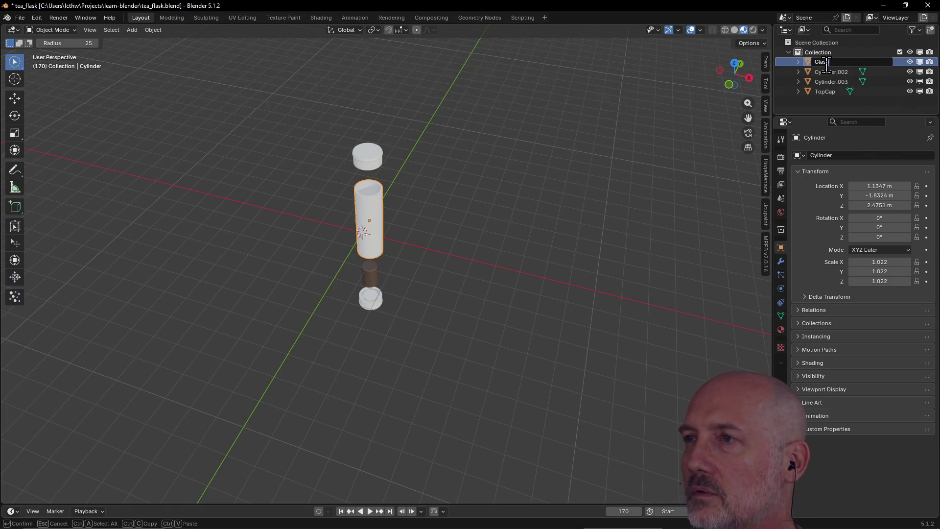
key("Return")
Rename Cylinder.003 as the bottom cap and Cylinder.002 to Capsule
left_click(824, 72)
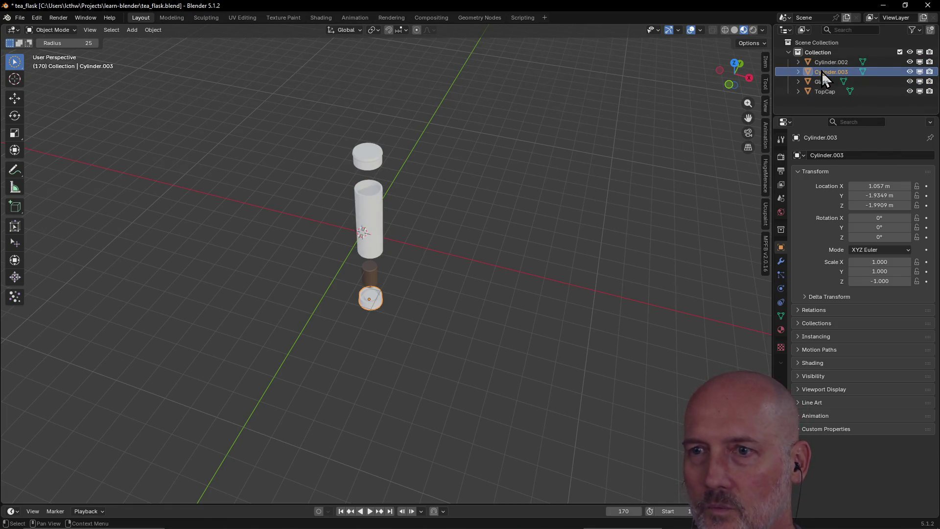
double_click(821, 71)
type("BottomCap")
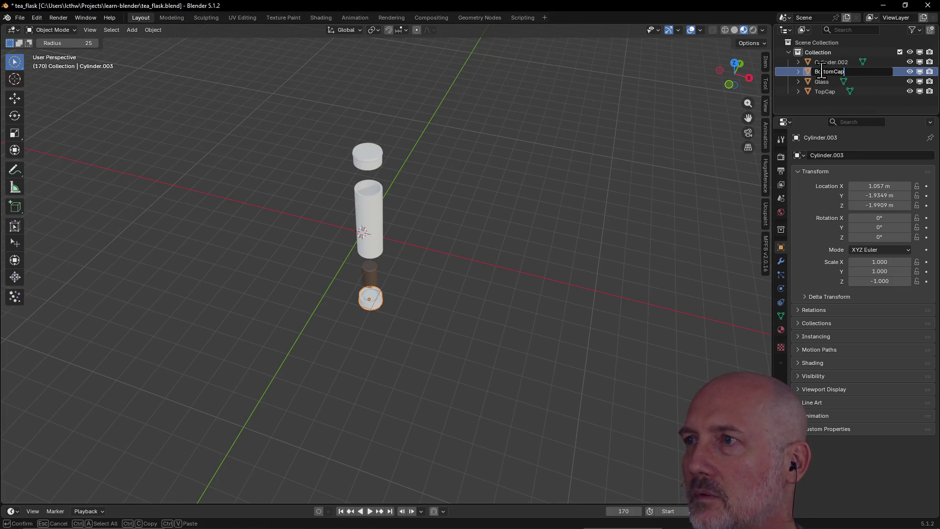
key("Return")
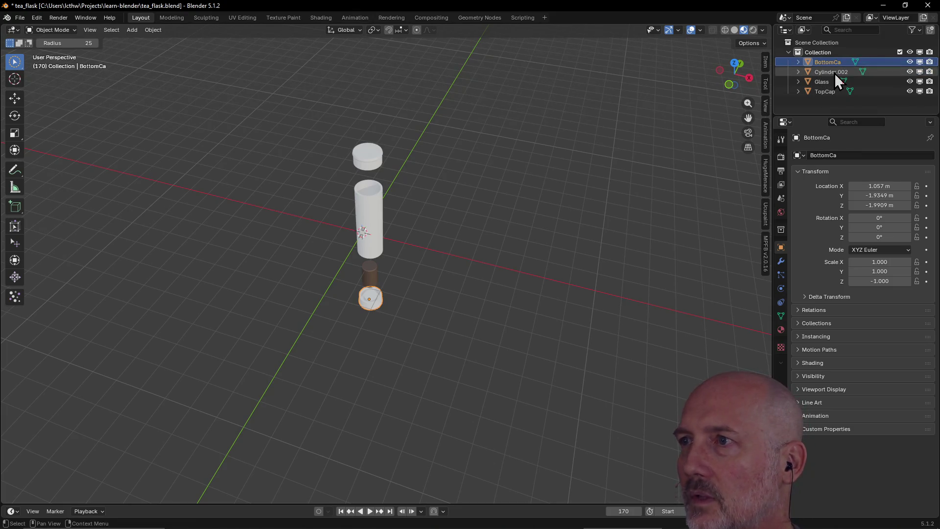
left_click(835, 73)
double_click(834, 73)
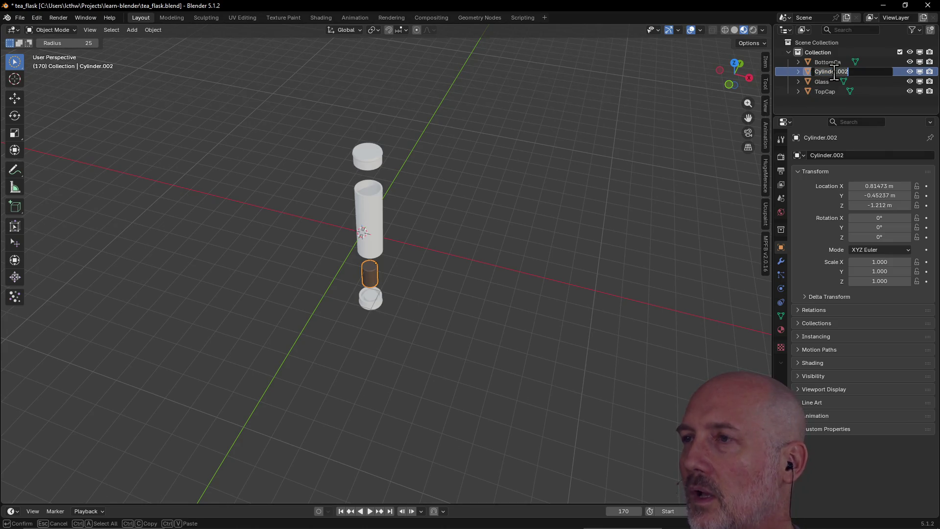
type("Capsule")
key("Return")
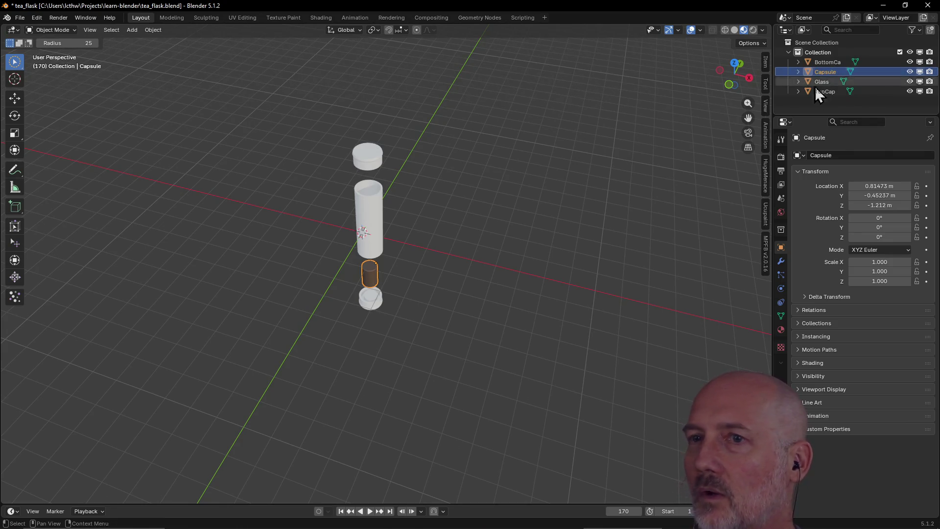
left_click(283, 17)
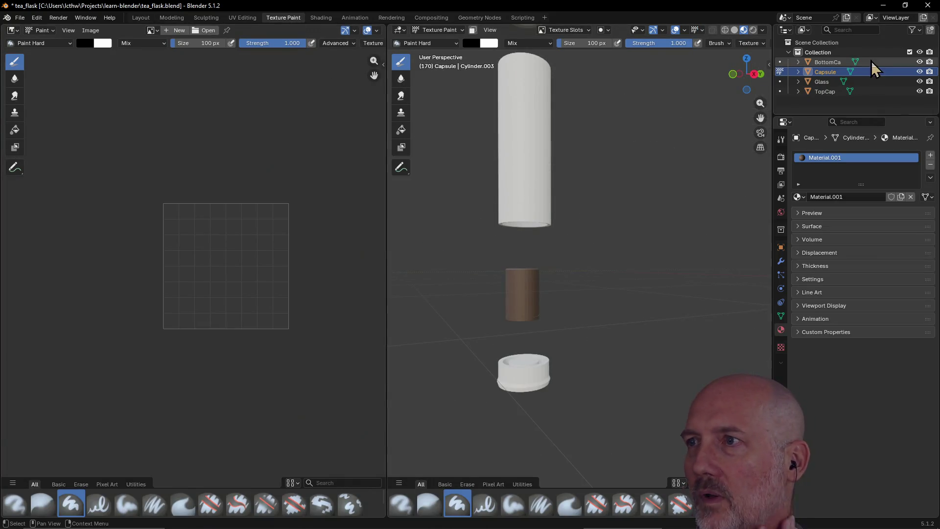
Expand the bottom cap and Capsule to show meshes Cylinder.004 and Cylinder.003, then add a second material slot to Capsule
left_click(827, 63)
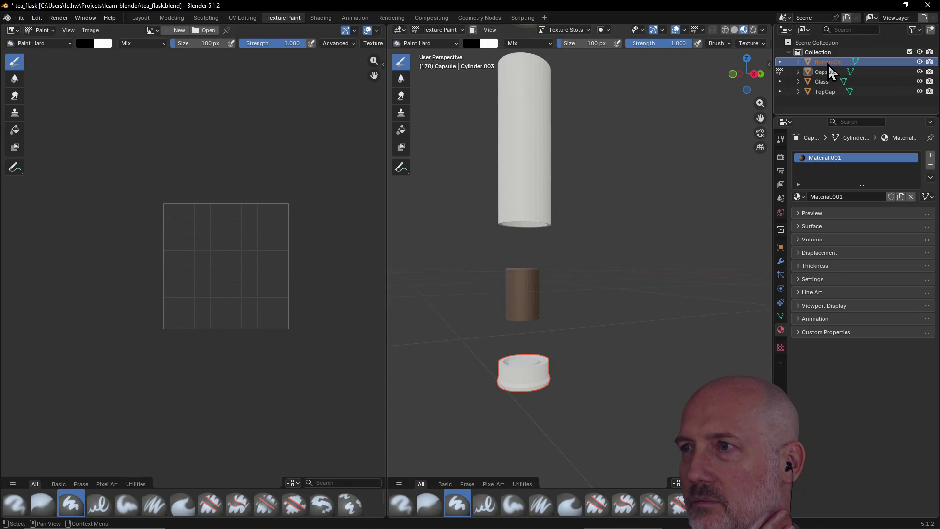
left_click(795, 63)
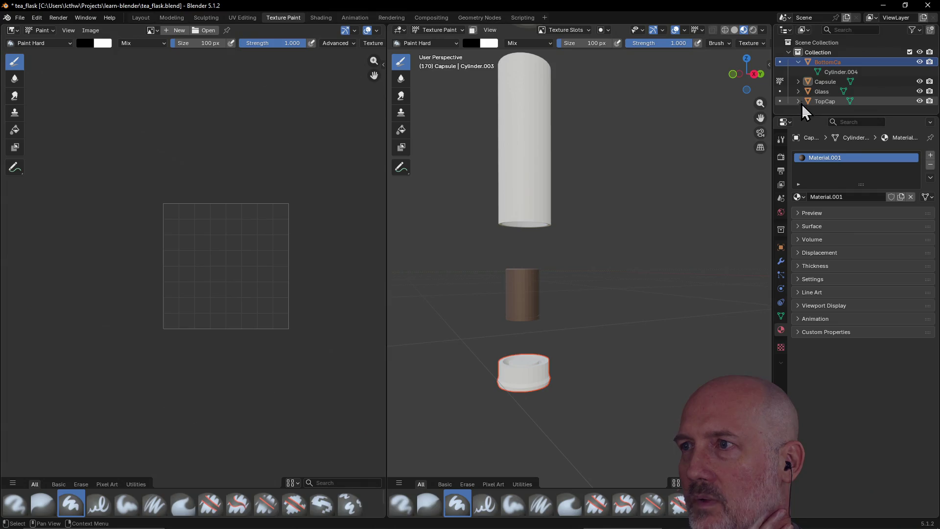
left_click(798, 84)
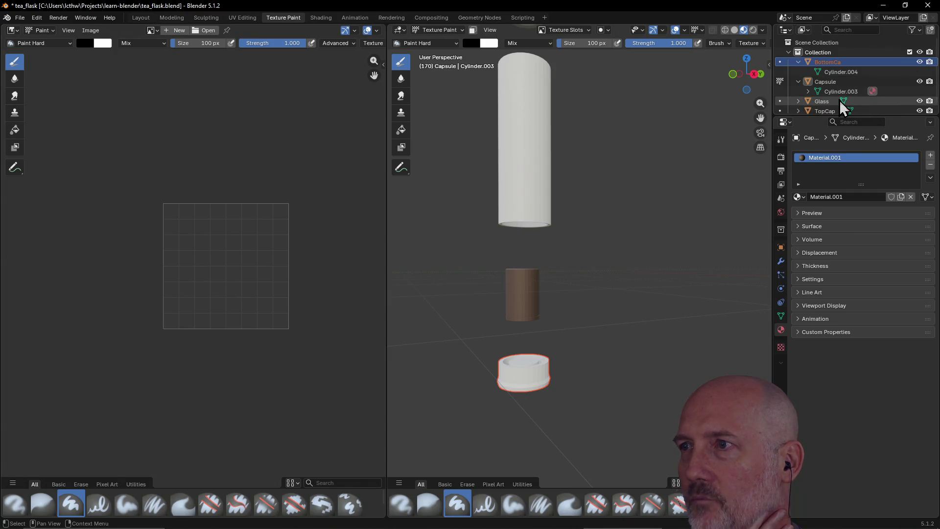
left_click(839, 86)
left_click(861, 67)
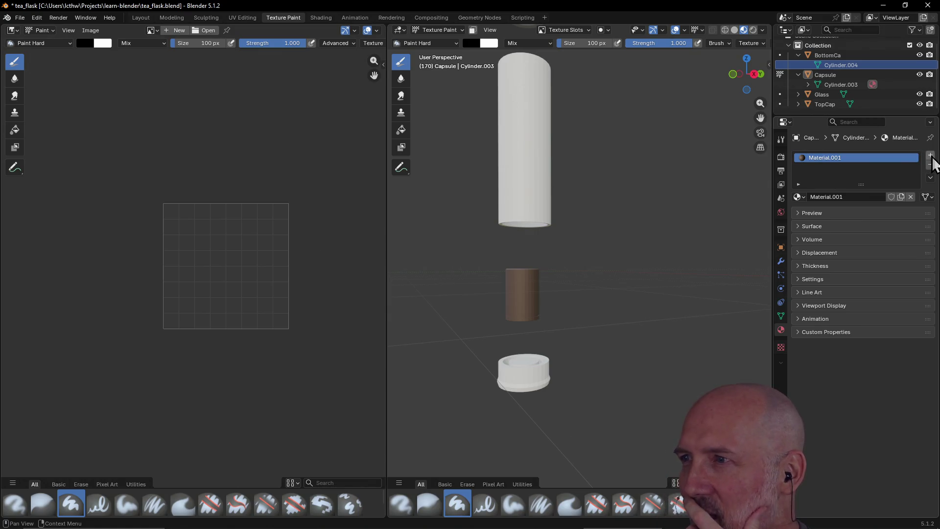
left_click(930, 157)
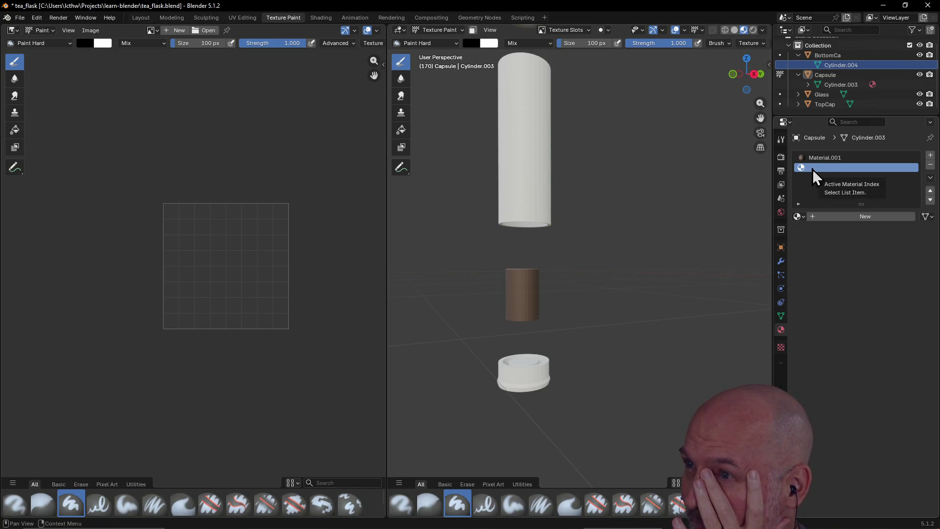
left_click(855, 217)
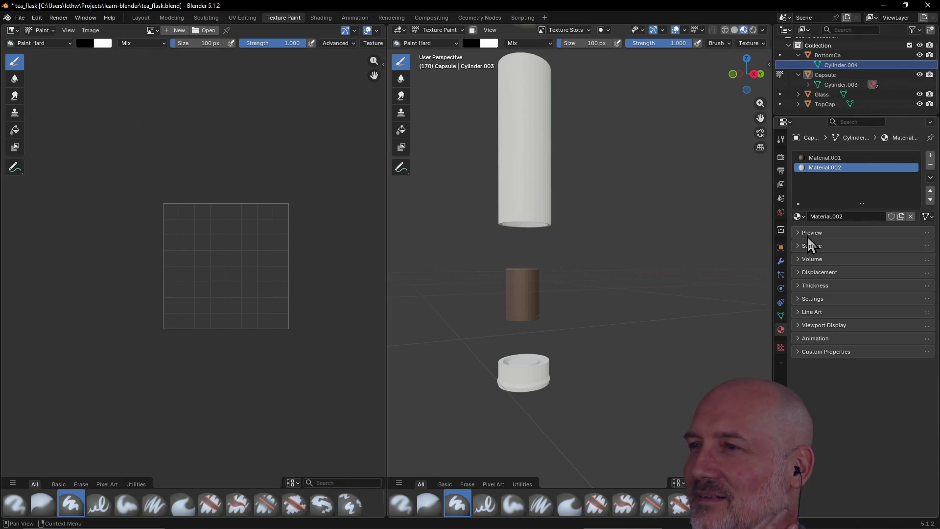
left_click(873, 84)
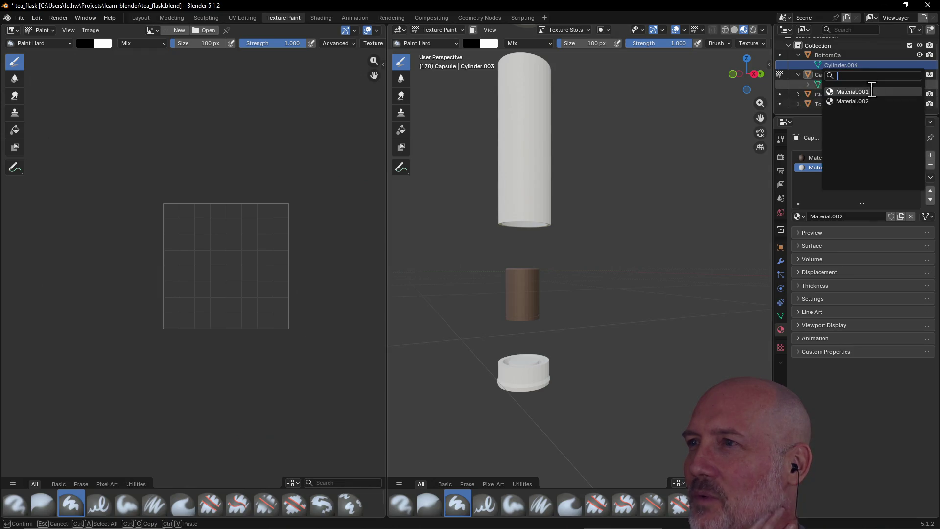
left_click(807, 195)
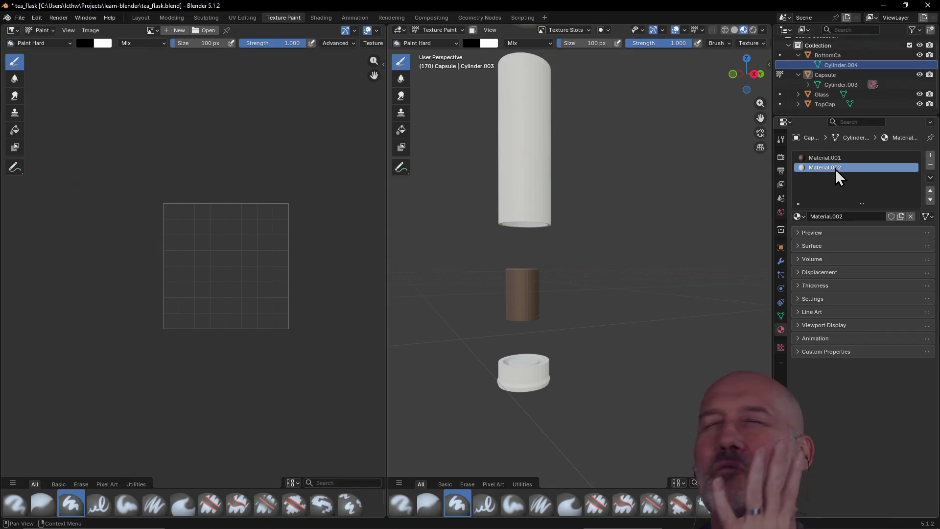
key("Delete")
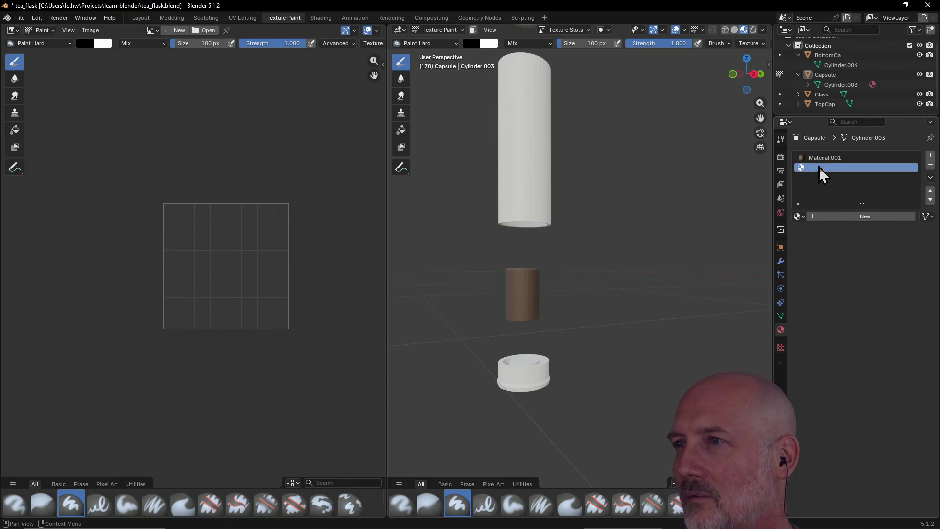
left_click(931, 163)
left_click(846, 67)
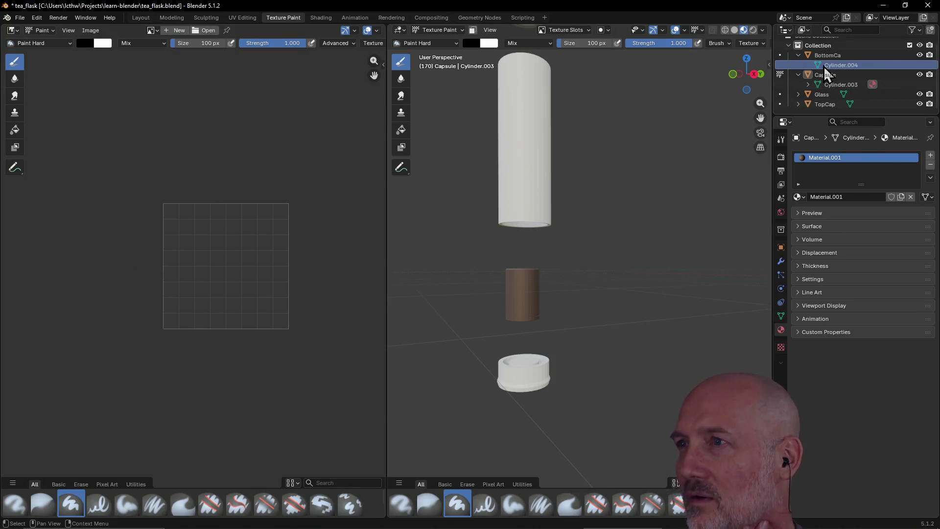
right_click(823, 67)
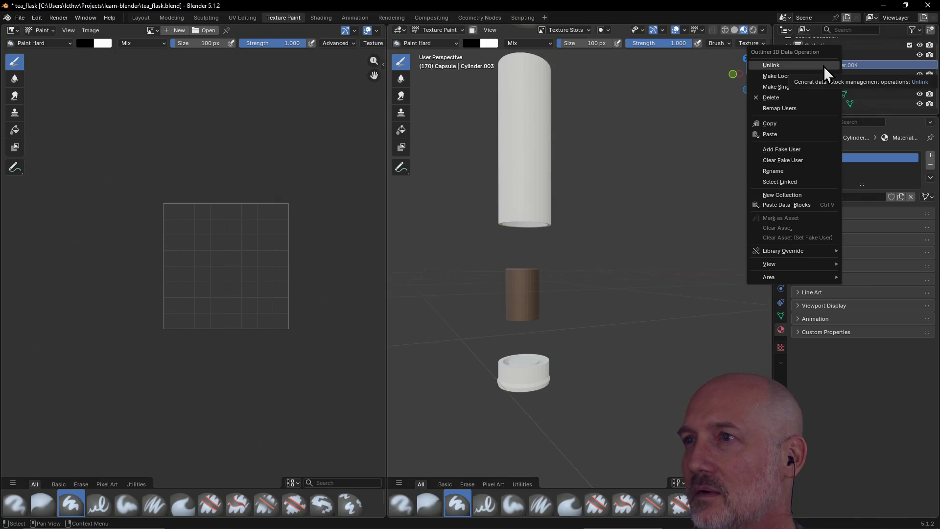
left_click(864, 63)
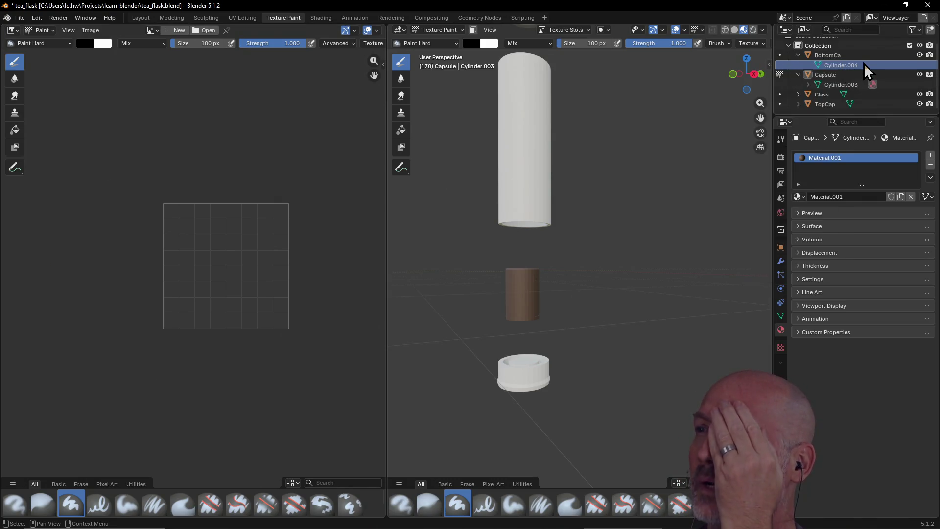
left_click(851, 85)
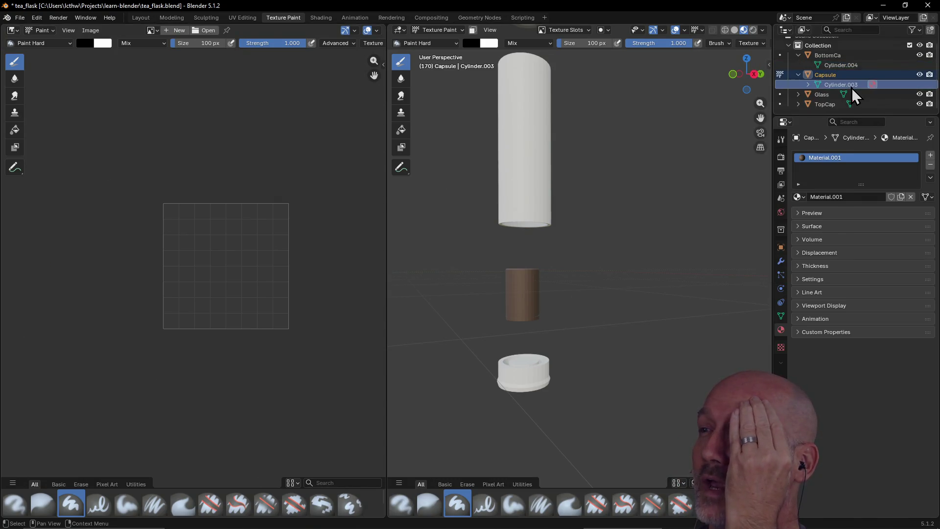
left_click(837, 65)
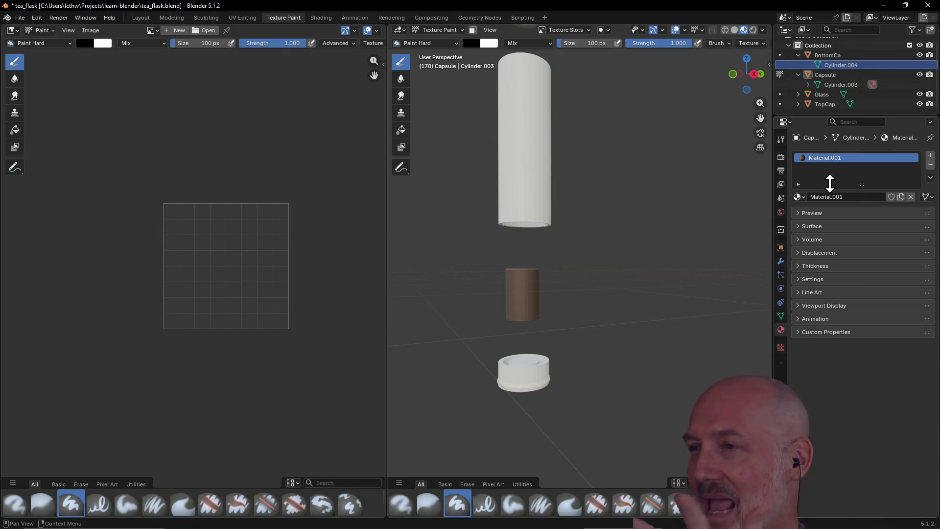
left_click(841, 84)
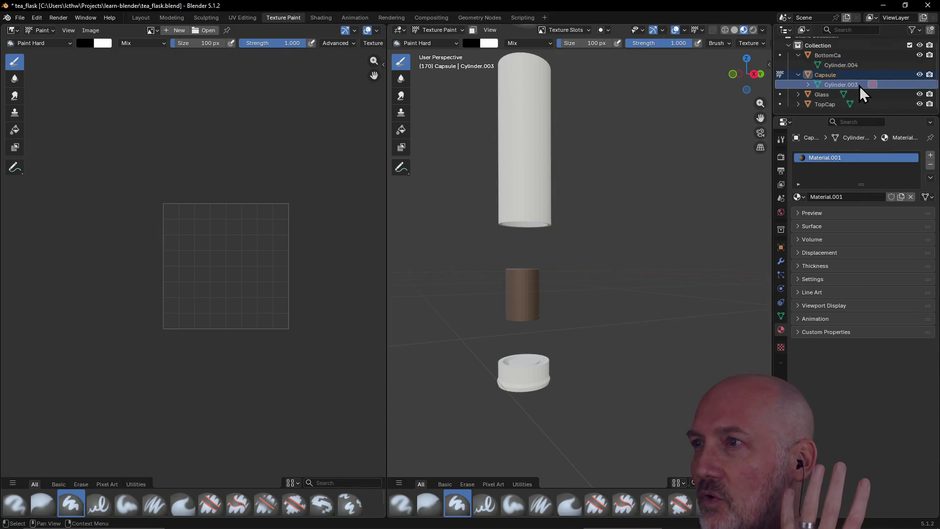
left_click(839, 66)
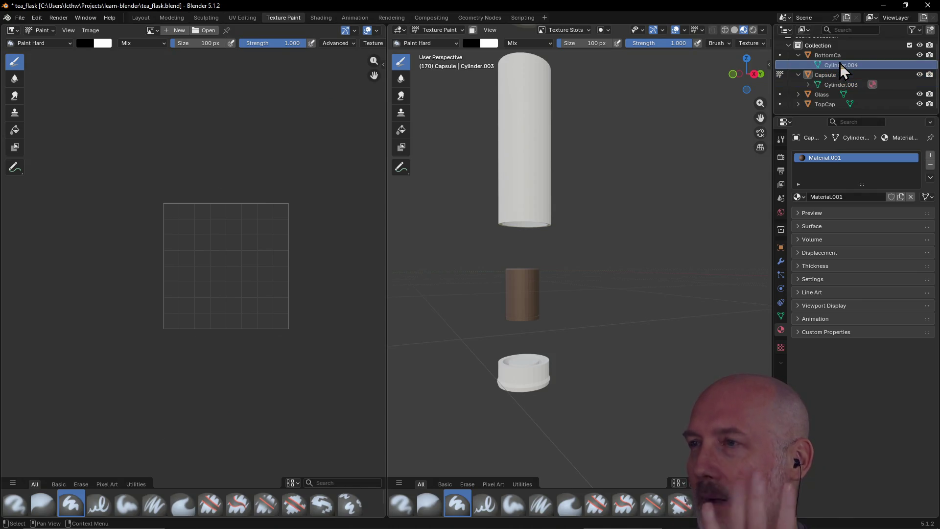
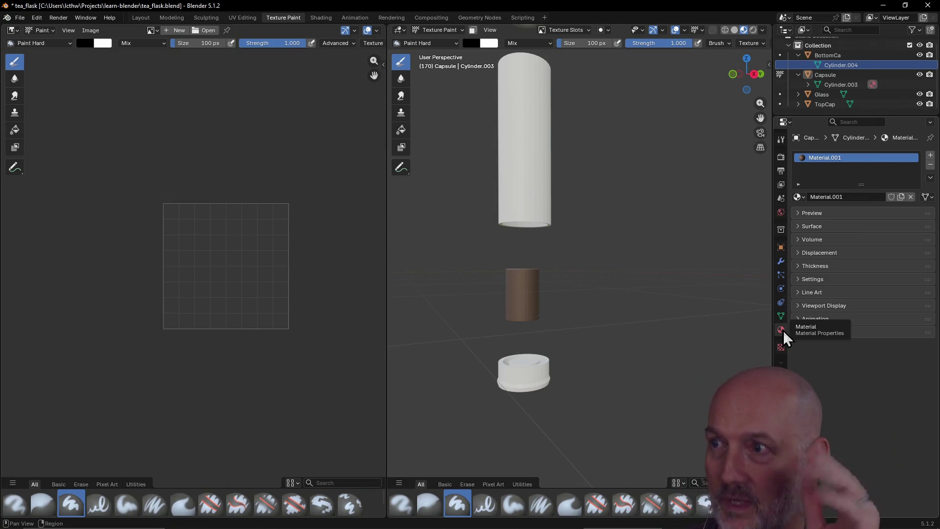
Select the Cylinder.003 mesh, add extra material slots and remove the unused empty ones
left_click(841, 84)
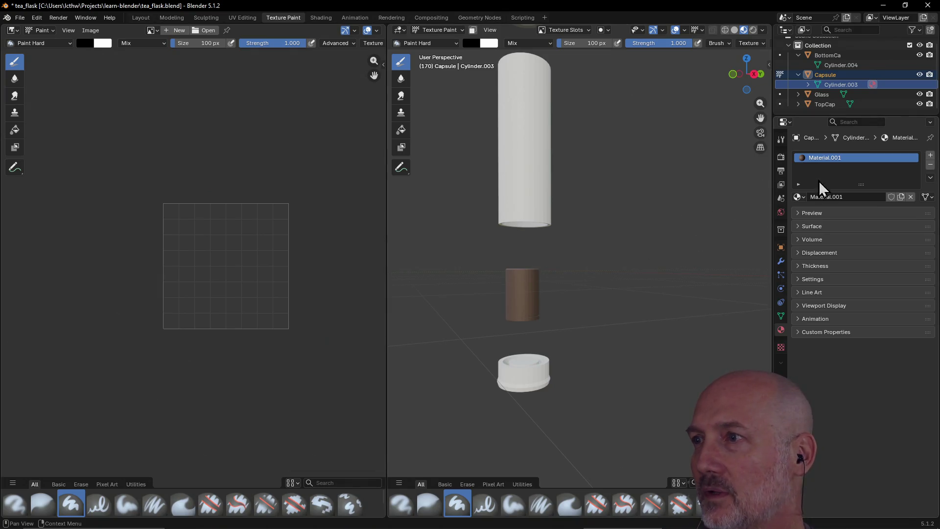
left_click(932, 157)
left_click(932, 156)
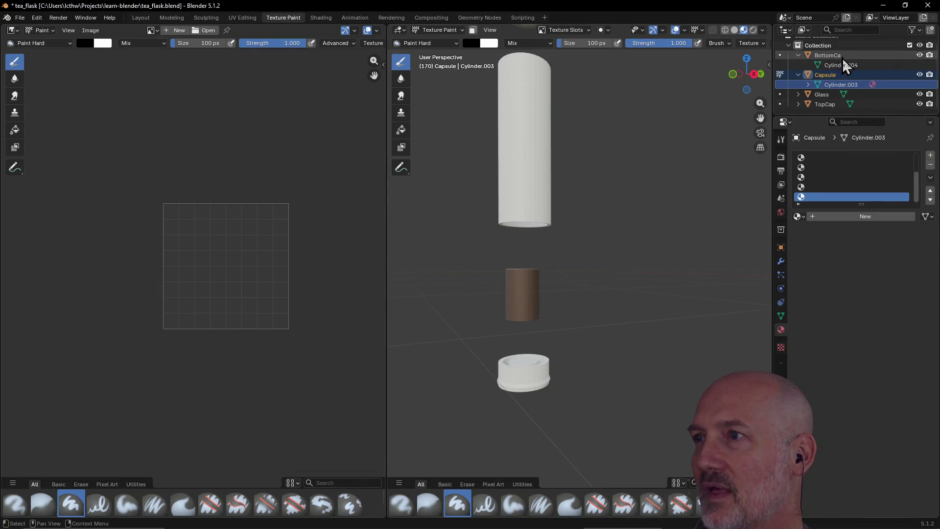
left_click(931, 167)
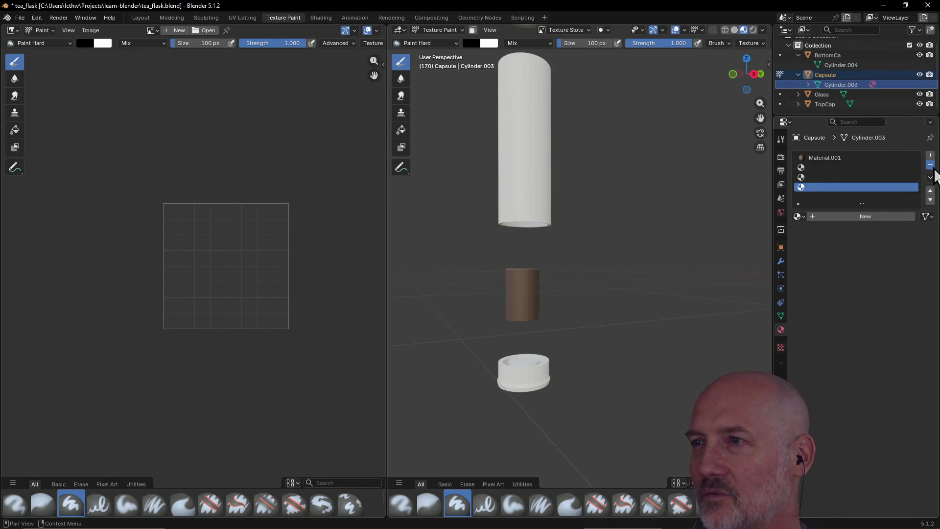
left_click(932, 168)
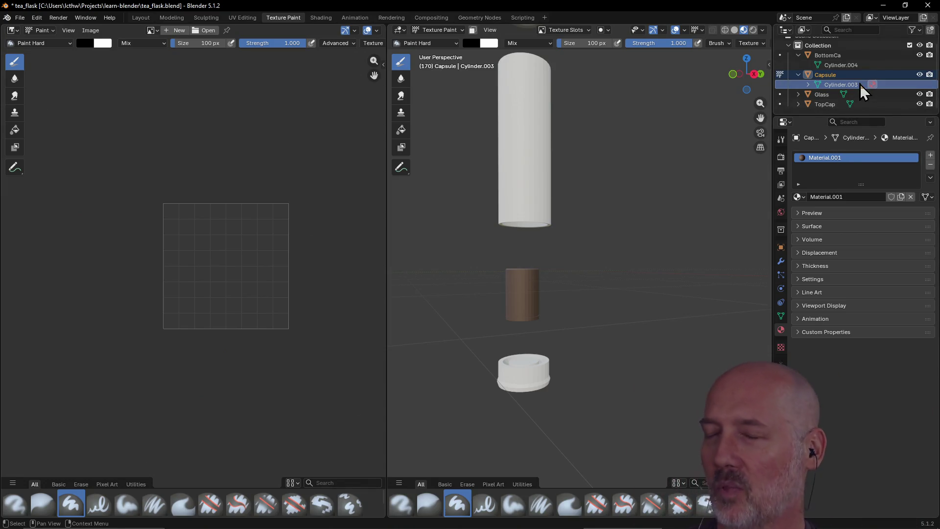
Select the Cylinder.004 mesh and show the rendered preview of the brown Material.001 sphere
left_click(856, 69)
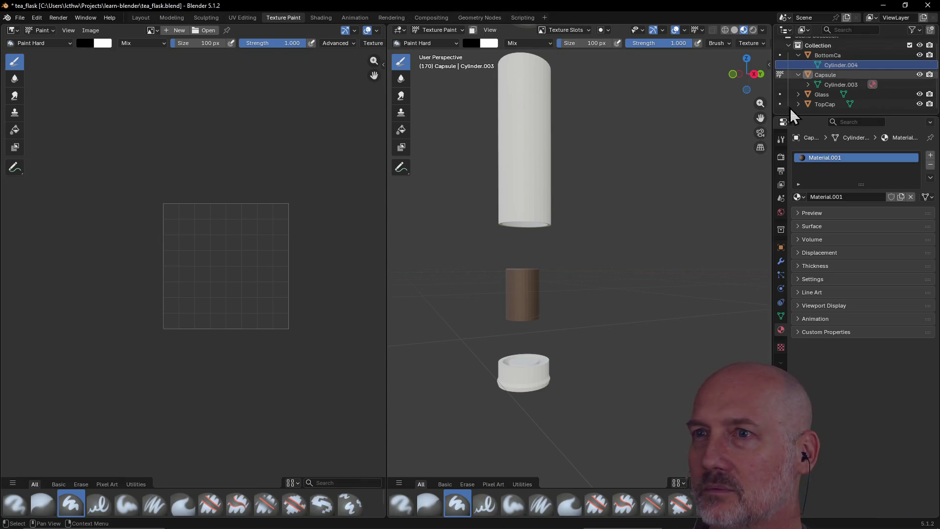
left_click(518, 152)
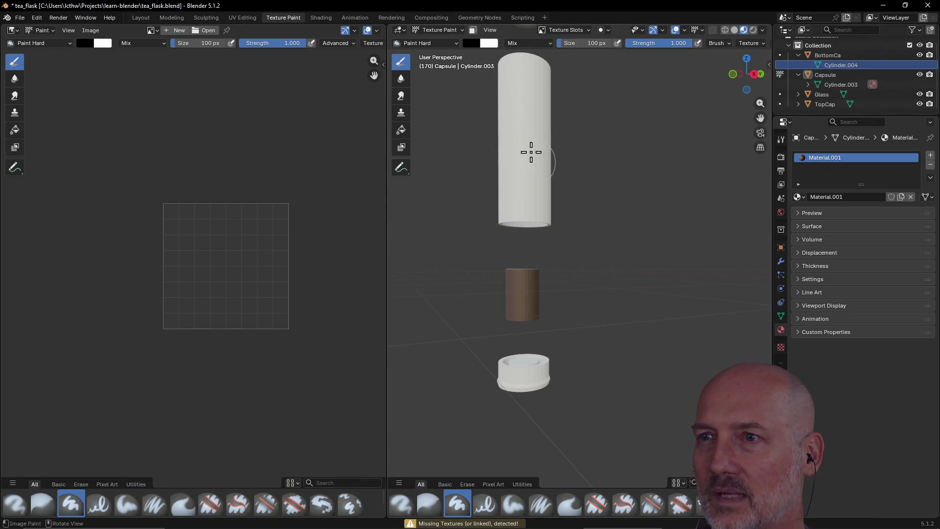
right_click(829, 66)
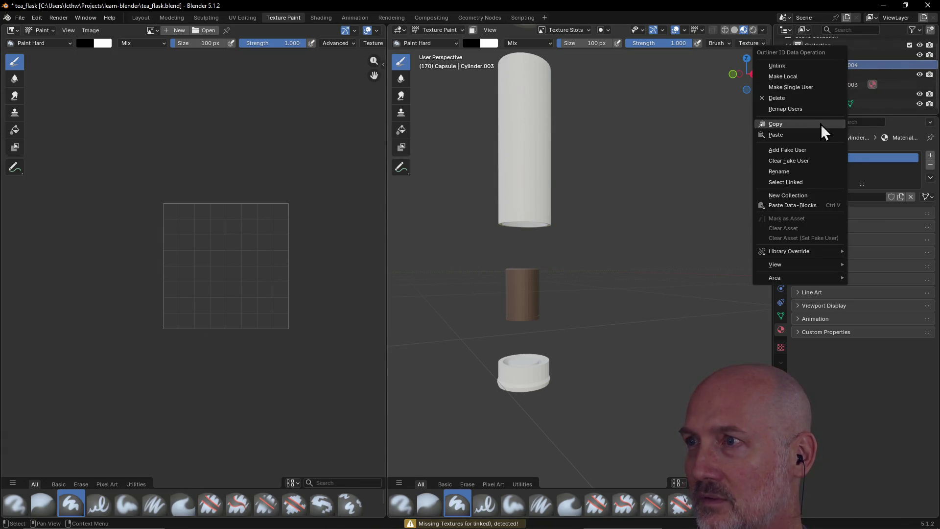
left_click(871, 175)
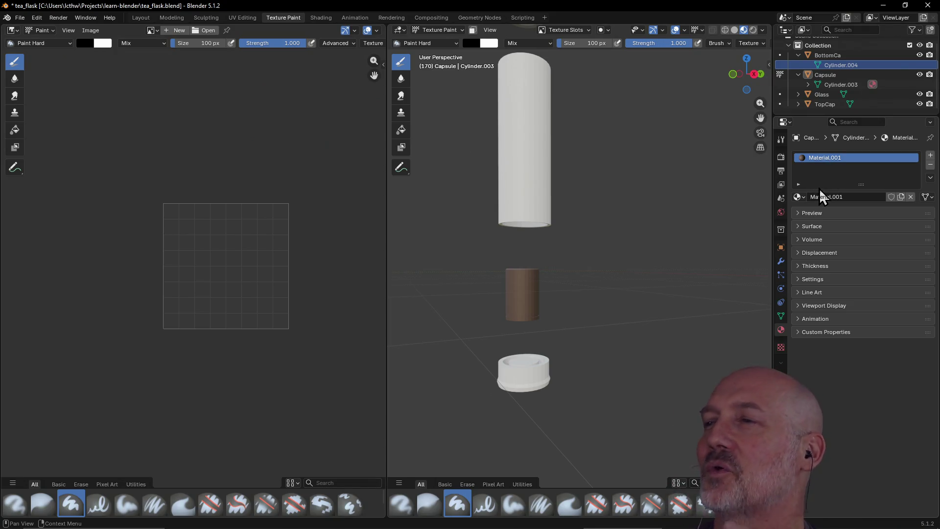
left_click(798, 213)
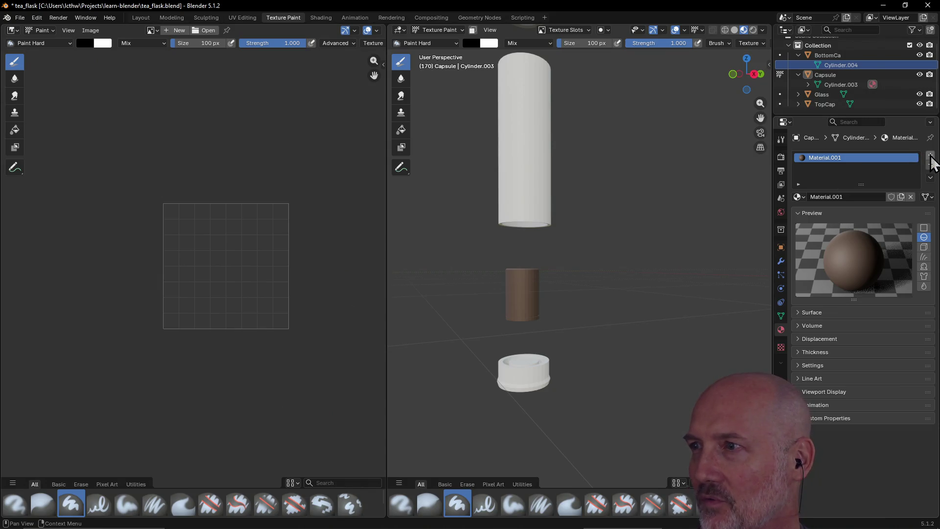
Add a second slot holding new white Material.002, browse materials for a further empty slot, and reveal its Surface settings
left_click(930, 157)
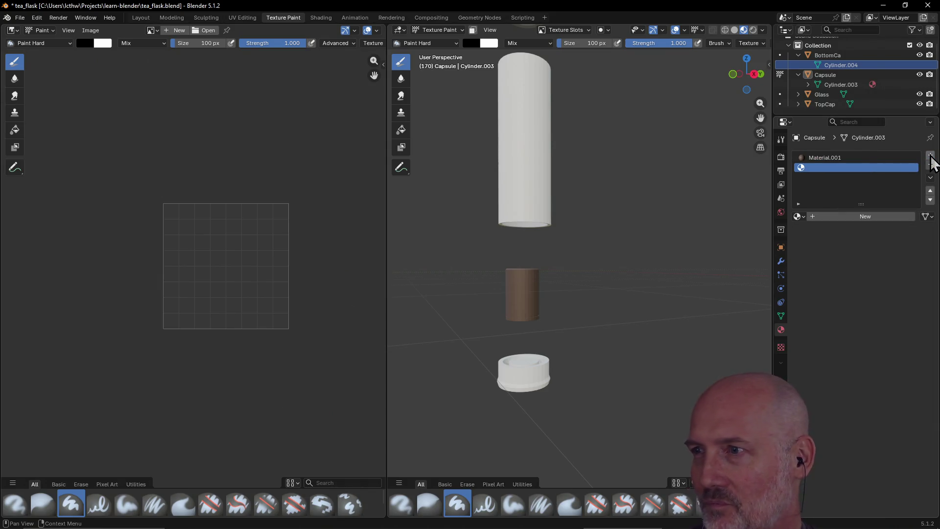
left_click(868, 215)
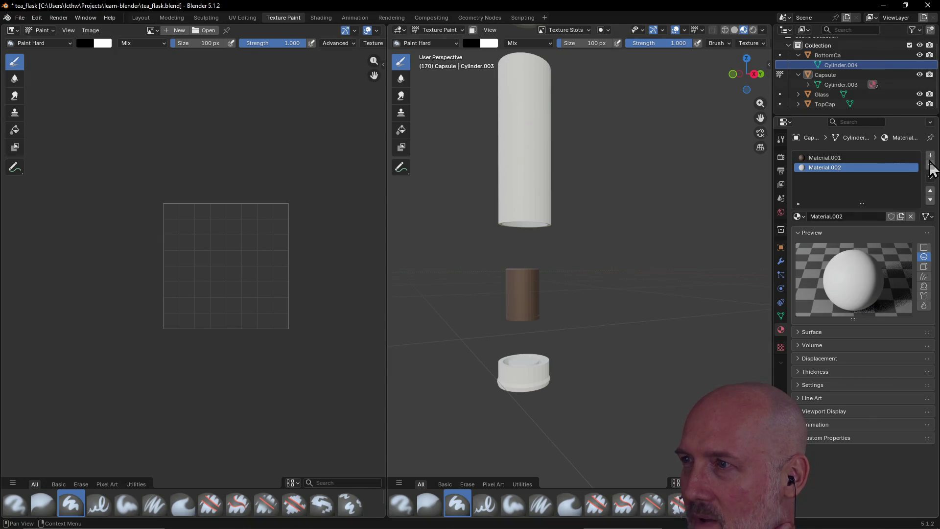
left_click(930, 155)
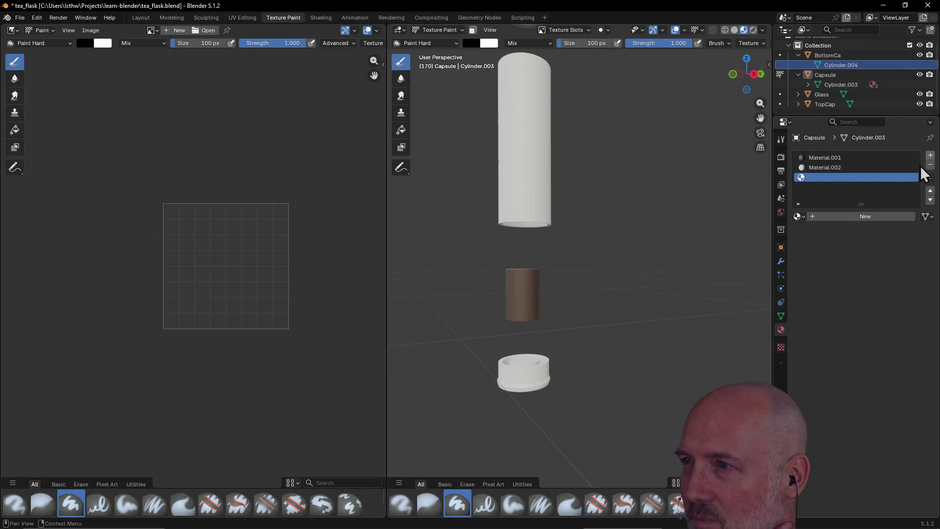
left_click(799, 216)
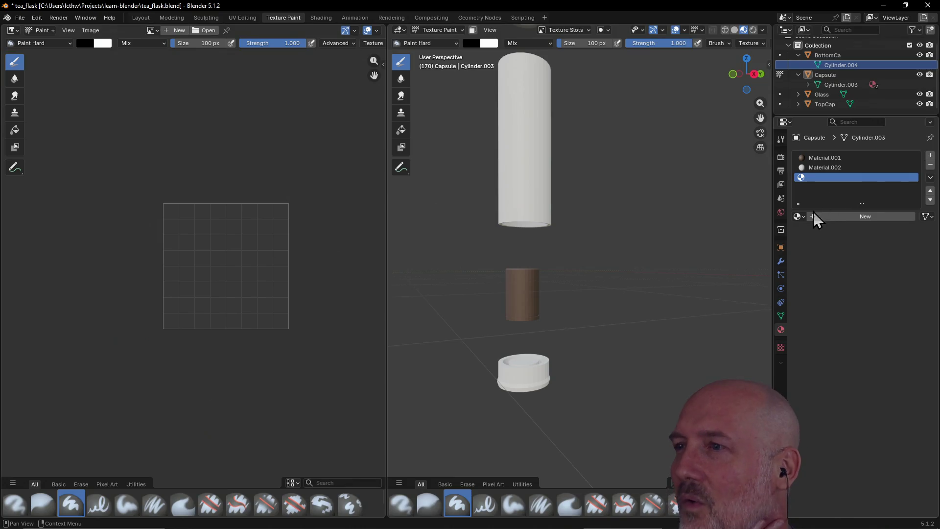
left_click(799, 217)
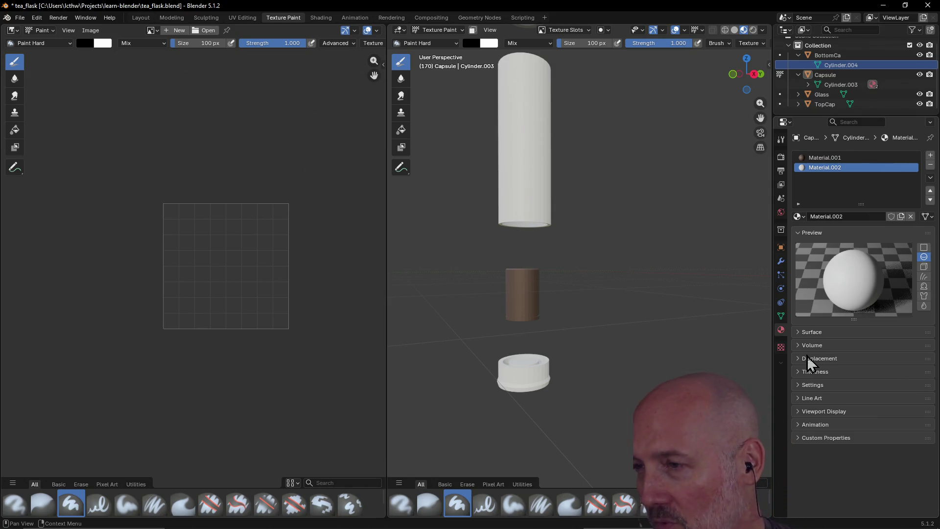
left_click(799, 334)
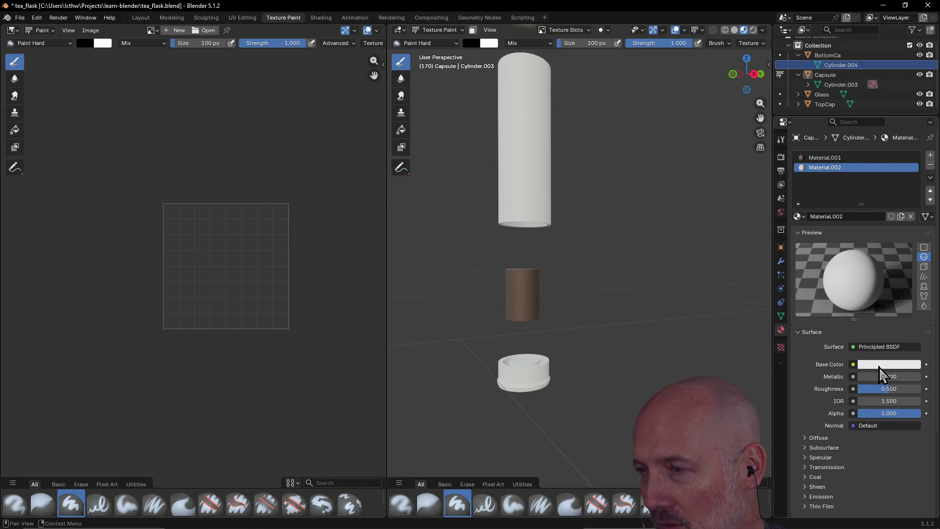
Switch Material.002's surface to Glass BSDF and drag its Roughness down to 0
left_click(880, 347)
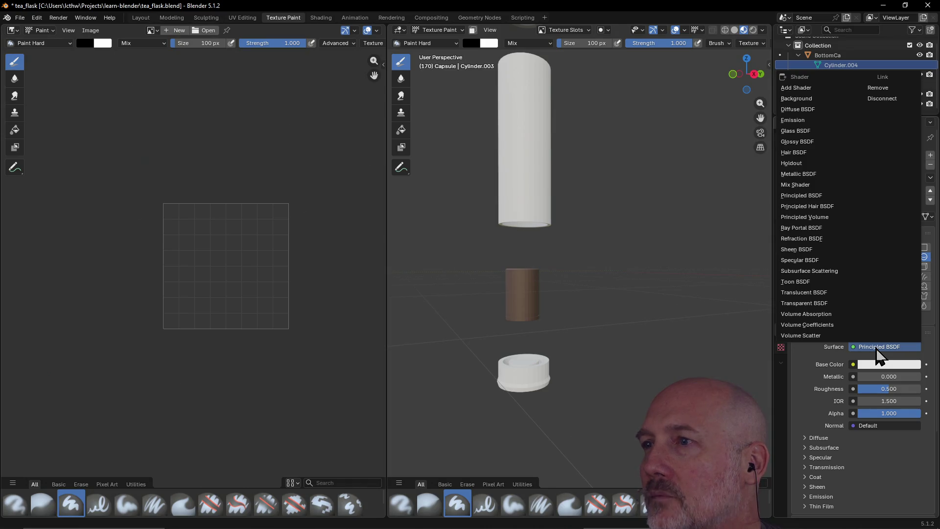
left_click(827, 131)
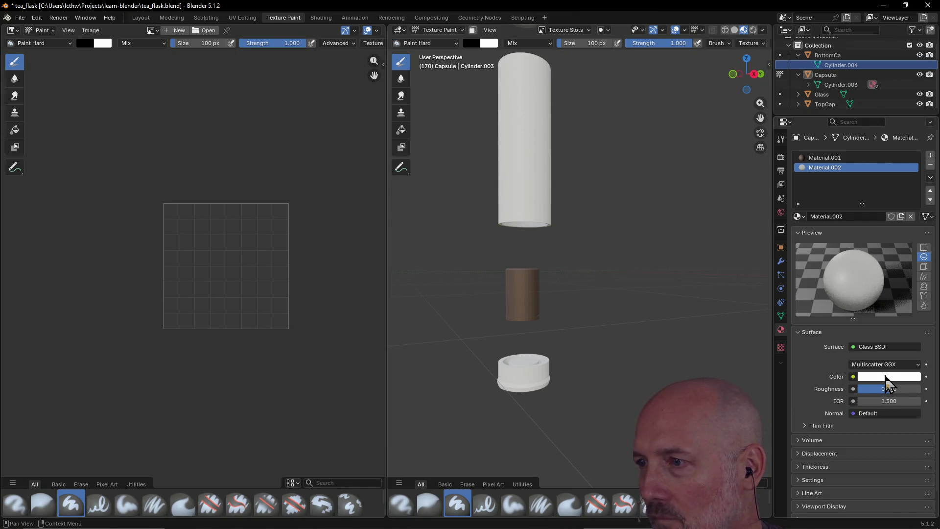
left_click_drag(903, 389, 857, 389)
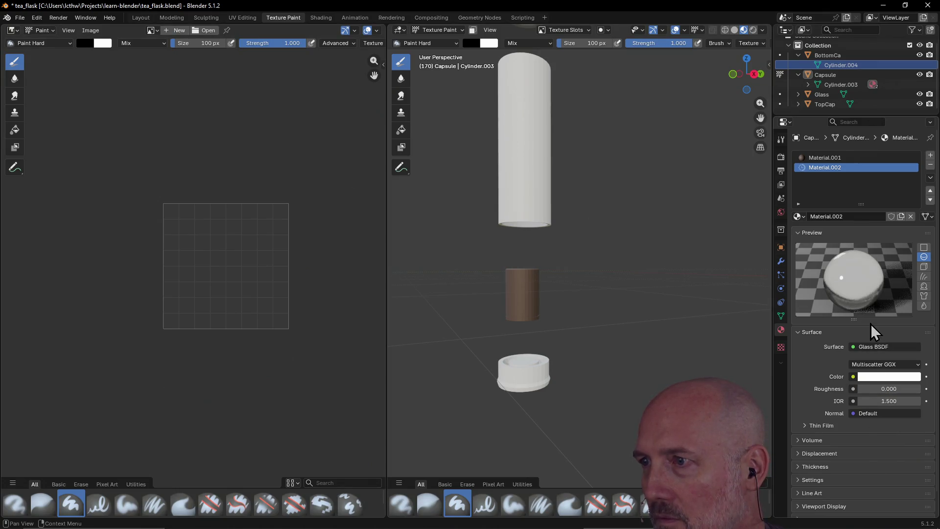
left_click(884, 365)
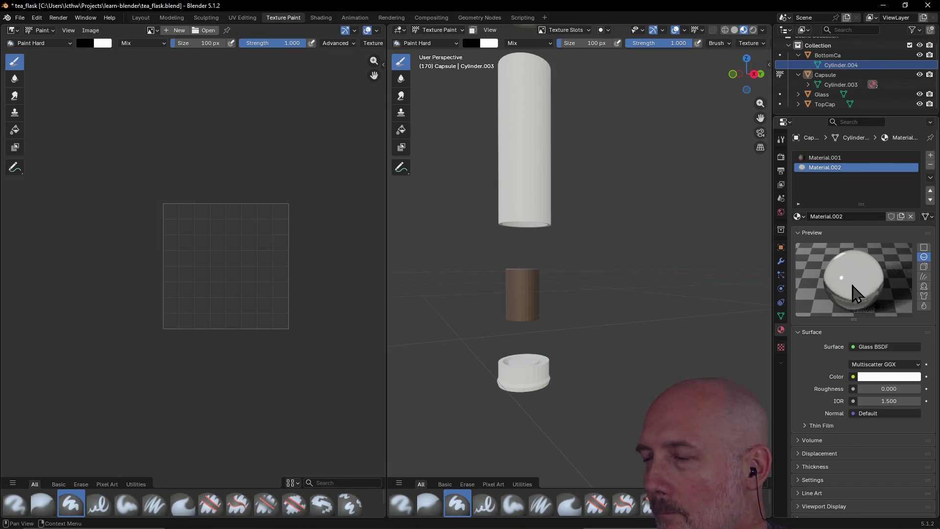
Change the material preview shape from sphere to a flat plane
left_click(924, 286)
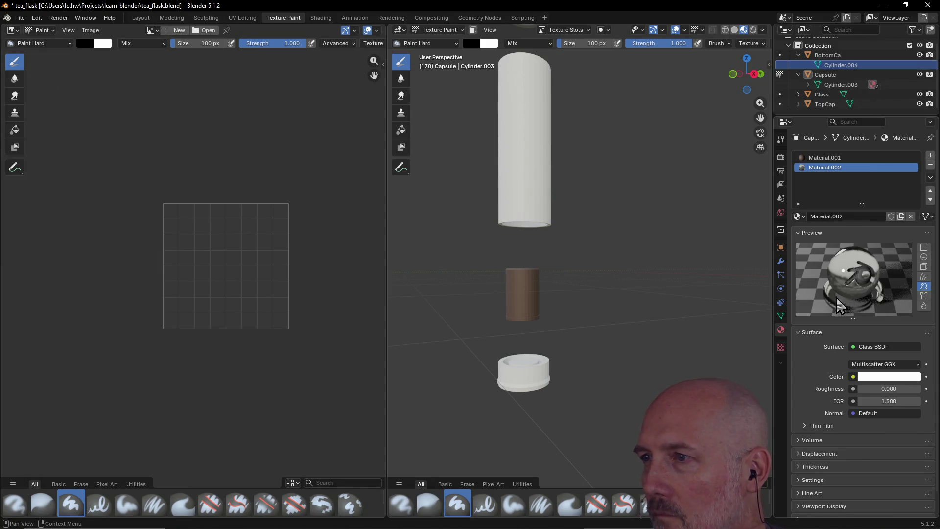
left_click(923, 249)
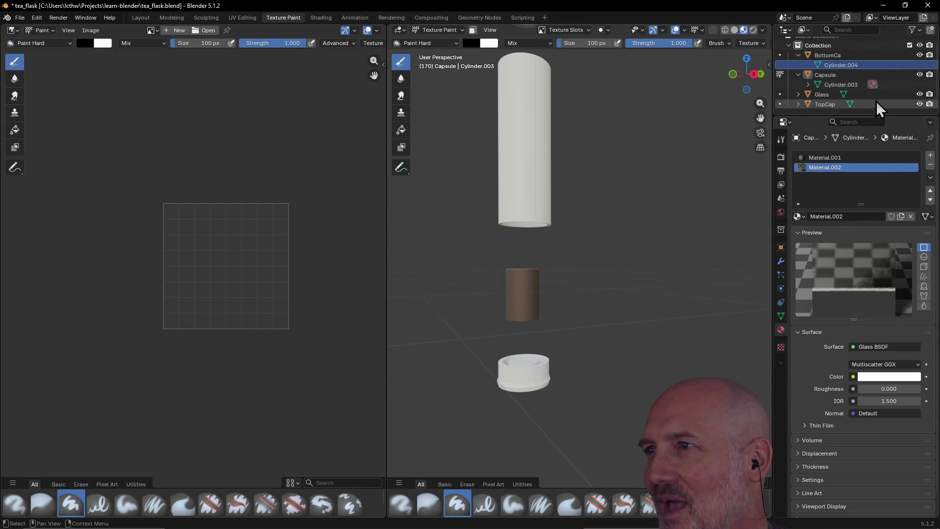
Compare the Material.001 and Material.002 slots on Cylinder.003, keeping Material.002 chosen
left_click(873, 84)
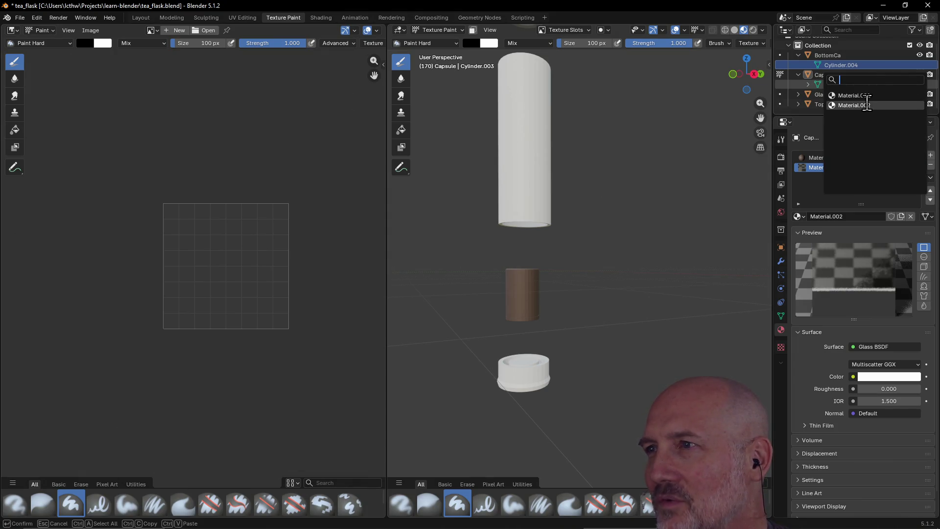
left_click(810, 189)
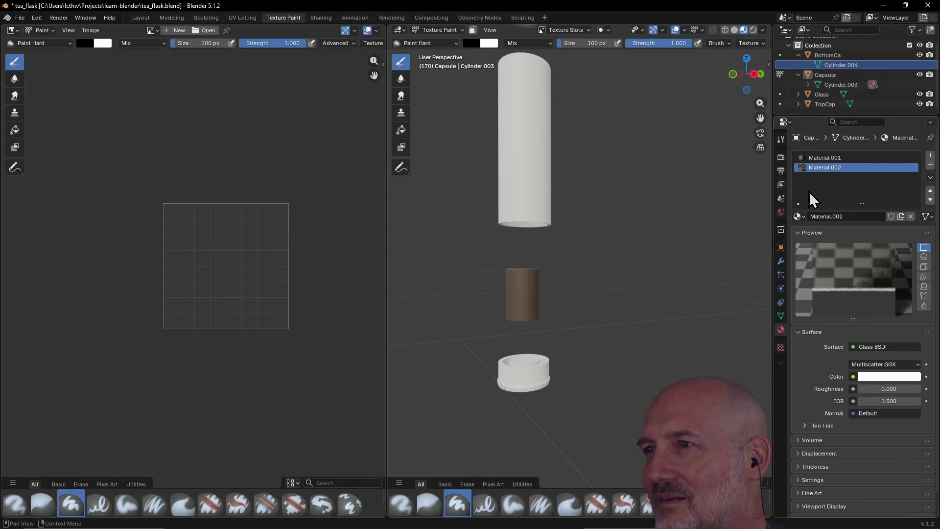
left_click(823, 159)
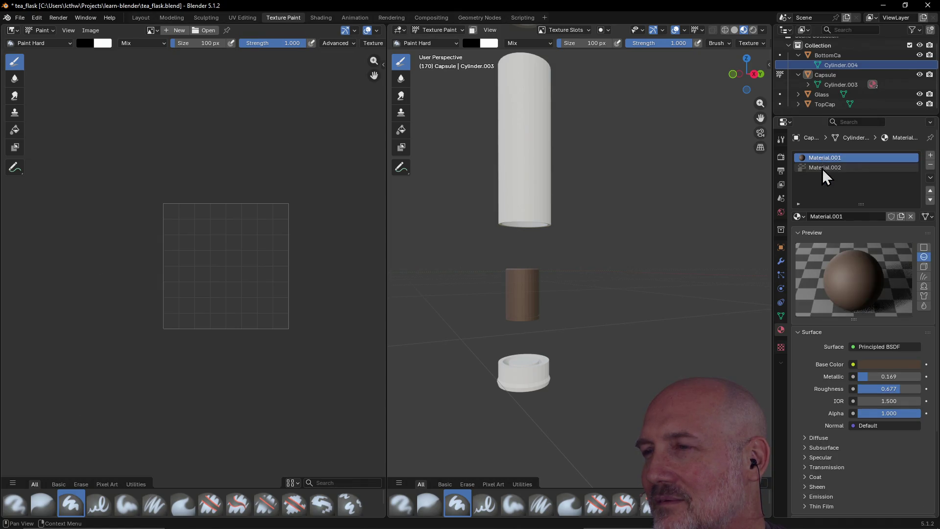
left_click(821, 168)
left_click(873, 85)
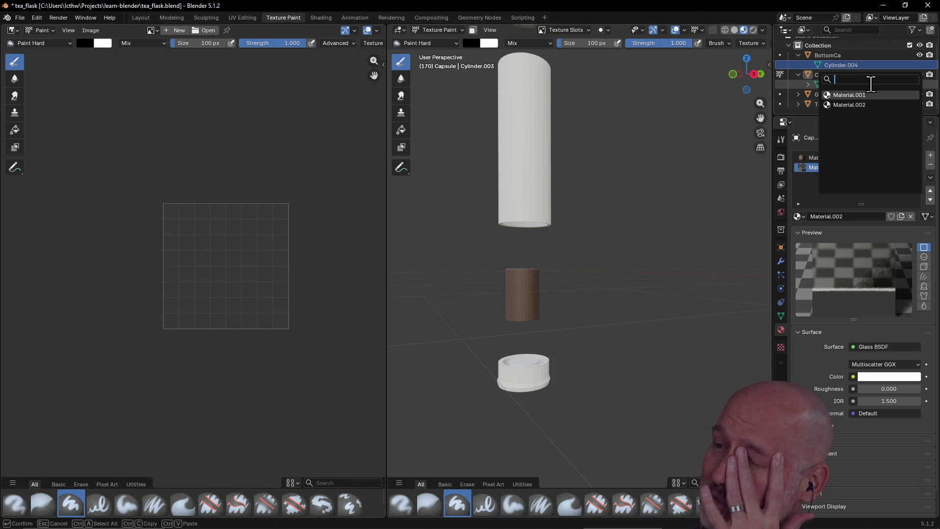
left_click(859, 106)
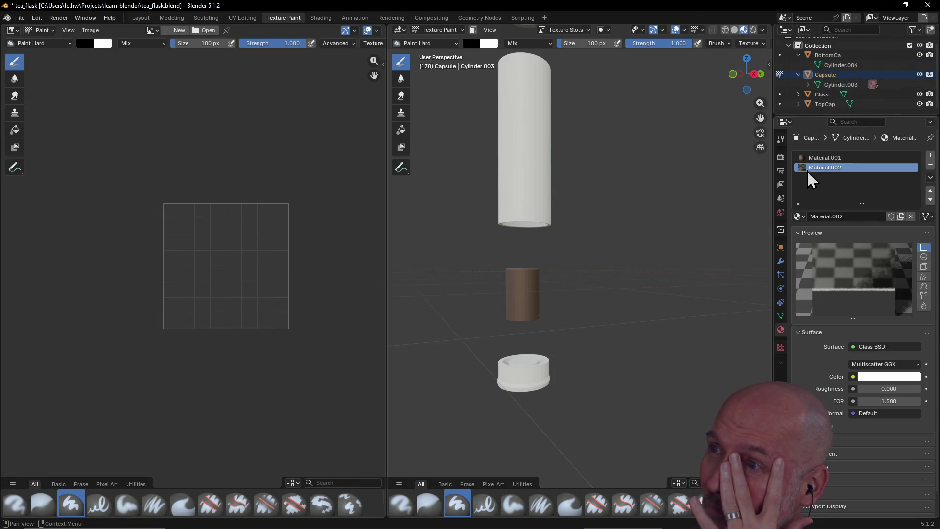
left_click(824, 158)
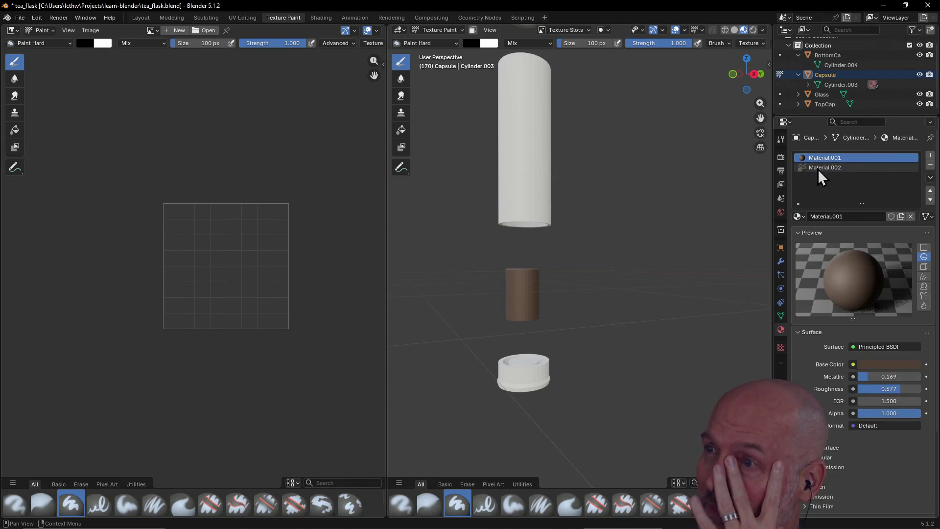
left_click(848, 67)
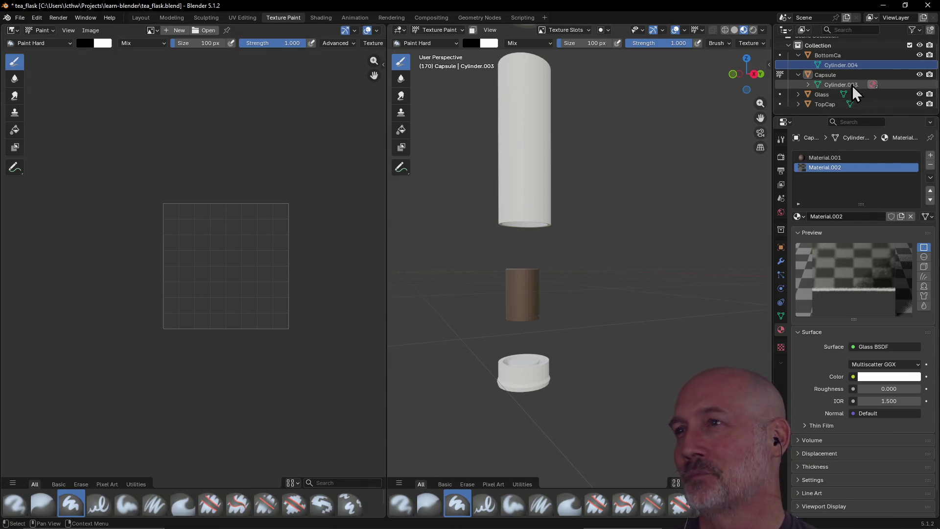
Expand Cylinder.003's materials, try dragging Material.002 onto Cylinder.004, and enlarge the Outliner
left_click(852, 85)
left_click(808, 85)
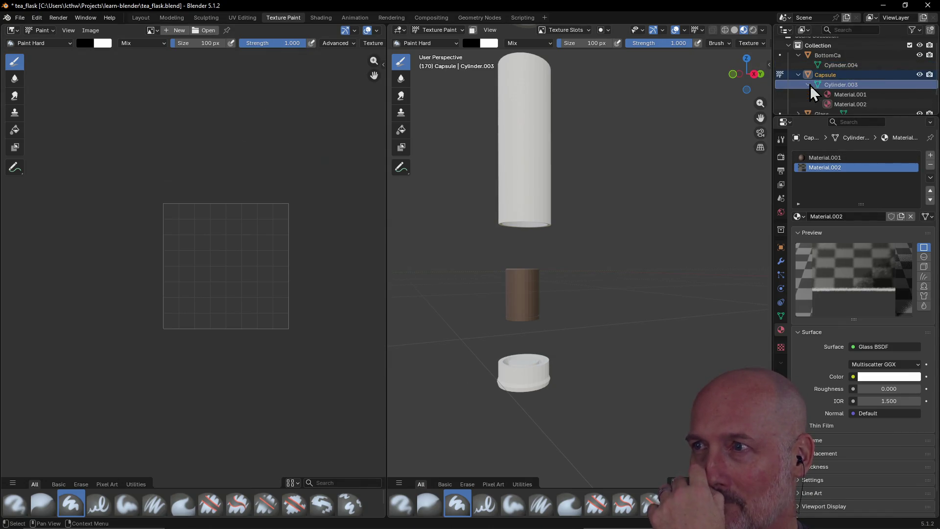
left_click(828, 105)
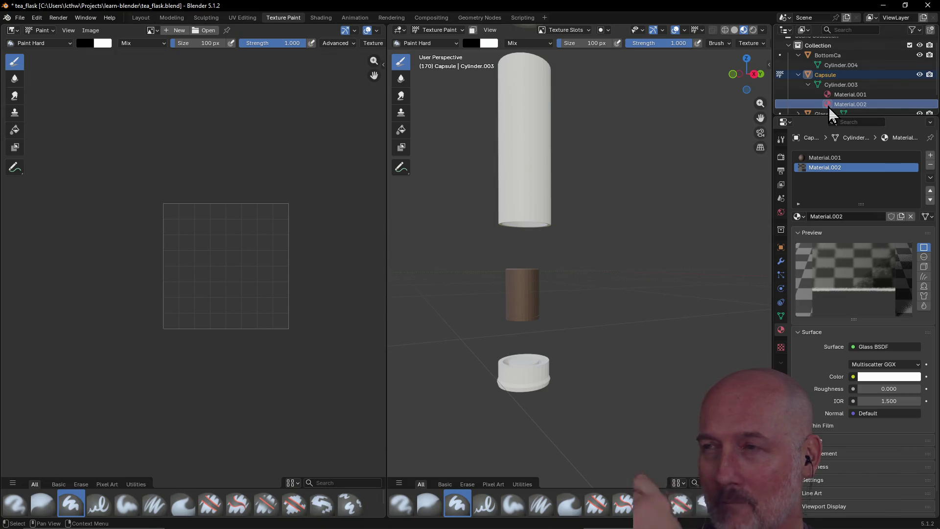
mouse_move(828, 107)
left_mouse_down()
mouse_move(838, 65)
mouse_move(824, 68)
left_mouse_up()
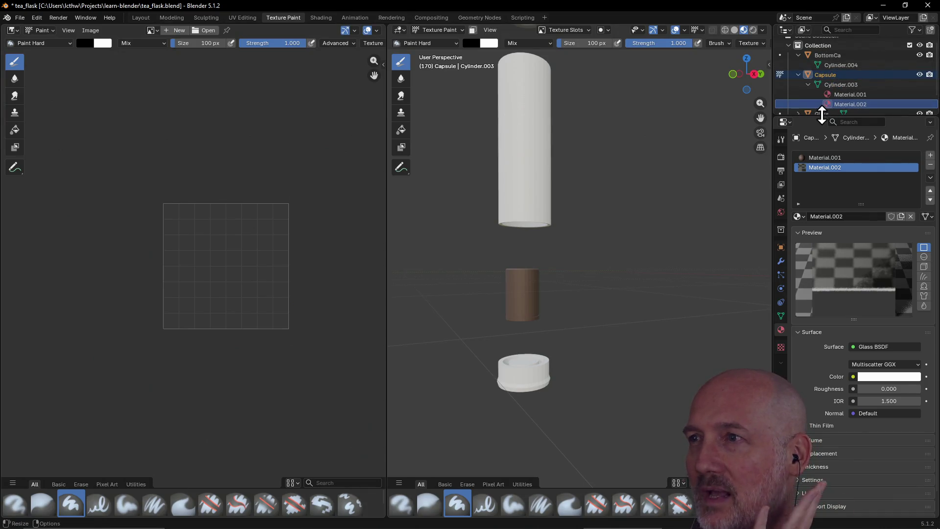
left_click_drag(819, 114, 820, 139)
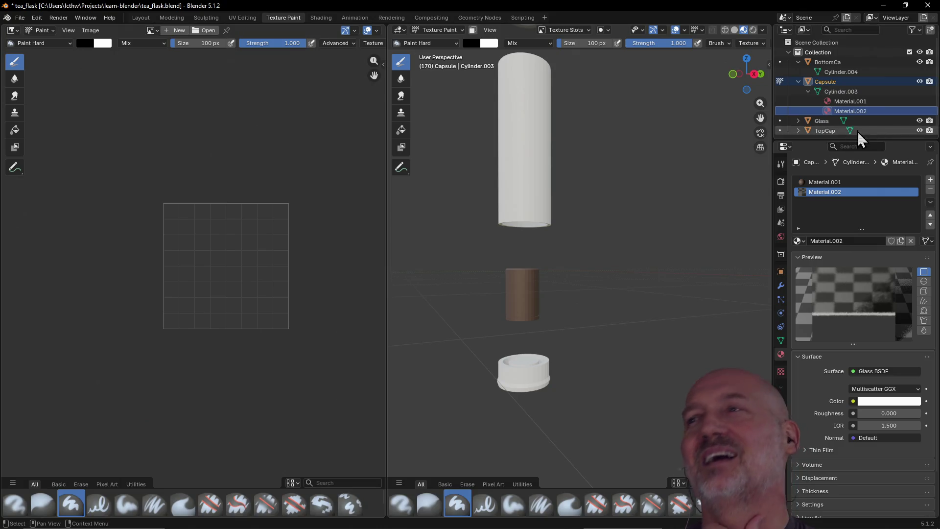
Delete the Glass BSDF Material.002 from the Outliner and remove its now-empty slot
right_click(833, 112)
left_click(834, 113)
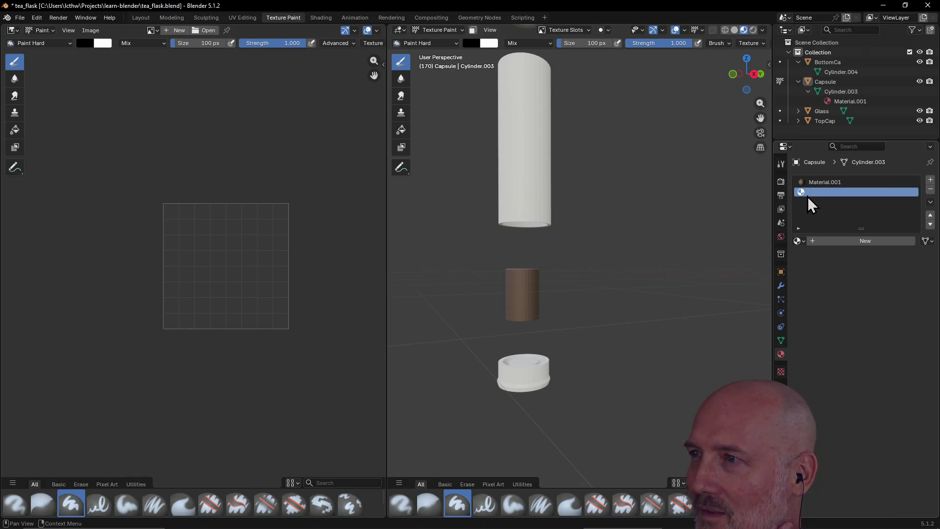
left_click(930, 192)
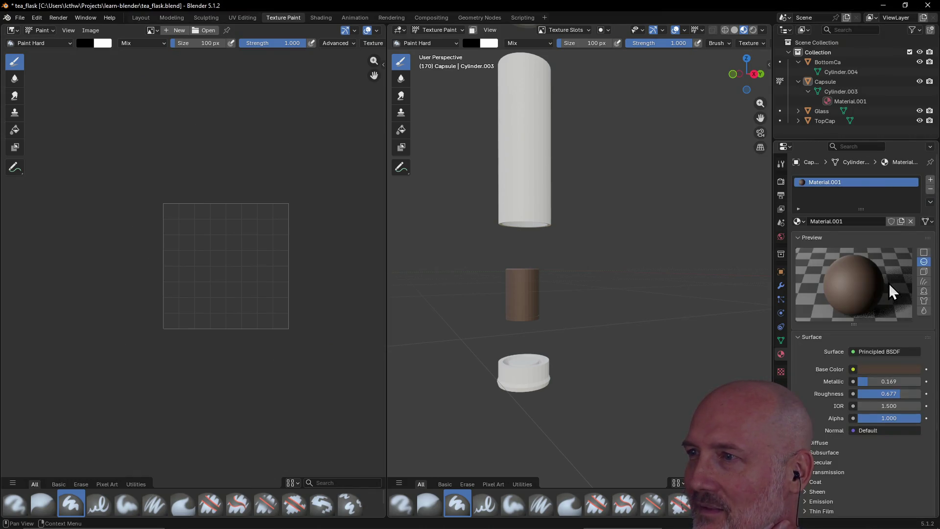
Inspect Cylinder.004 and BottomCap in the Outliner without renaming, then show the Layout workspace
left_click(844, 72)
double_click(845, 72)
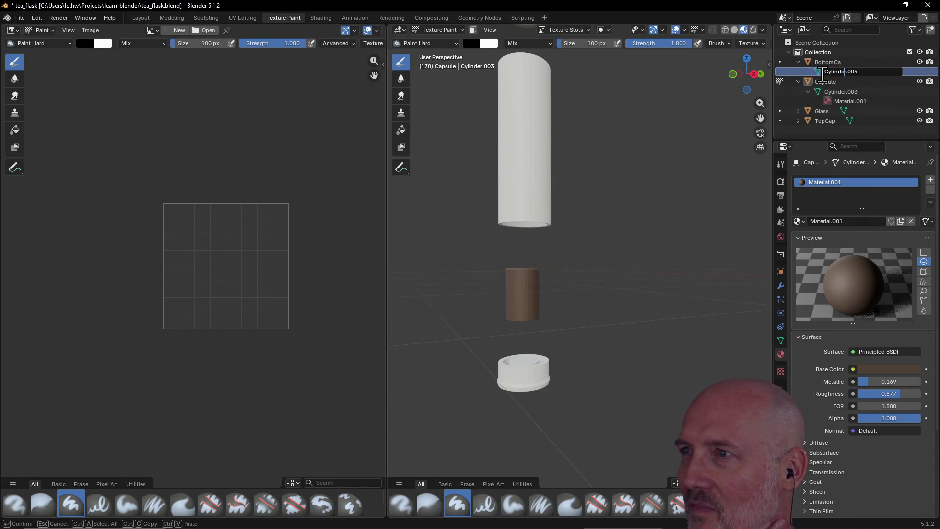
key("Return")
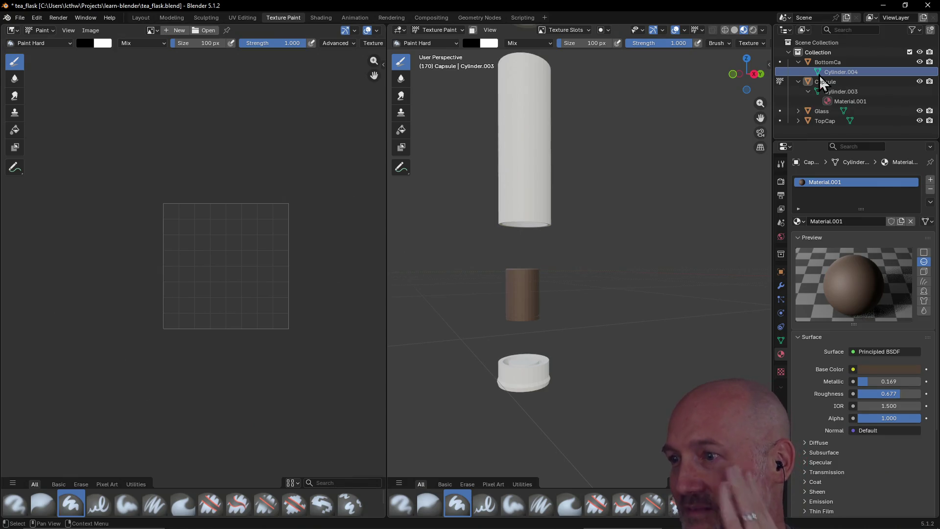
right_click(822, 77)
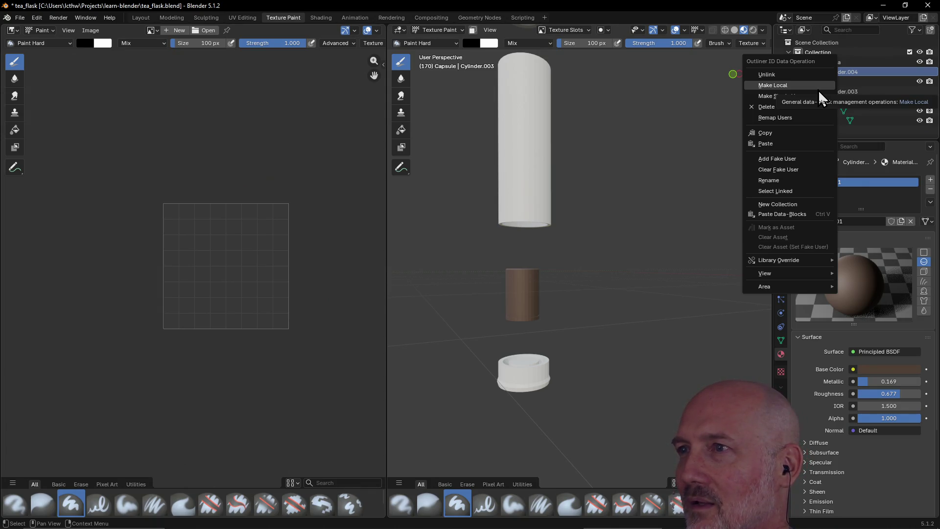
left_click(868, 66)
left_click(829, 62)
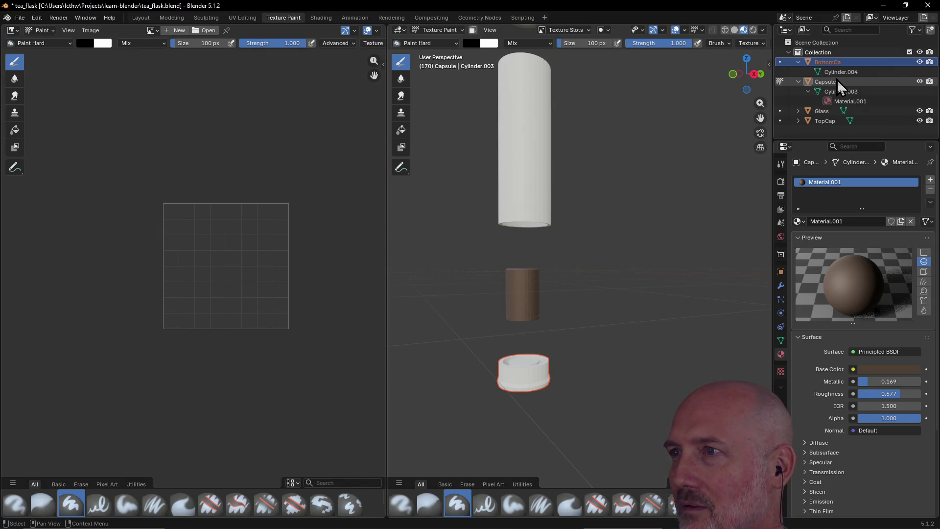
left_click(836, 71)
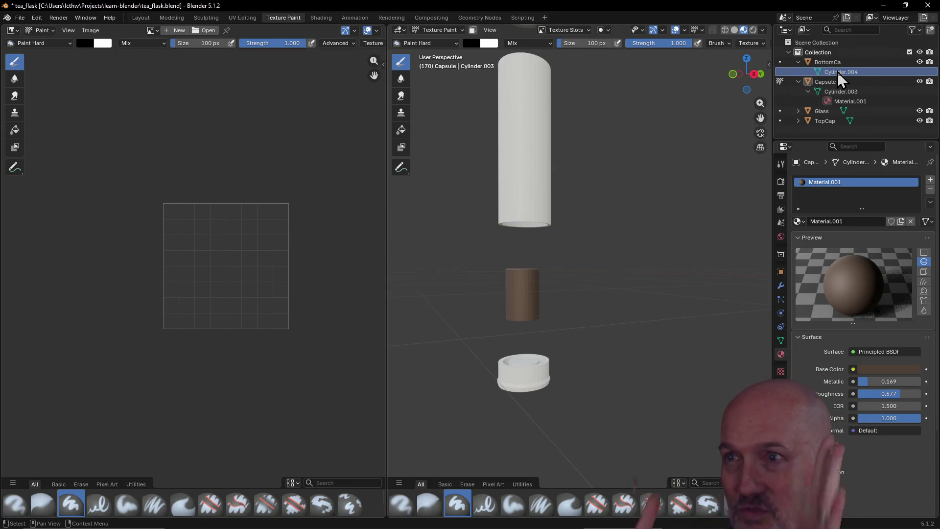
left_click(141, 18)
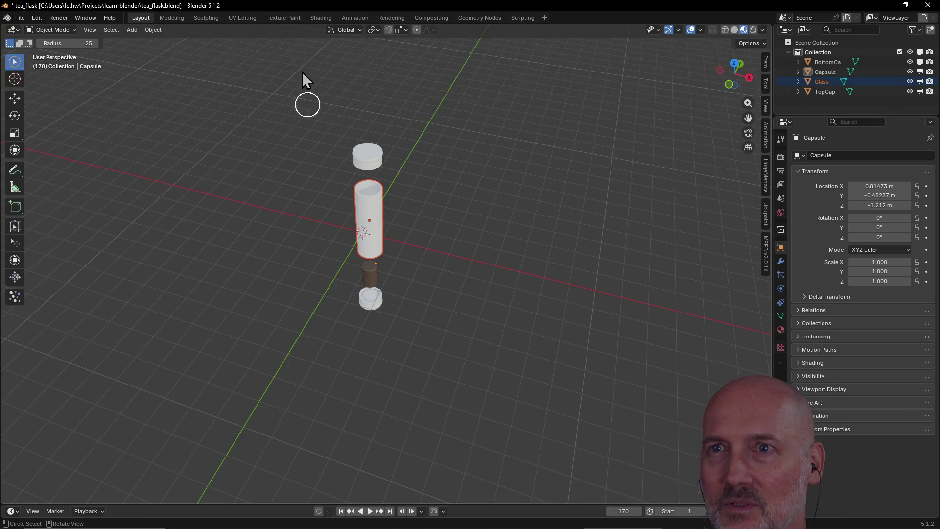
Return to Texture Paint and add an empty second material slot to the Capsule
left_click(283, 18)
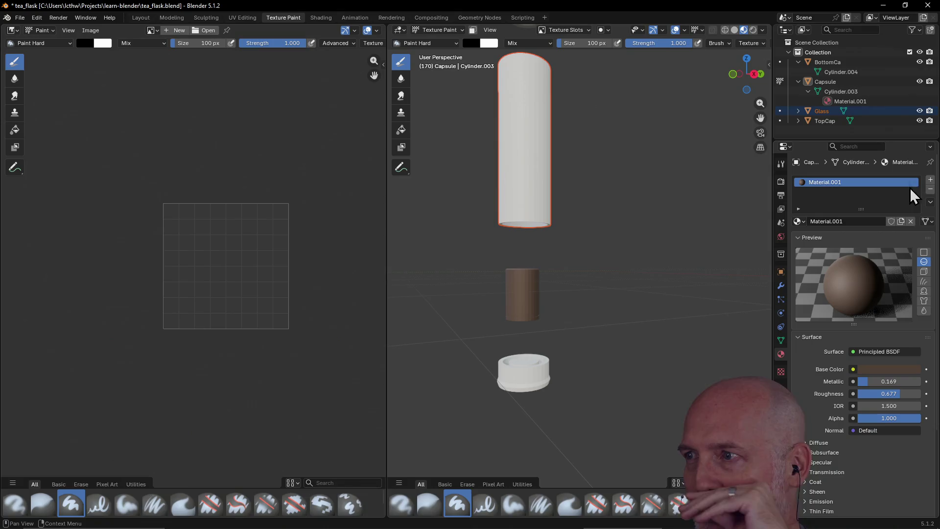
left_click(931, 182)
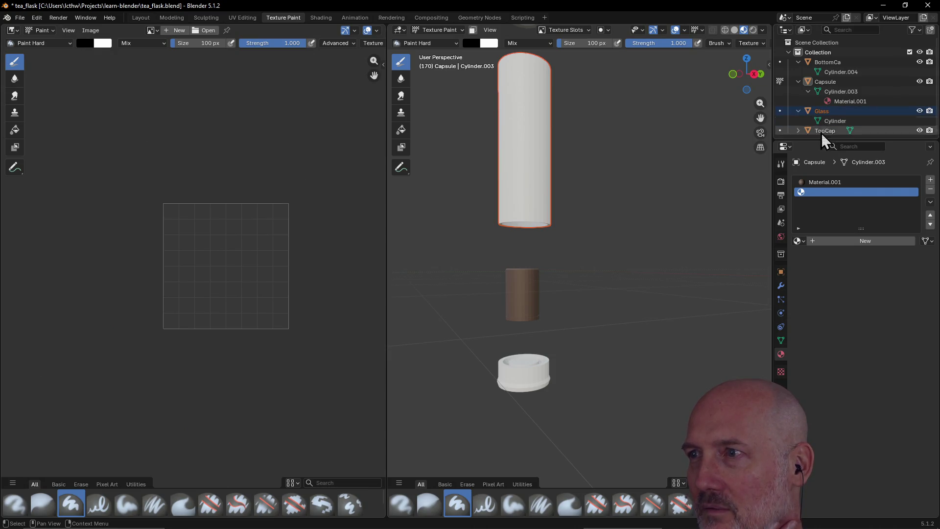
Create white Principled BSDF Material.003 in the empty slot and view the flask in Layout
left_click(828, 241)
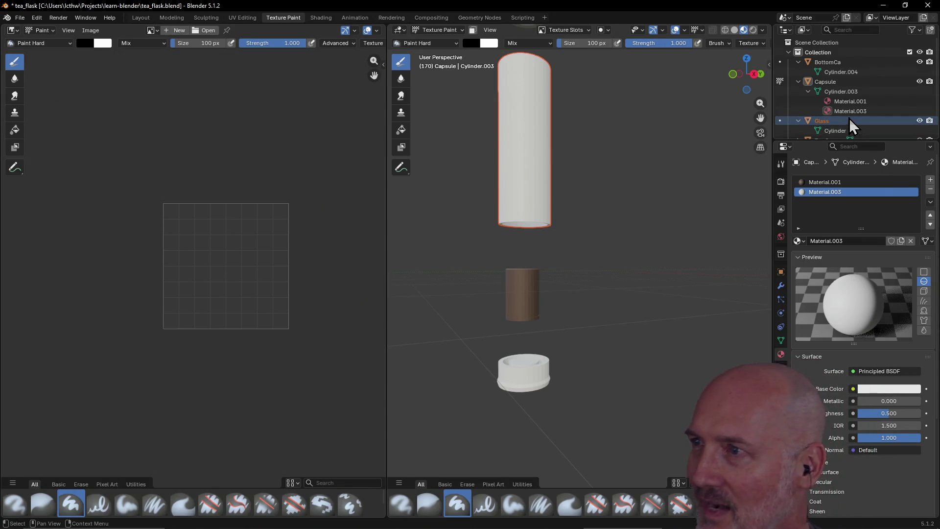
scroll(834, 118, "down", 1)
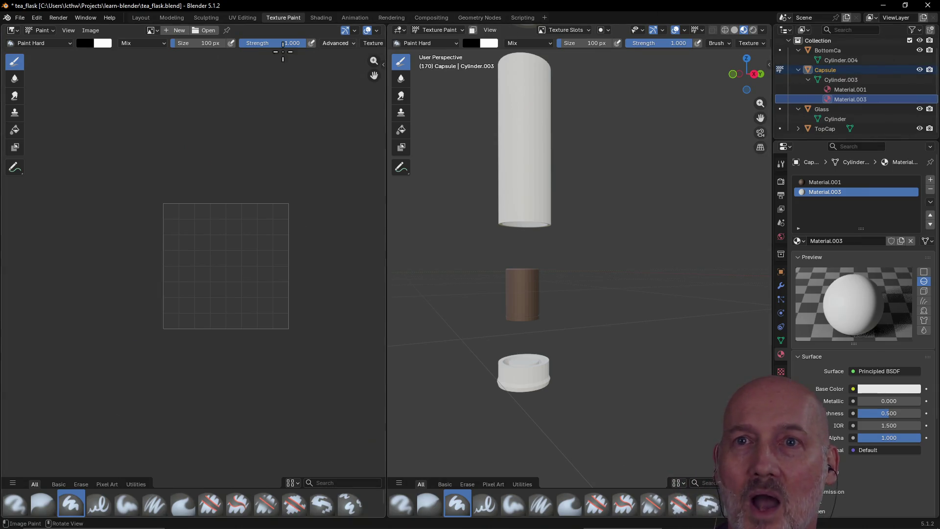
left_click(140, 17)
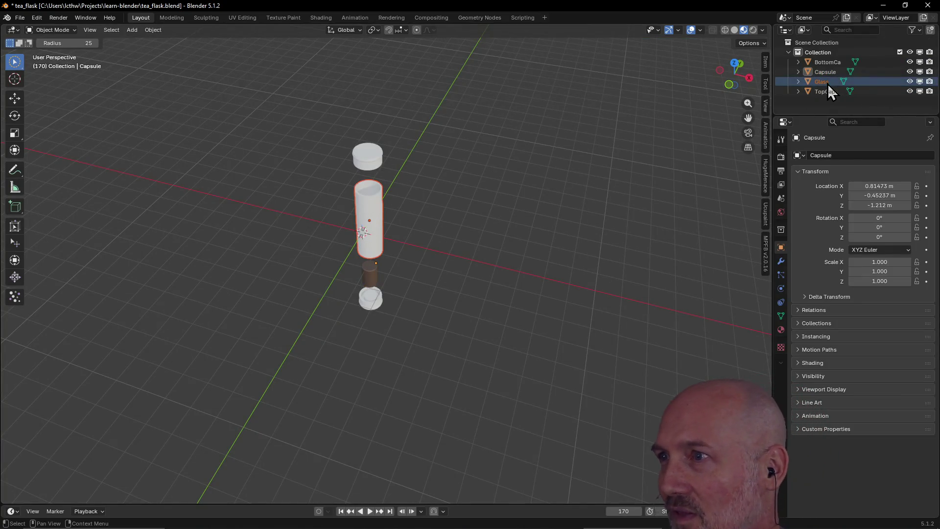
Back in Texture Paint, delete Material.003 from the Outliner
left_click(282, 18)
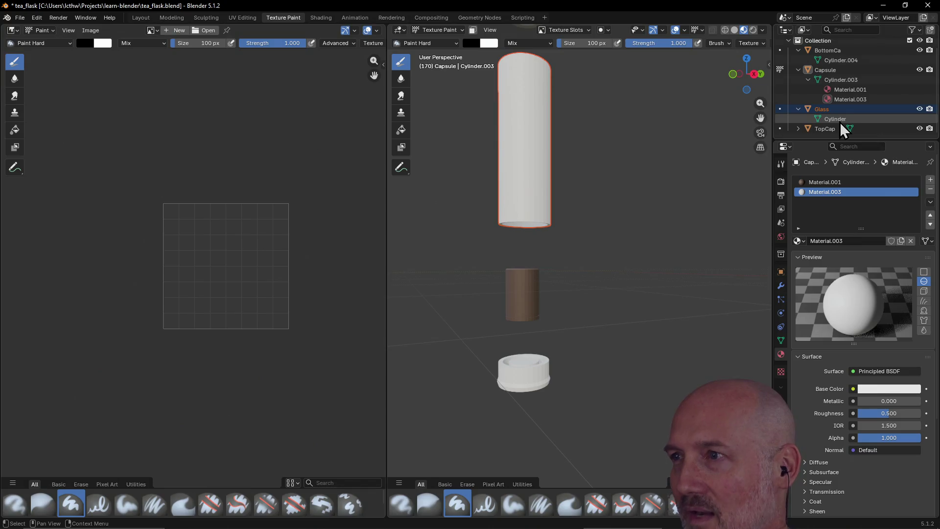
left_click(838, 100)
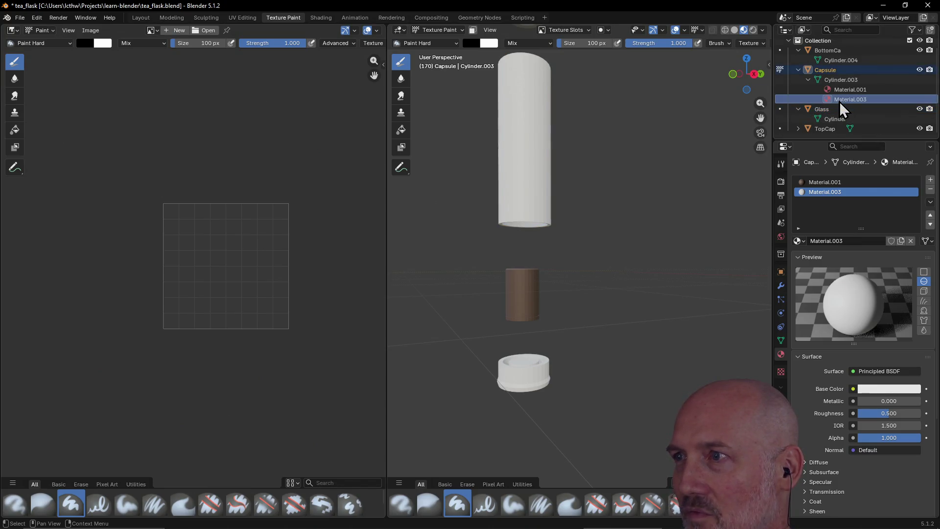
right_click(839, 102)
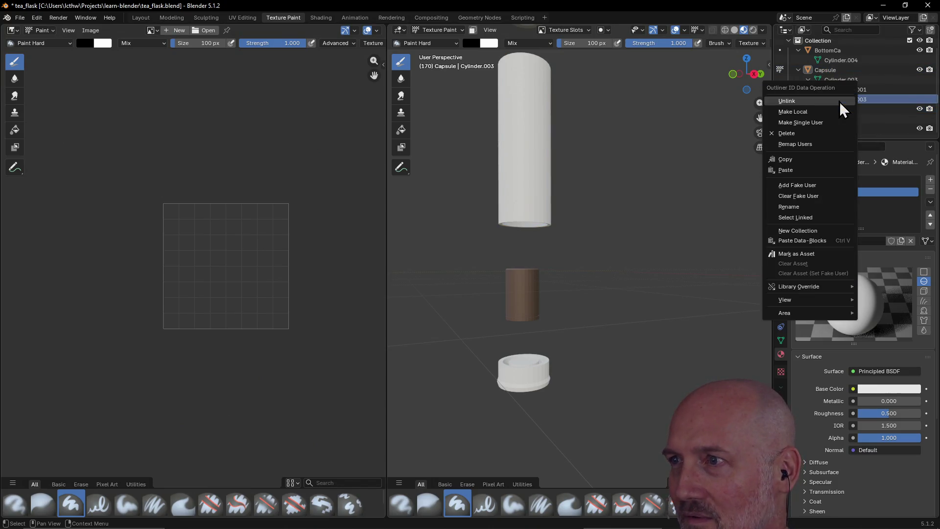
left_click(829, 135)
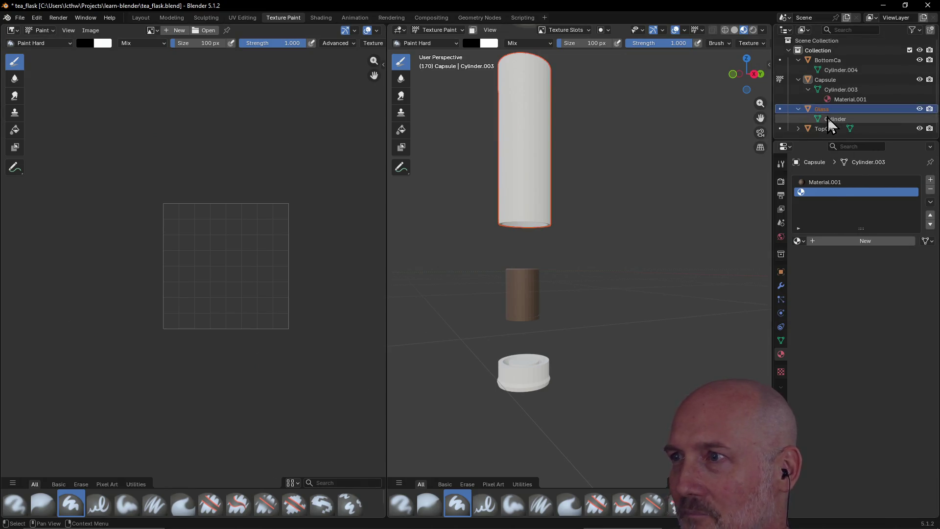
Inspect the Glass object's Cylinder and active slot options, then remove the empty material slot
left_click(828, 117)
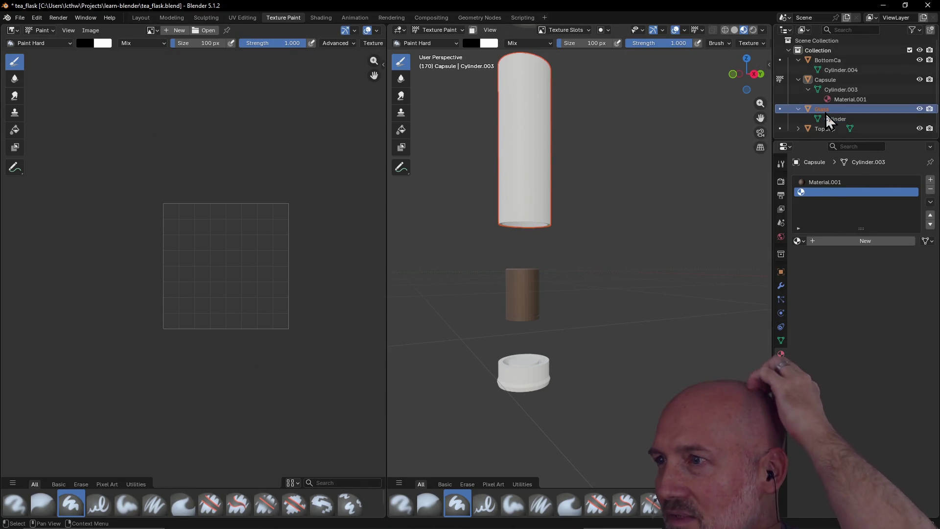
right_click(827, 117)
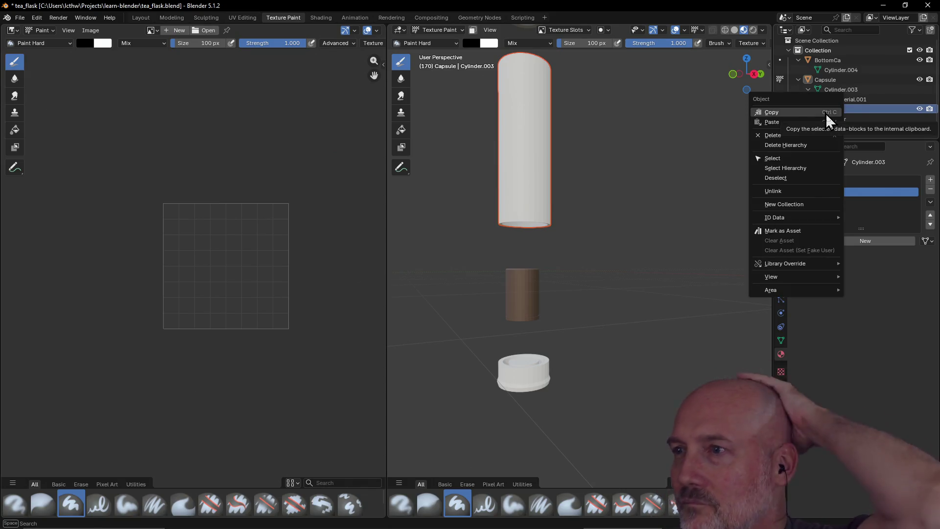
left_click(825, 113)
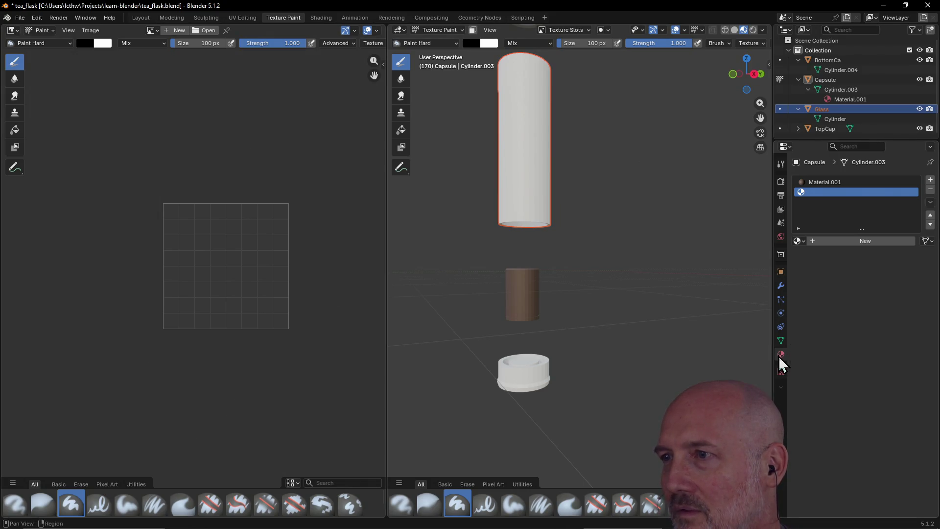
right_click(812, 194)
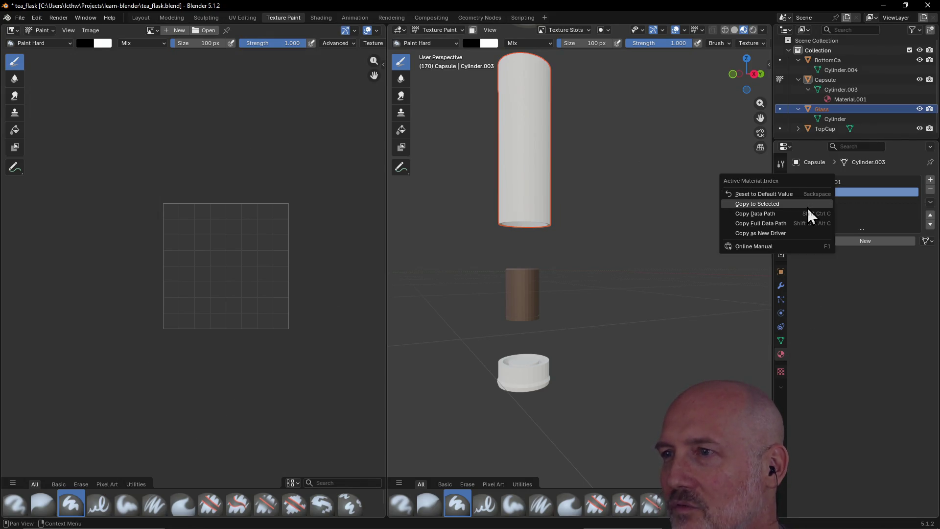
left_click(826, 308)
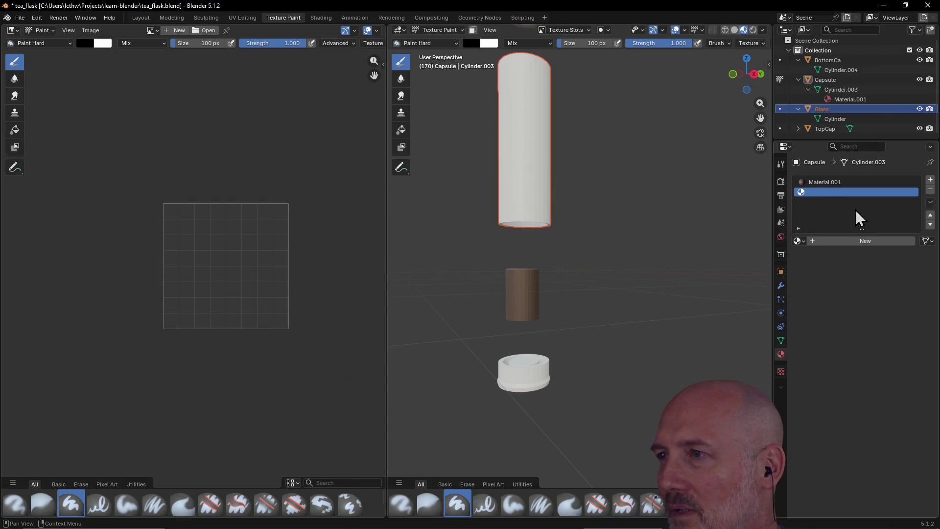
left_click(930, 190)
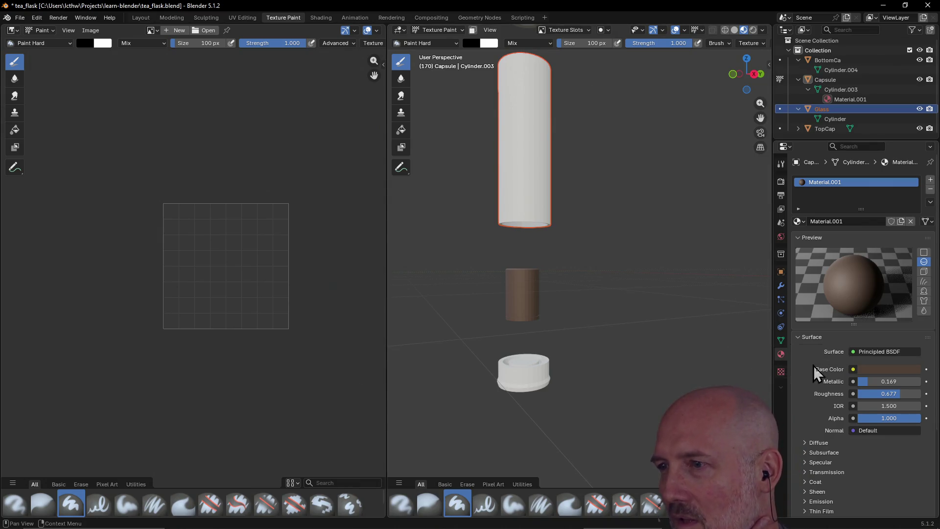
Peek at the input choices for Base Color and Metallic and collapse the Coat settings
left_click(852, 368)
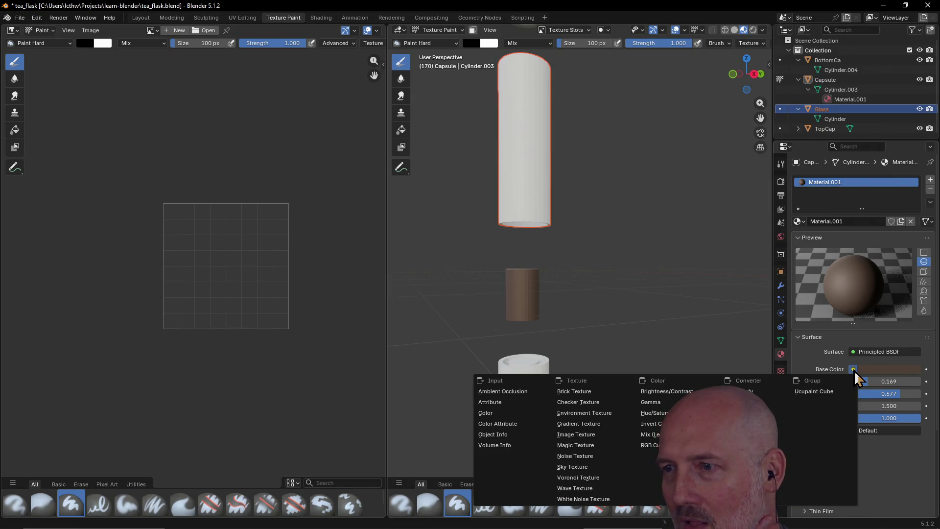
left_click(854, 370)
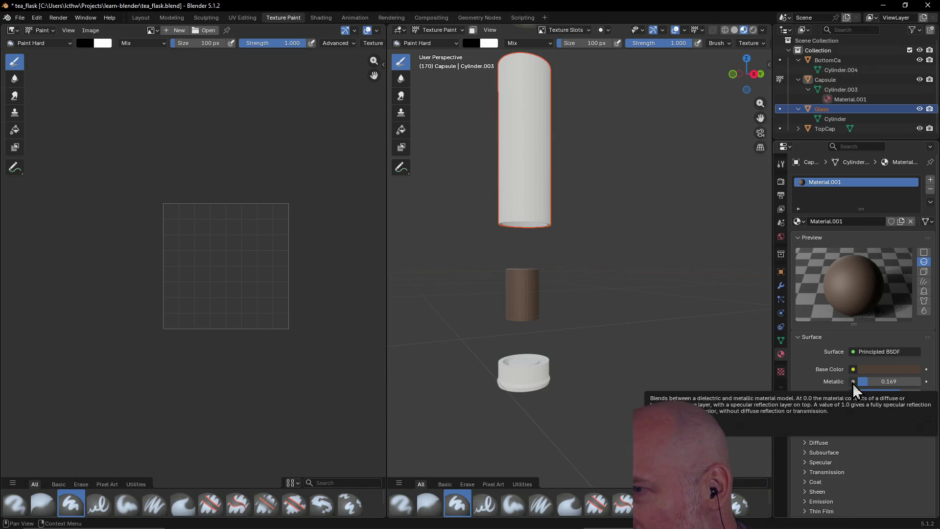
left_click(852, 382)
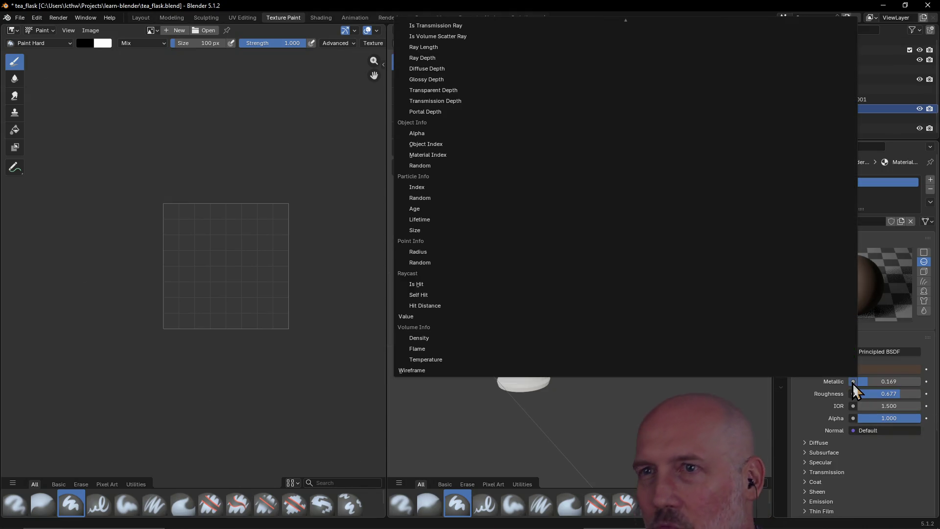
key("Escape")
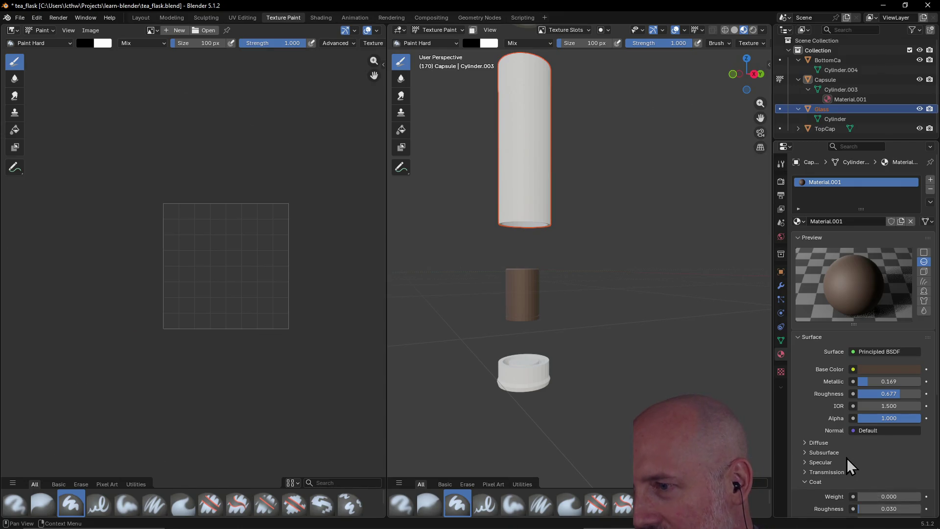
left_click(814, 482)
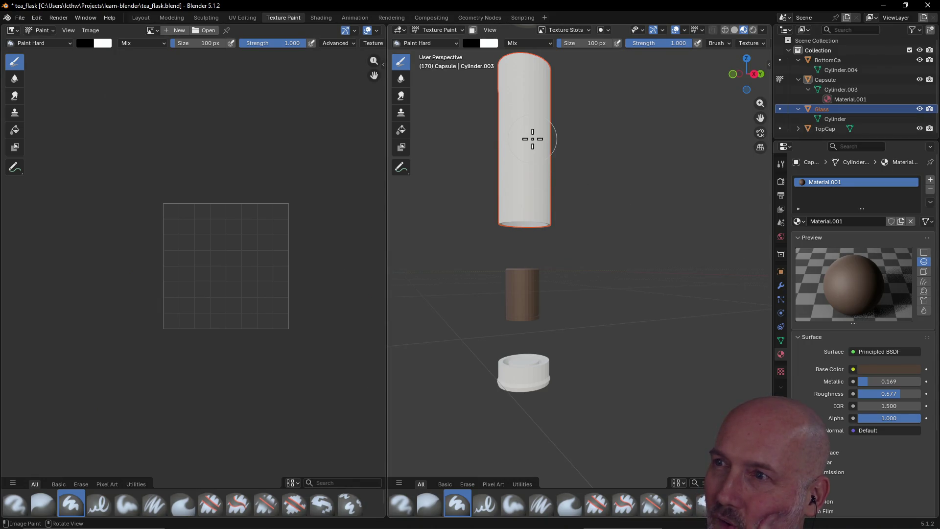
Frame all flask parts in the viewport and select the Capsule object
key("Home")
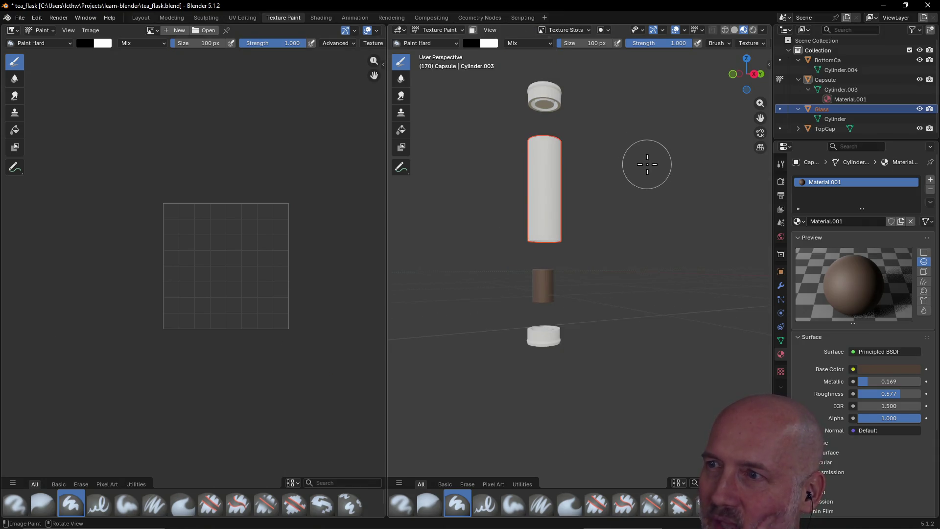
scroll(643, 165, "up", 3)
scroll(647, 163, "down", 1)
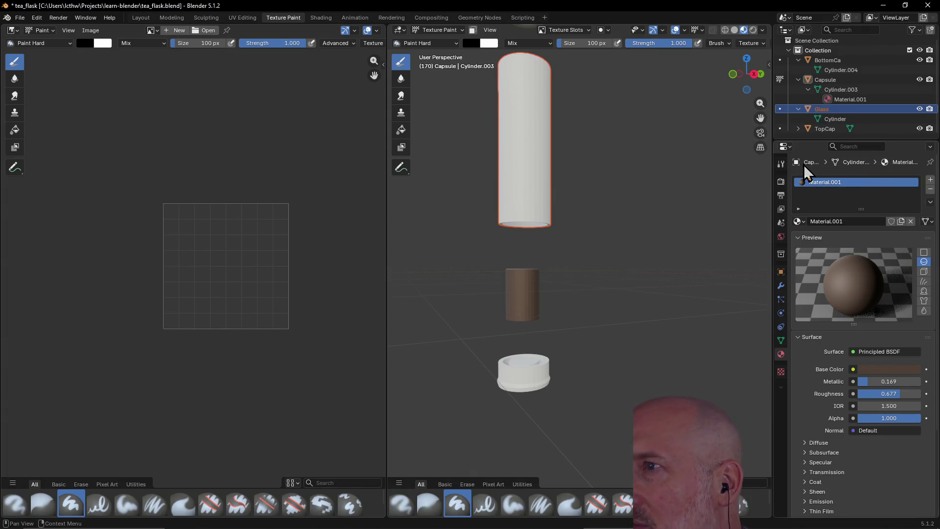
left_click(833, 78)
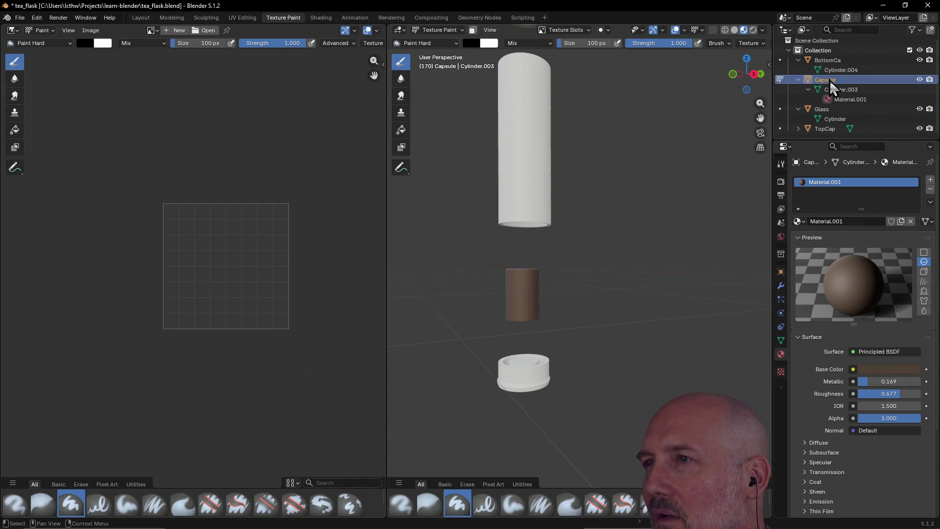
Rename the Capsule object in the Outliner with its new four-letter name
double_click(829, 80)
type("FUC")
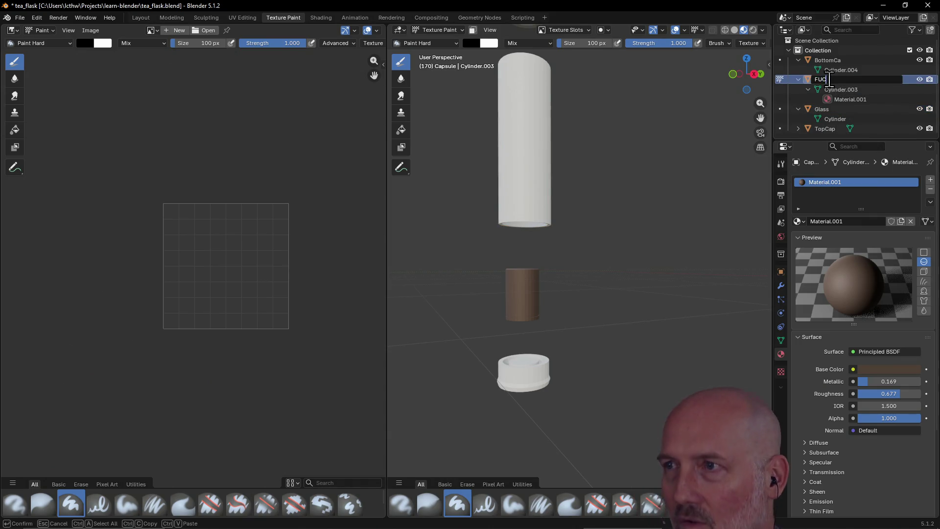
type("K")
key("Return")
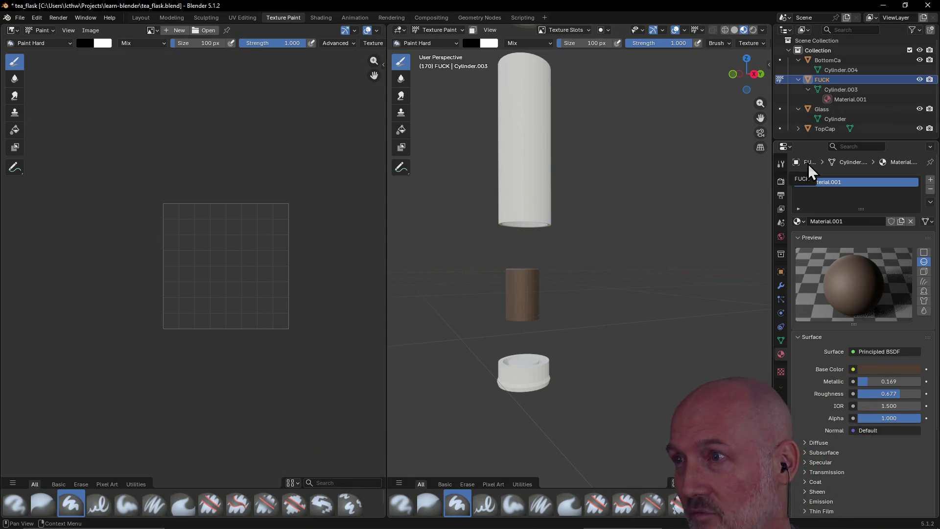
Check the Properties area context options without changes and make Glass the active object
right_click(808, 164)
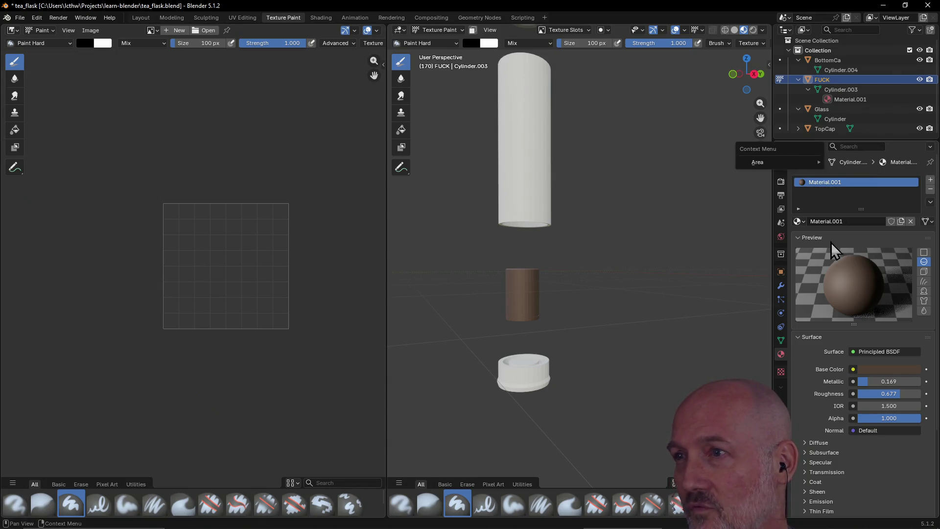
right_click(810, 163)
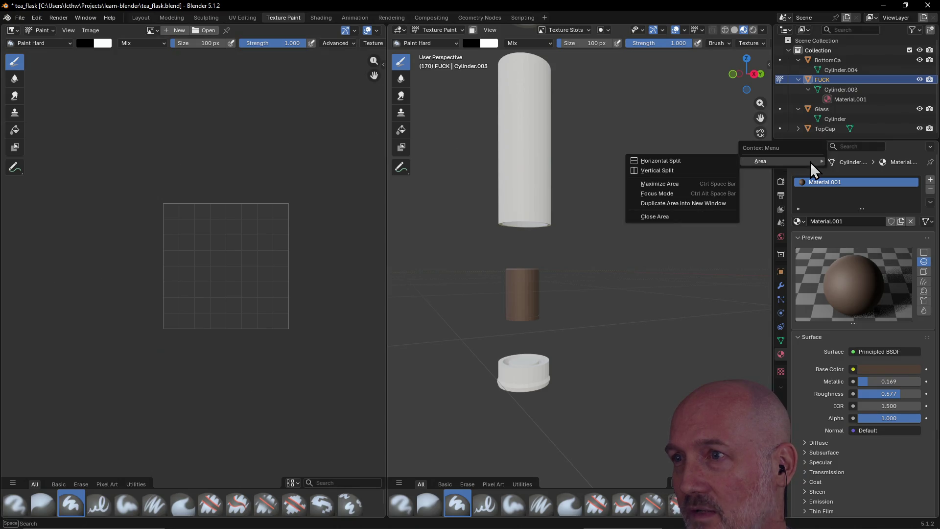
left_click(810, 162)
right_click(822, 162)
left_click(719, 242)
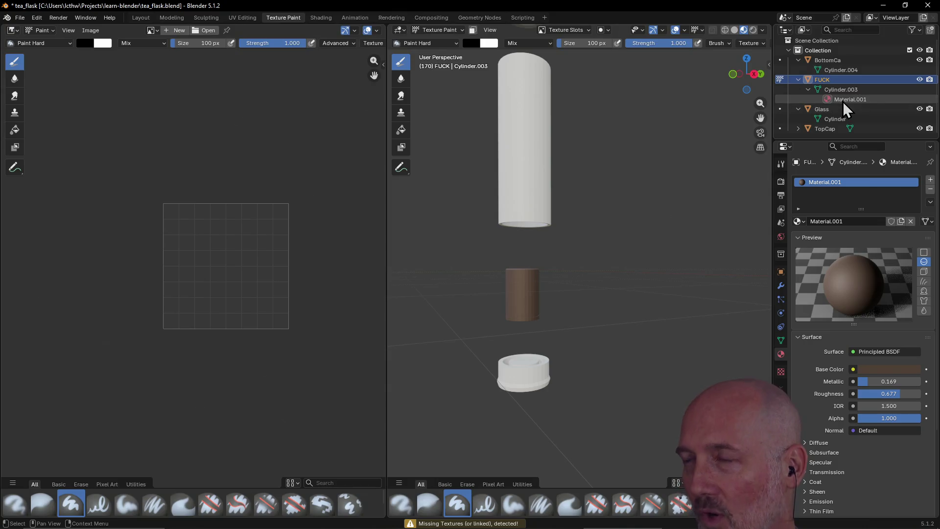
left_click(829, 109)
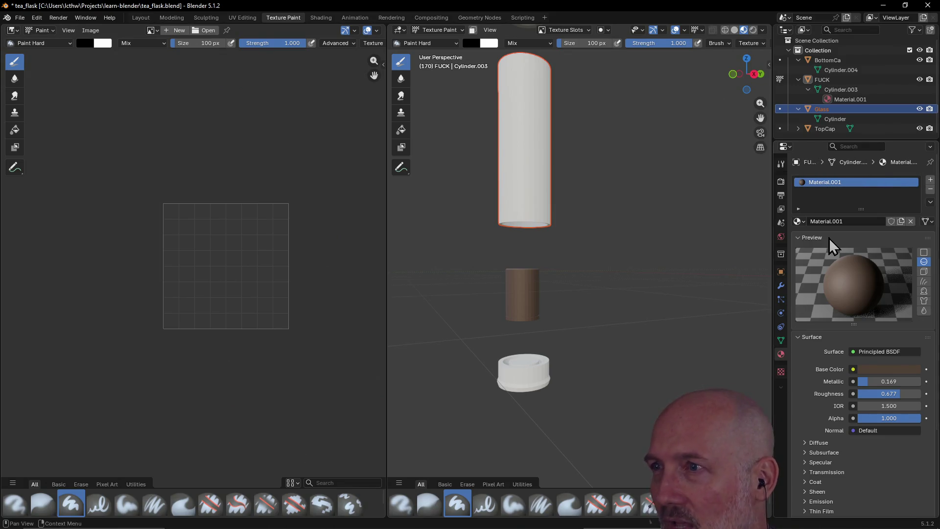
left_click(786, 146)
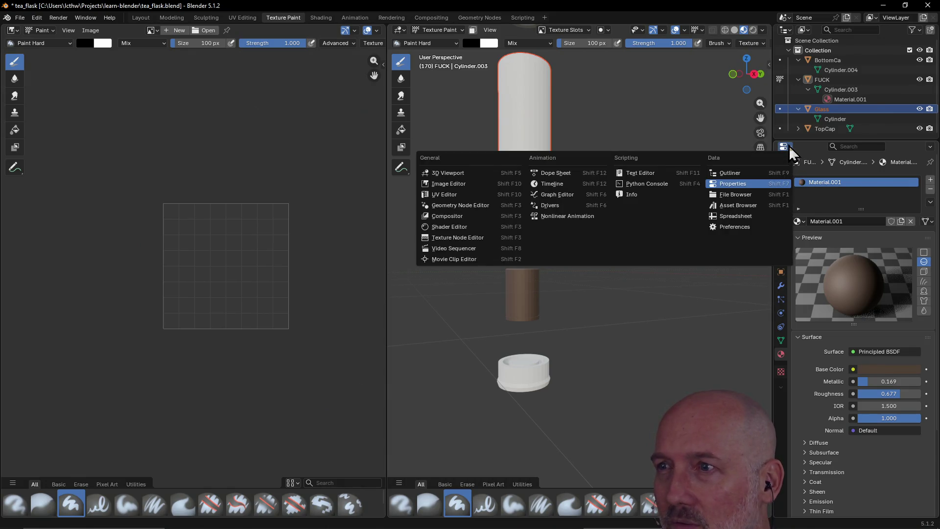
left_click(788, 145)
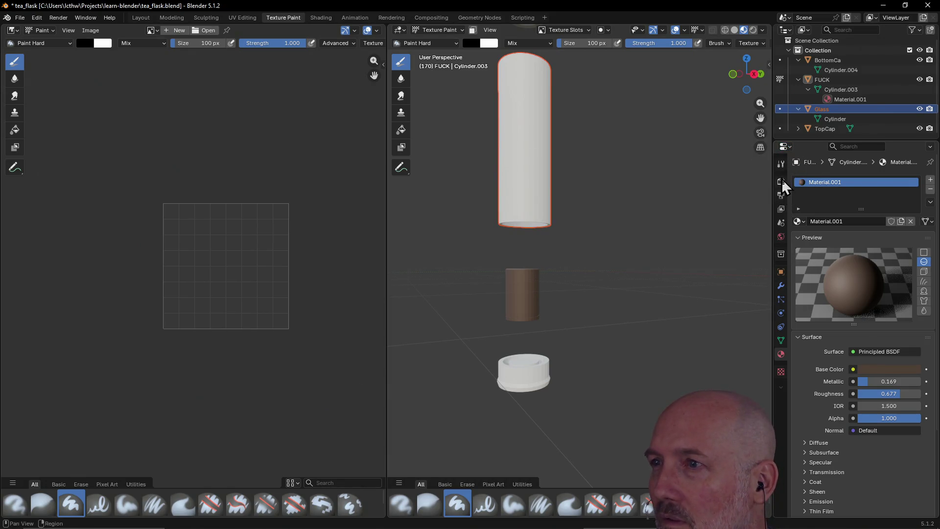
left_click(780, 163)
left_click(780, 182)
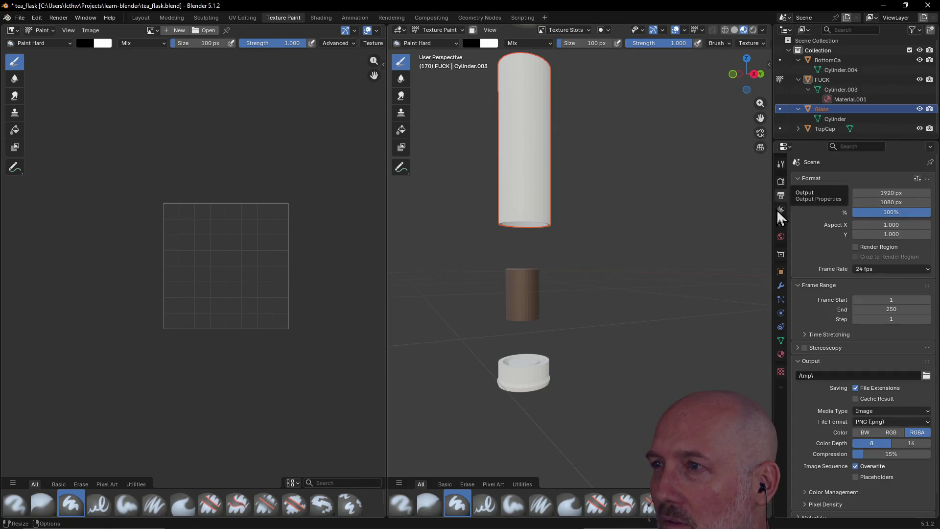
left_click(781, 209)
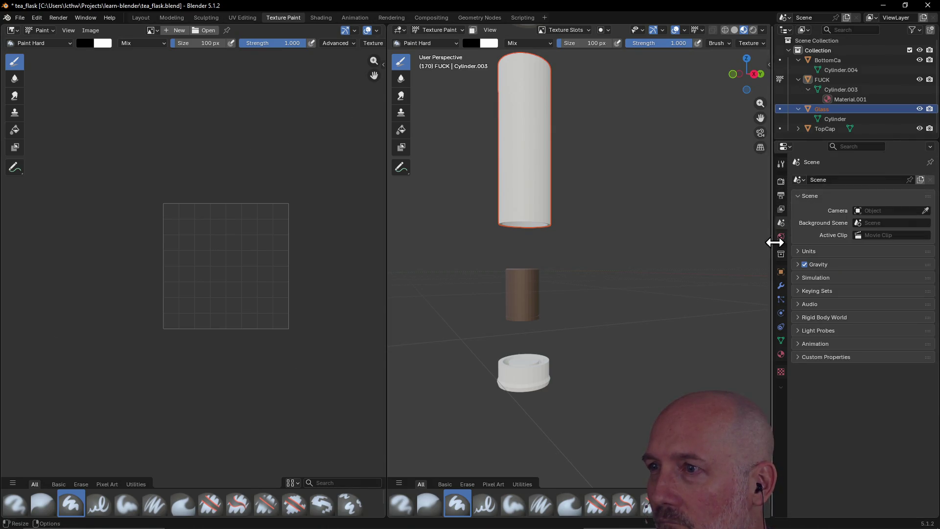
left_click(780, 237)
left_click(780, 254)
left_click(781, 271)
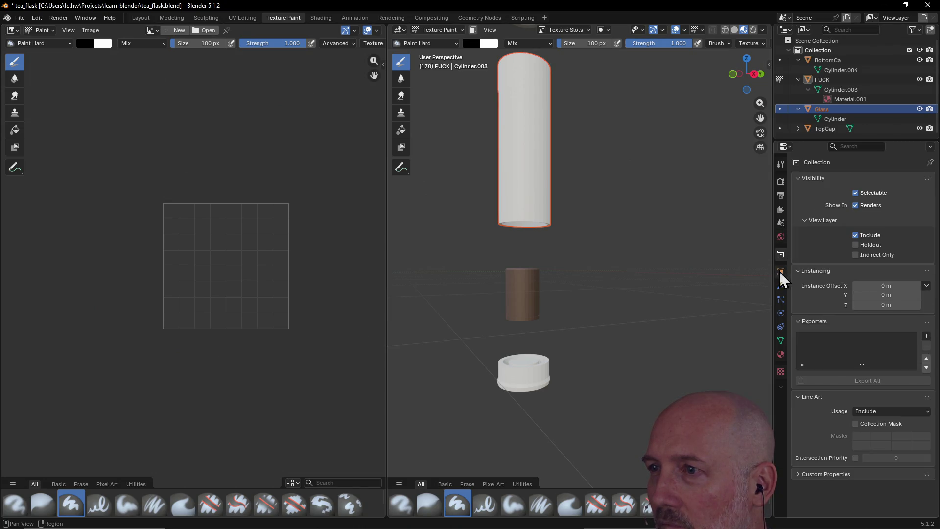
left_click(780, 313)
left_click(780, 297)
left_click(781, 327)
left_click(781, 354)
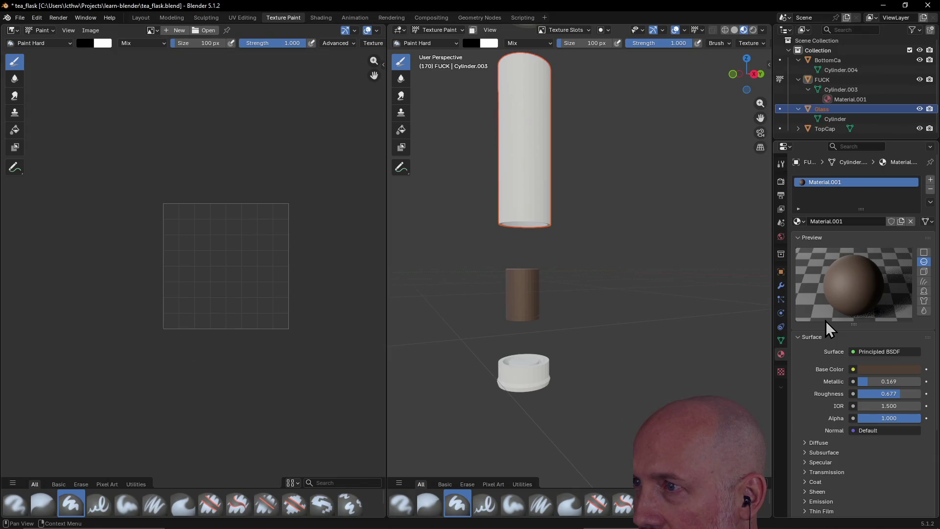
Inspect the Glass and capsule objects in the Outliner and peek at the texture settings
left_click(930, 146)
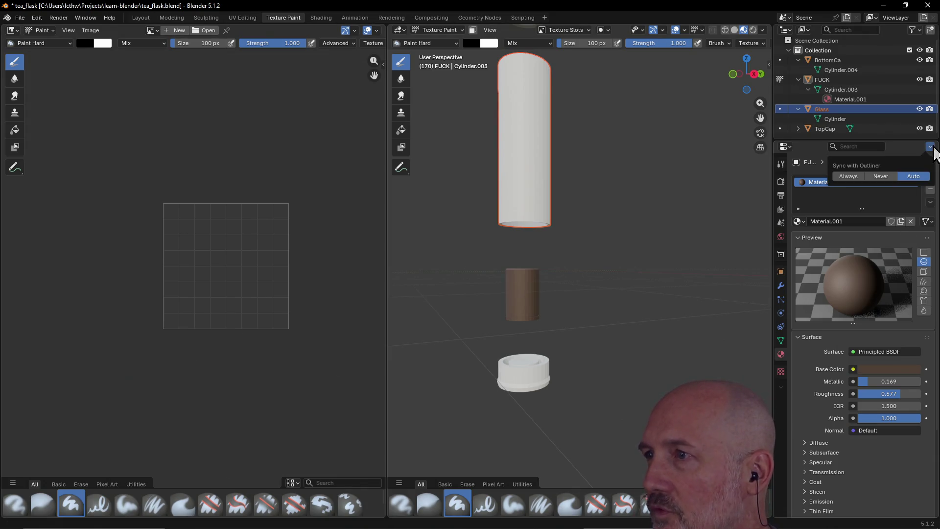
left_click(831, 119)
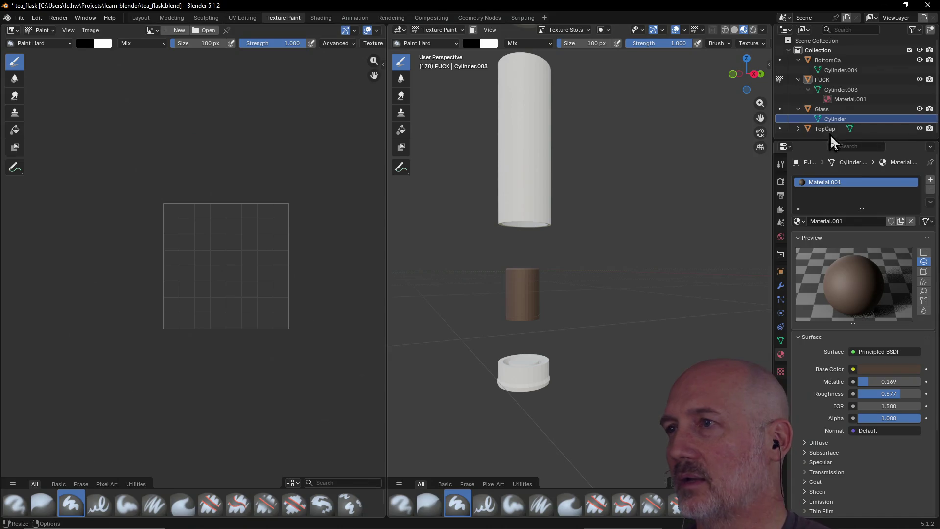
left_click(837, 81)
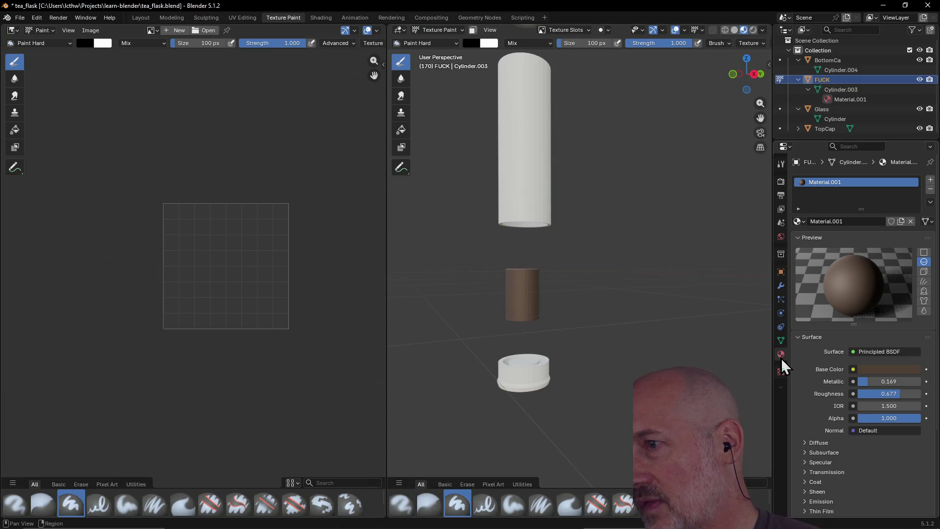
left_click(828, 108)
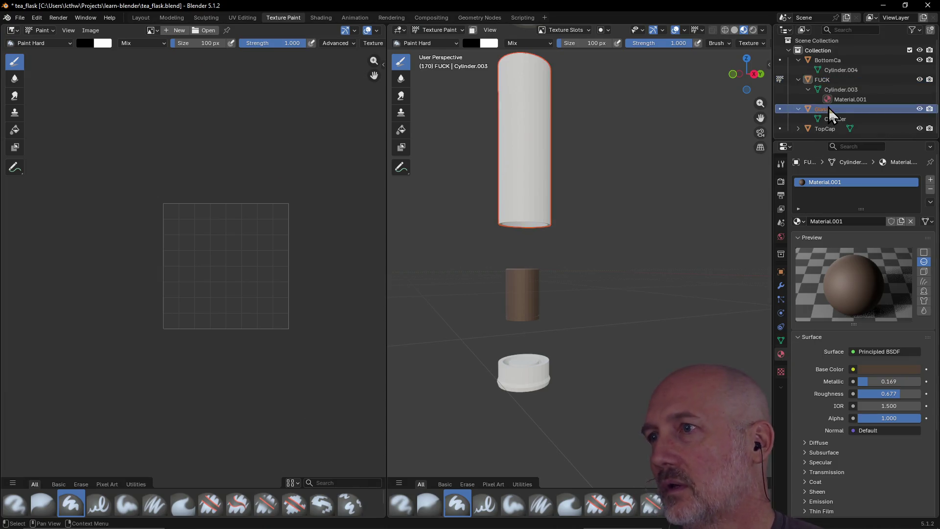
left_click(781, 371)
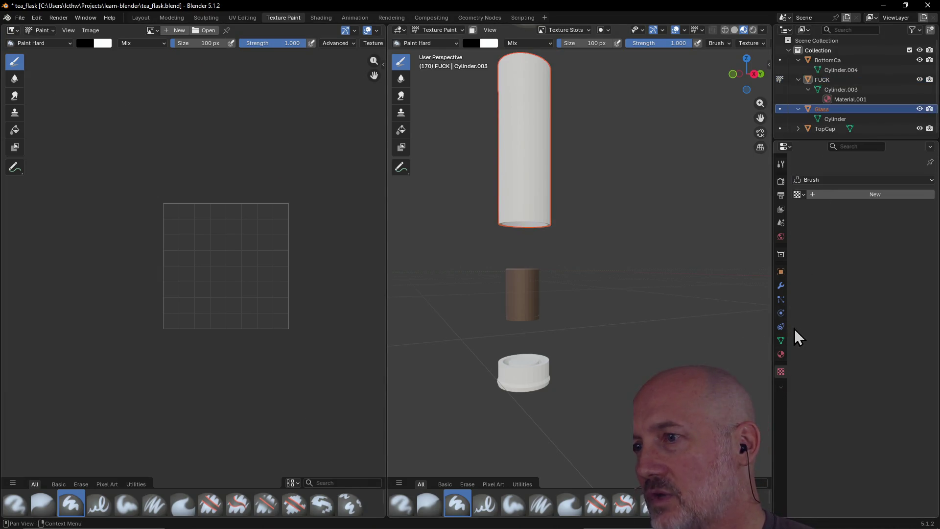
left_click(780, 354)
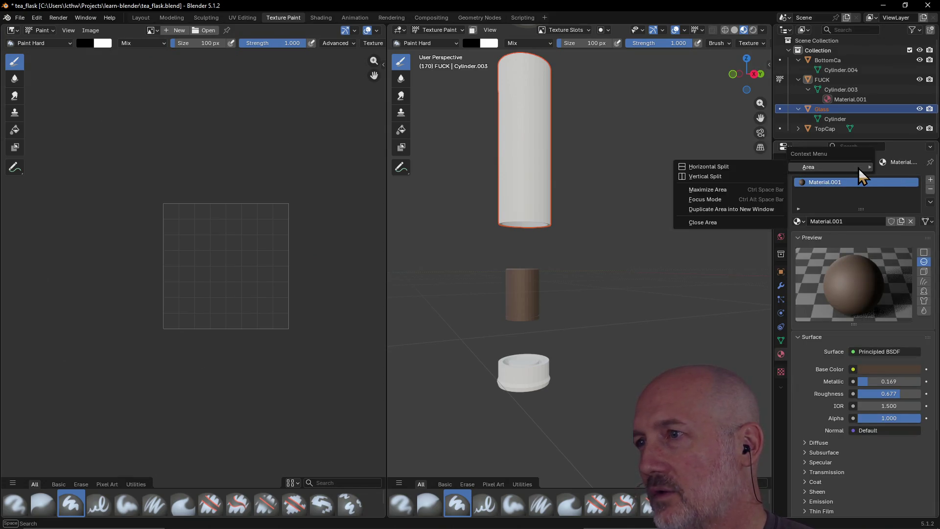
right_click(900, 163)
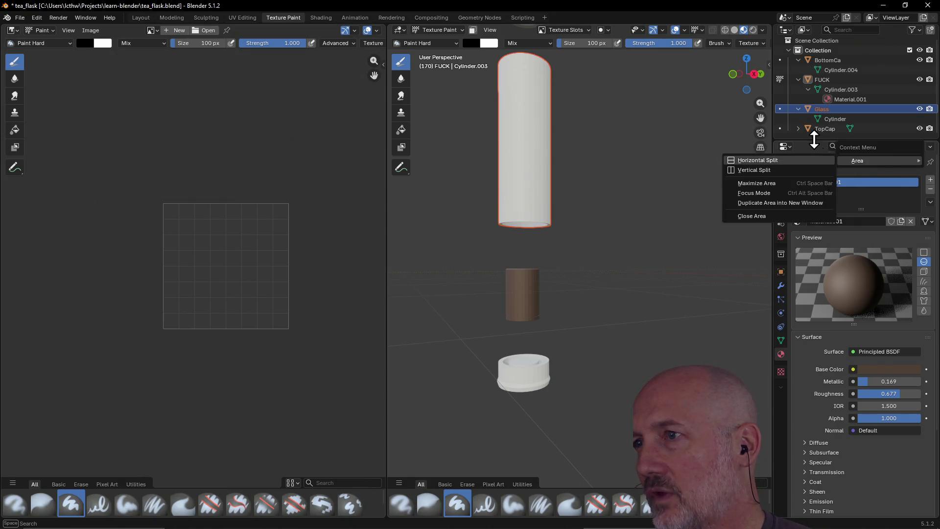
left_click(820, 189)
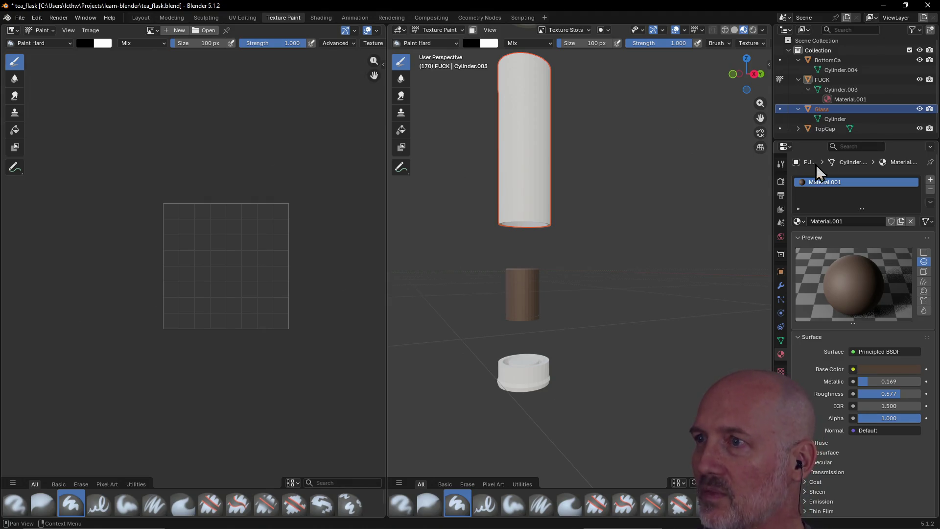
Select the Cylinder, Cylinder.003 and finally the bottom cap's Cylinder.004 mesh
left_click(837, 120)
left_click(859, 99)
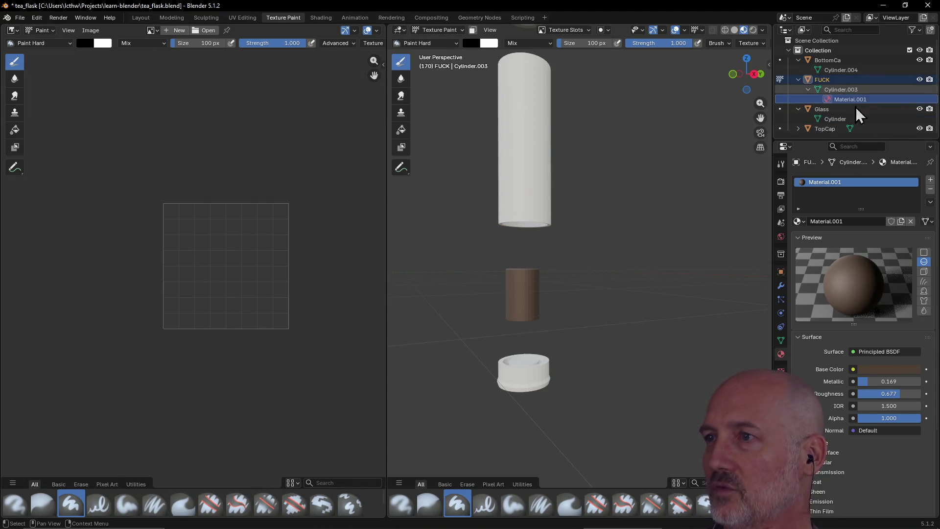
left_click(830, 70)
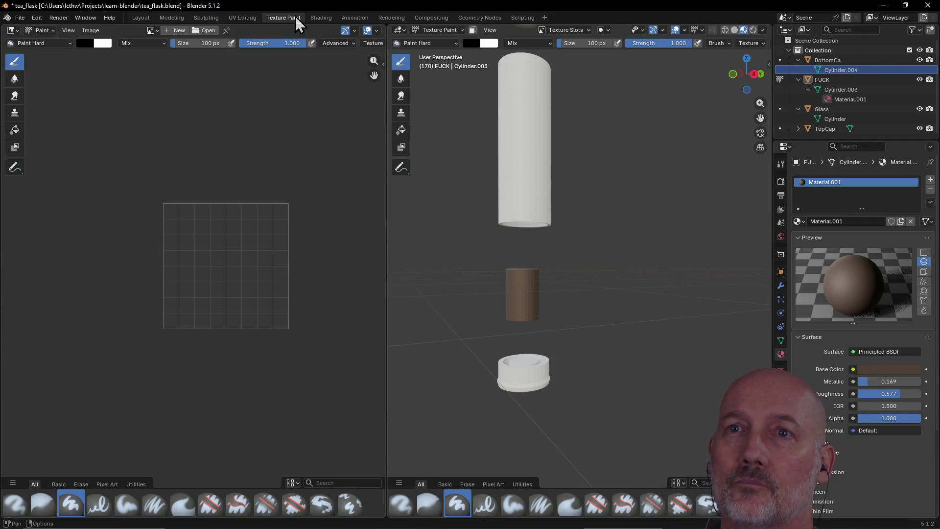
Switch to the modeling workspace and check the capsule's and Glass object's material settings
left_click(171, 18)
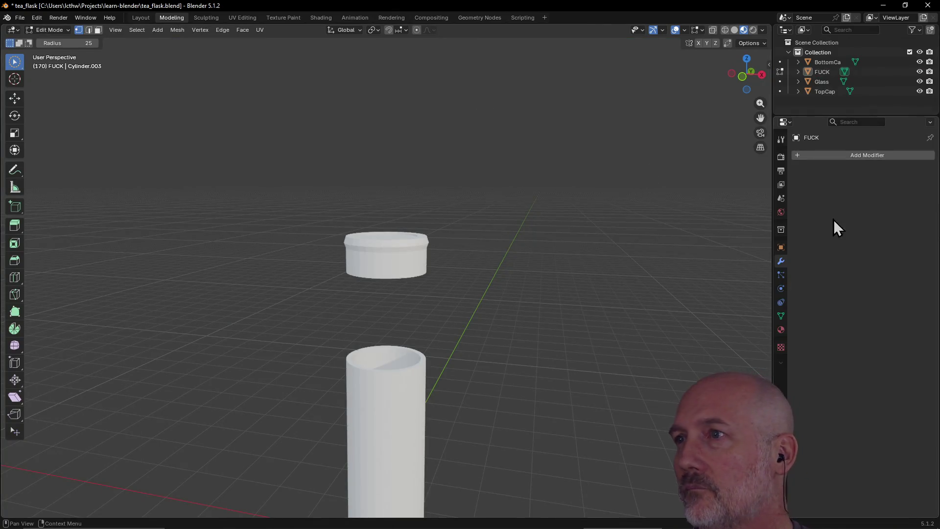
left_click(798, 72)
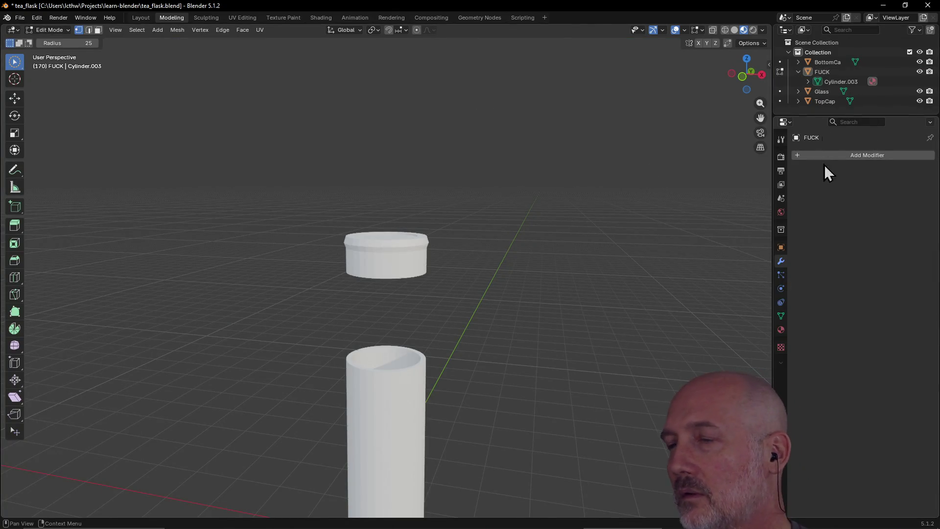
left_click(781, 330)
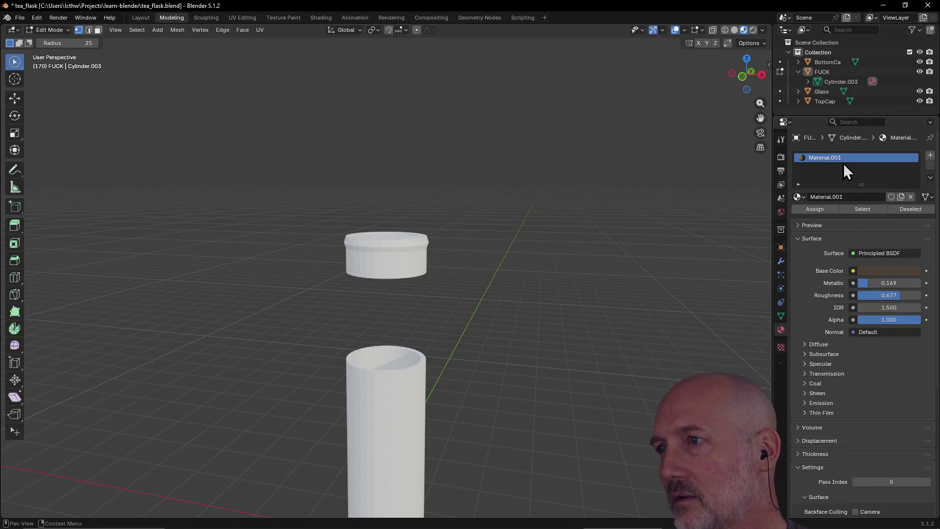
left_click(826, 92)
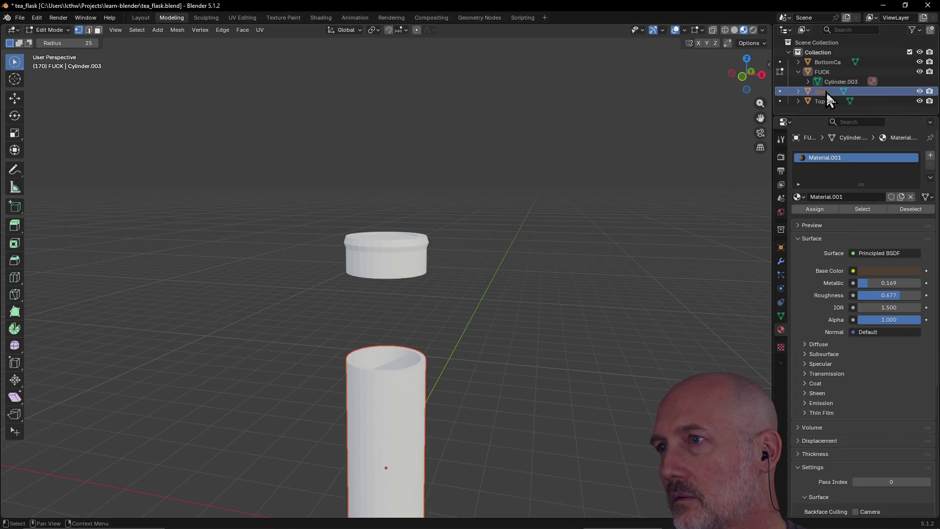
left_click(814, 71)
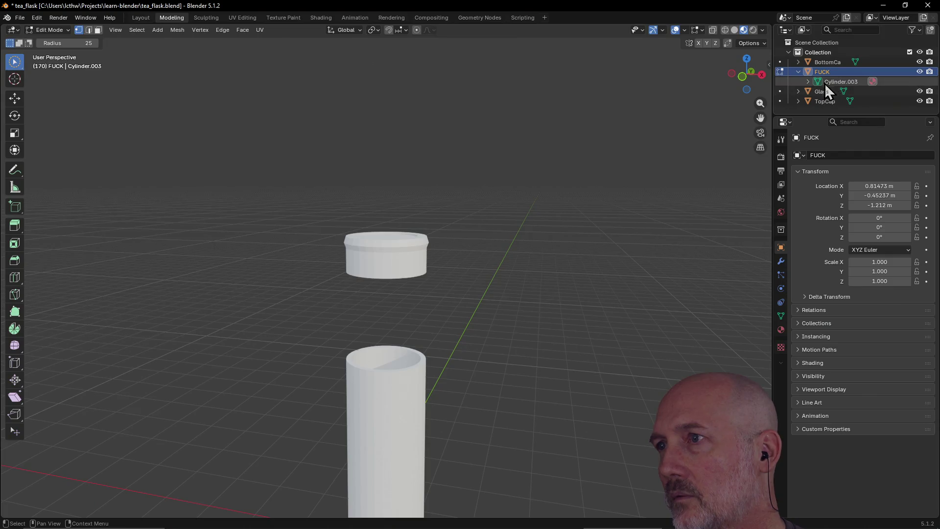
Check Material.001 on Cylinder.003 and the Glass cylinder mesh, then save tea_flask
left_click(832, 82)
left_click(780, 330)
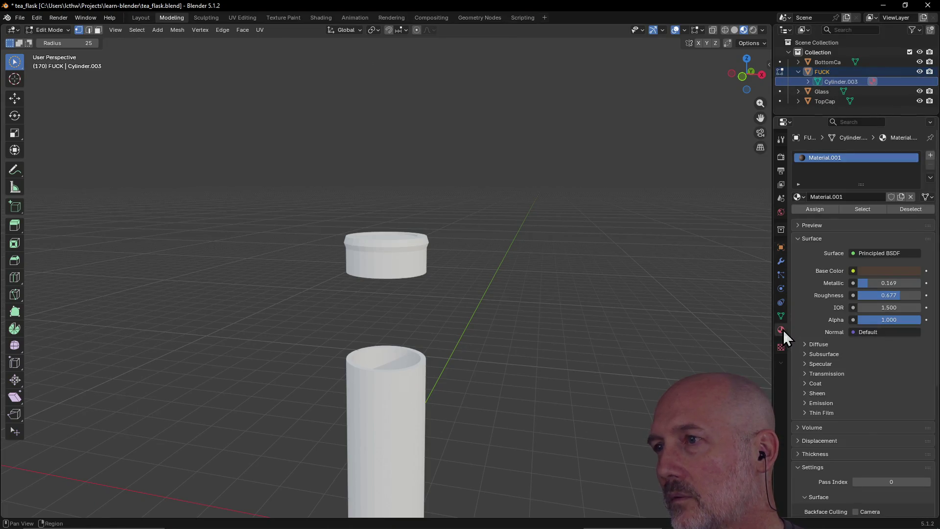
left_click(798, 91)
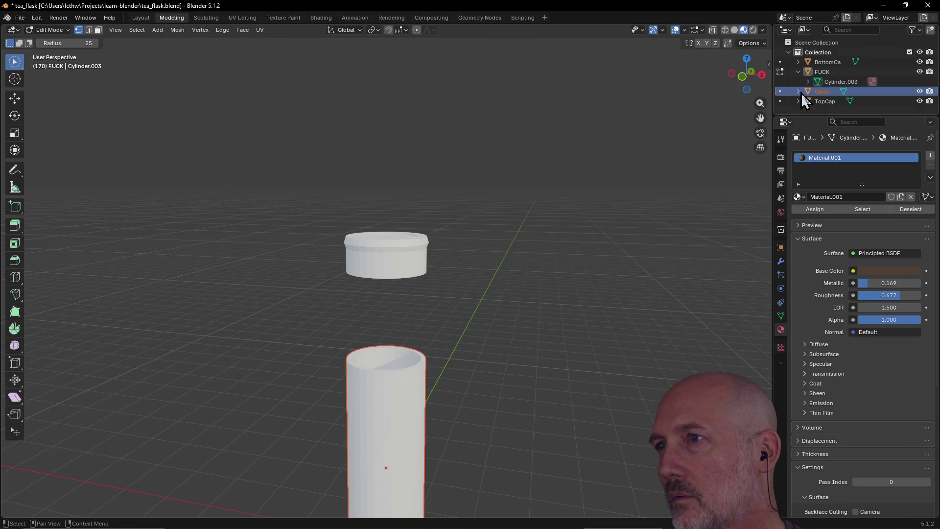
left_click(832, 100)
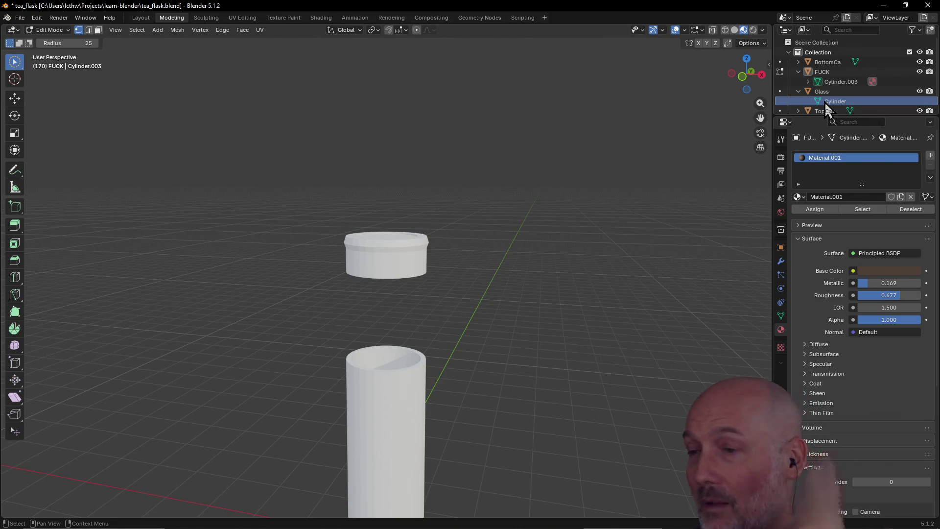
key("ctrl+s")
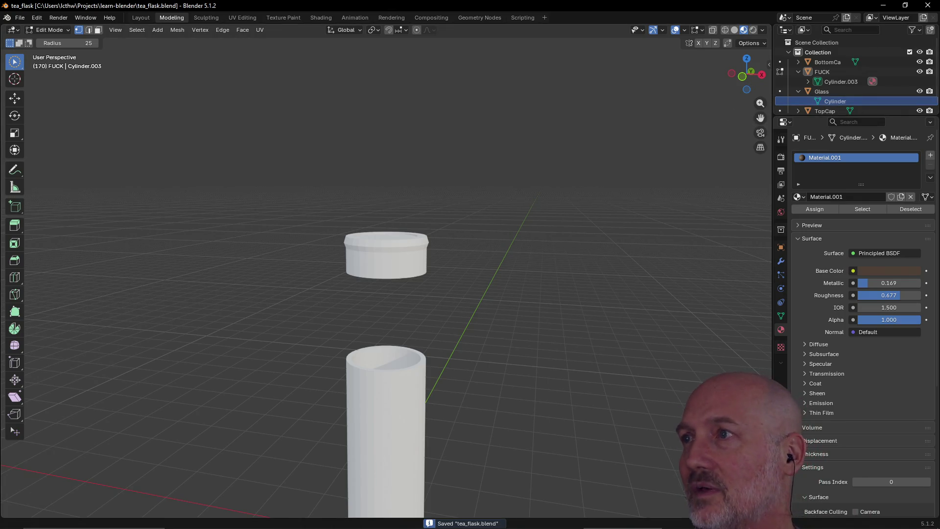
Switch to Chrome, close the Google and YouTube tabs and view the About MPFB page
key("alt+Tab")
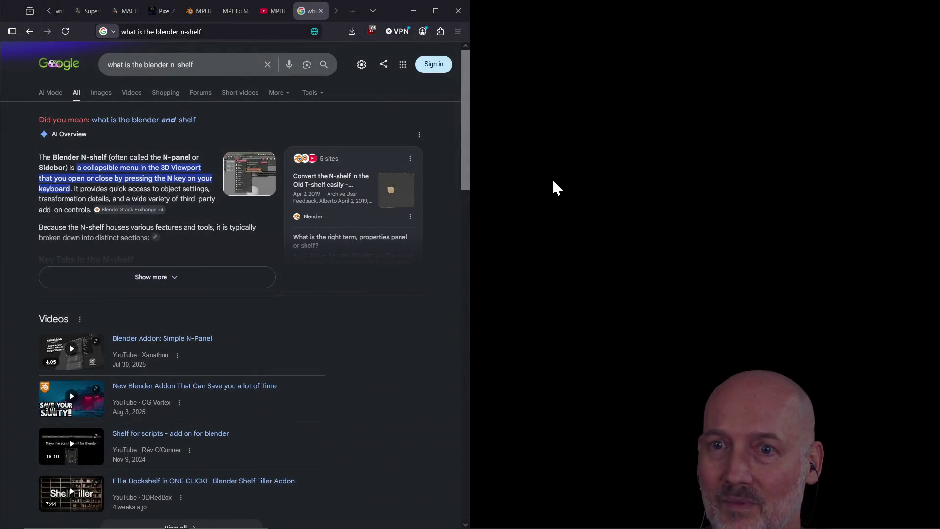
left_click(320, 10)
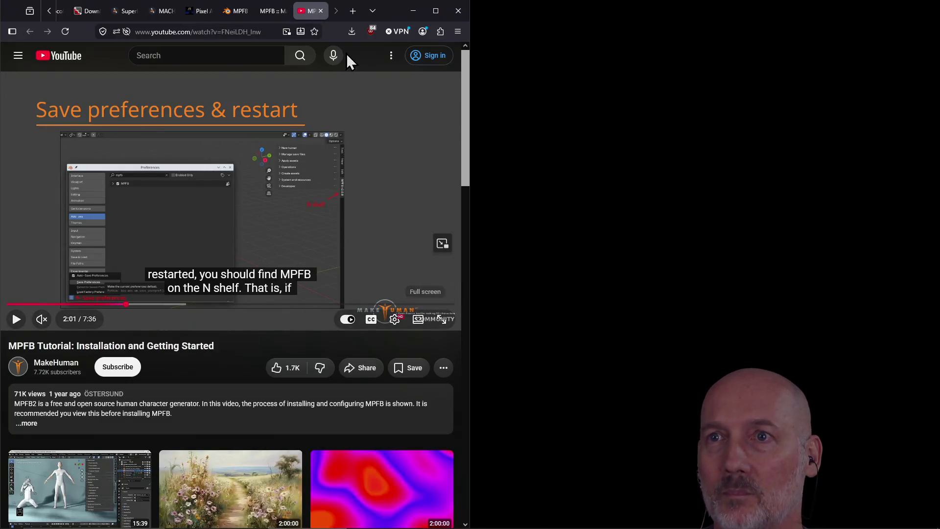
left_click(320, 11)
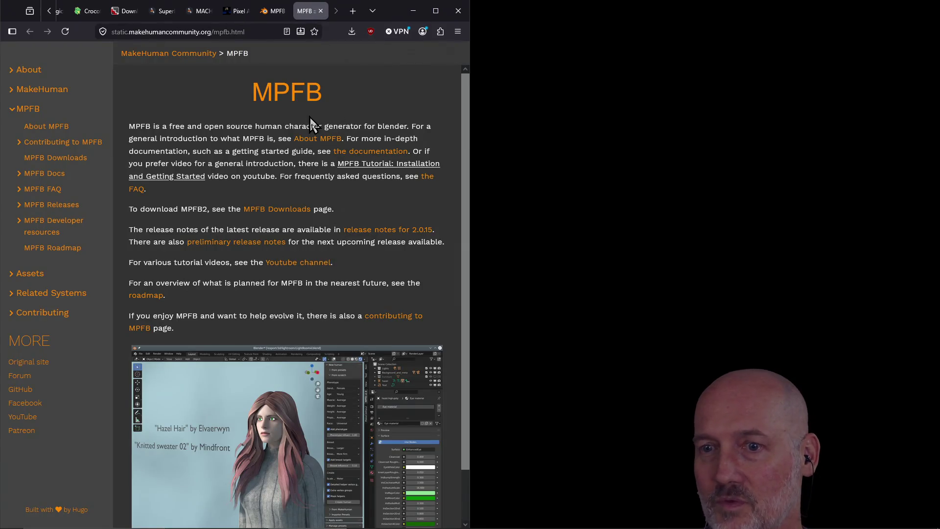
left_click(317, 138)
Launch Blender from the Start menu and reopen the recent tea_flask file
key("super")
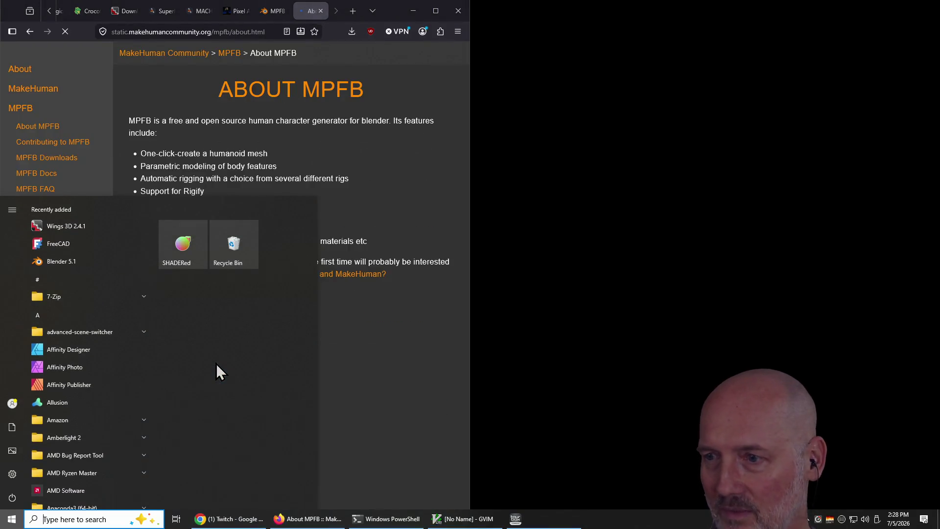
type("blend")
key("Return")
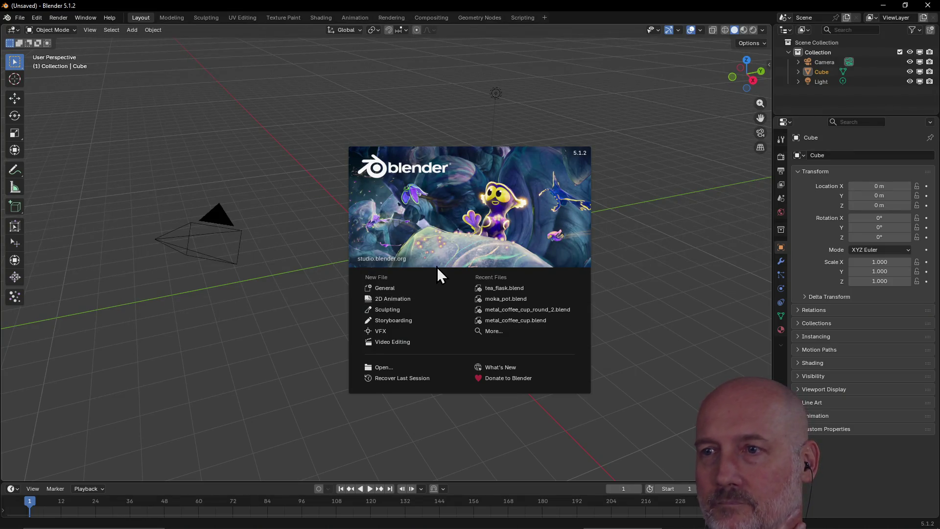
left_click(504, 288)
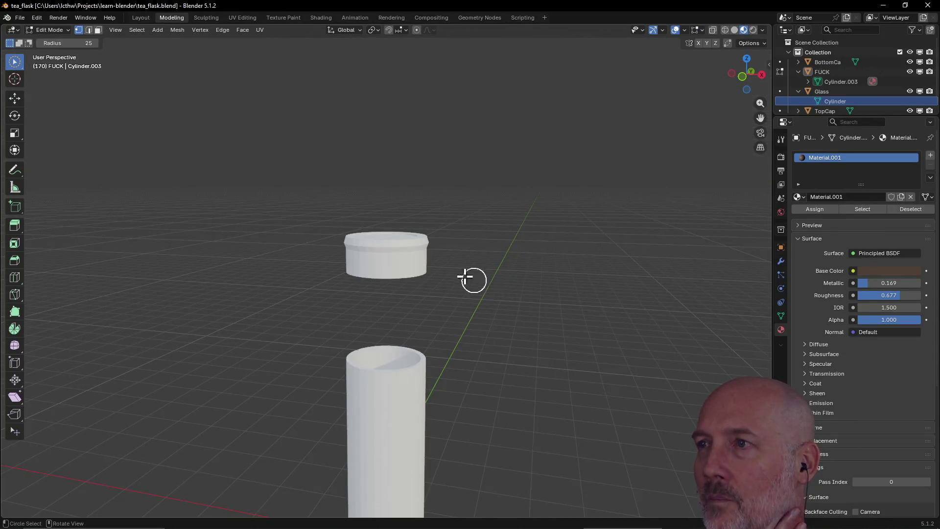
Open tea_flask.blend, switch to the Layout workspace and show the middle part's material settings
left_click(401, 382)
scroll(430, 374, "down", 3)
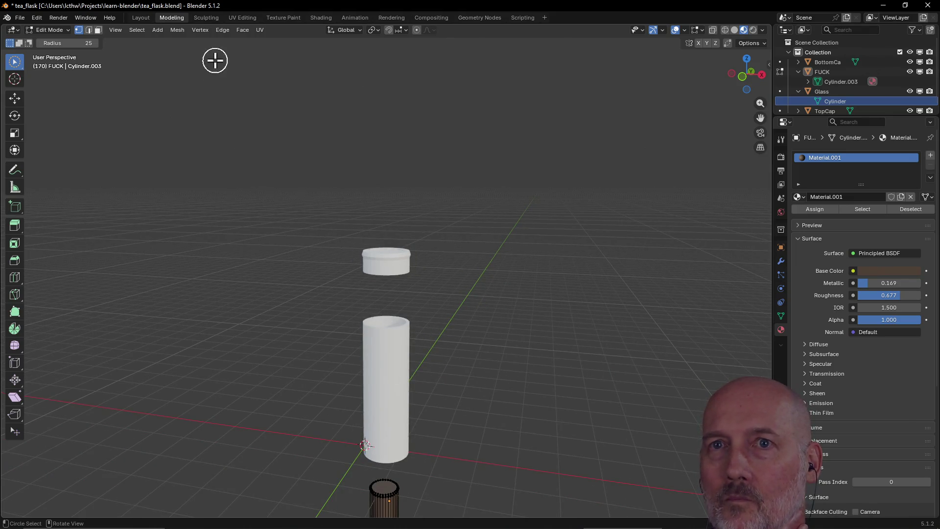
left_click(141, 17)
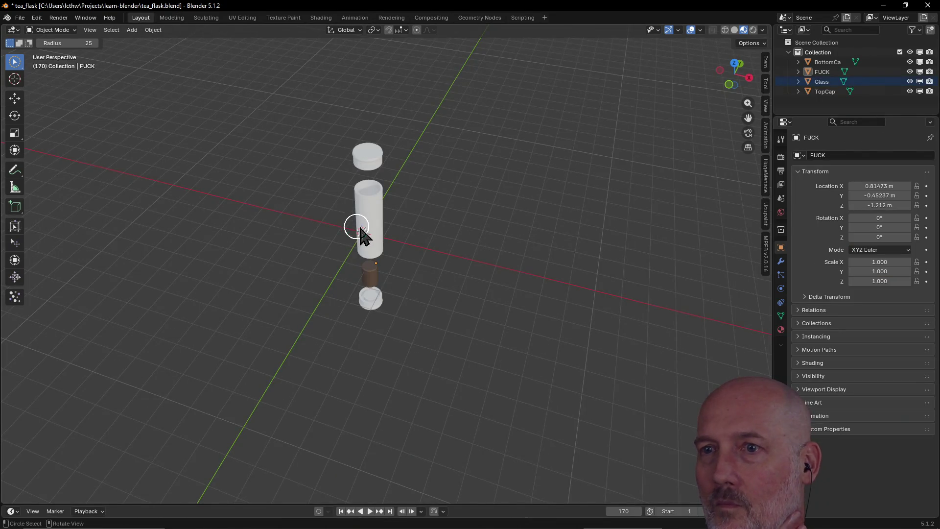
left_click(780, 330)
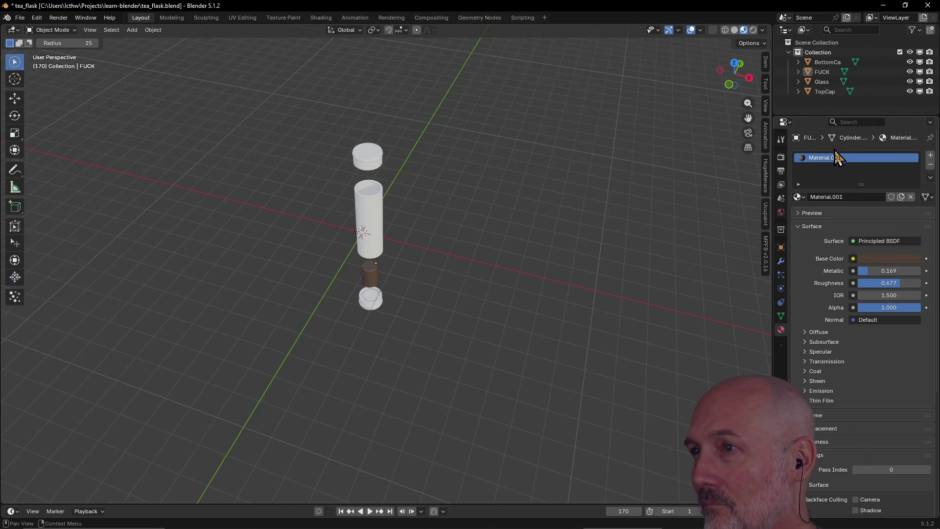
Add an empty second material slot below Material.001 and inspect the Cylinder.003 mesh
left_click(931, 156)
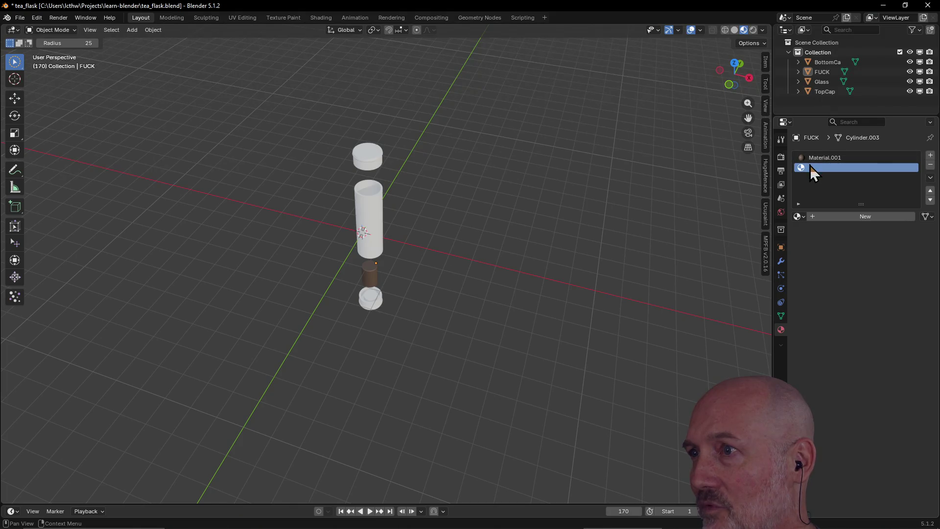
left_click(797, 71)
left_click(841, 81)
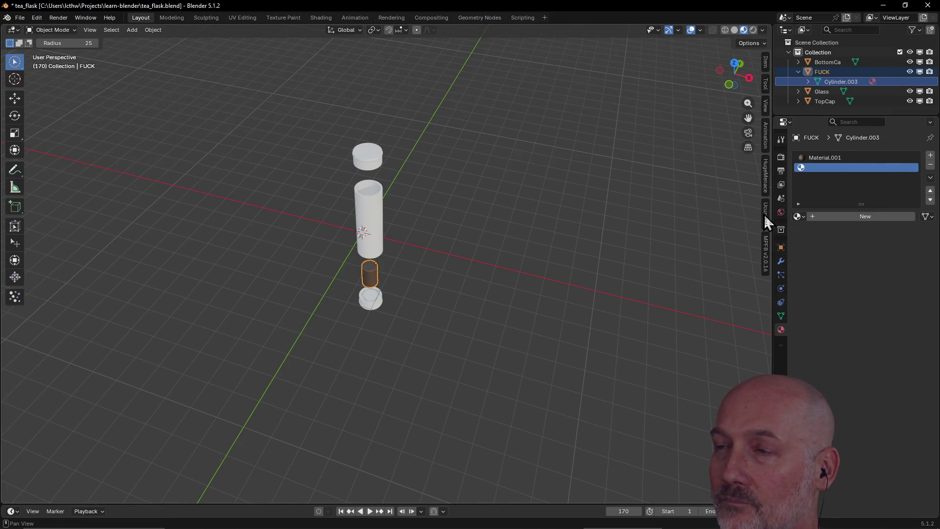
left_click(798, 72)
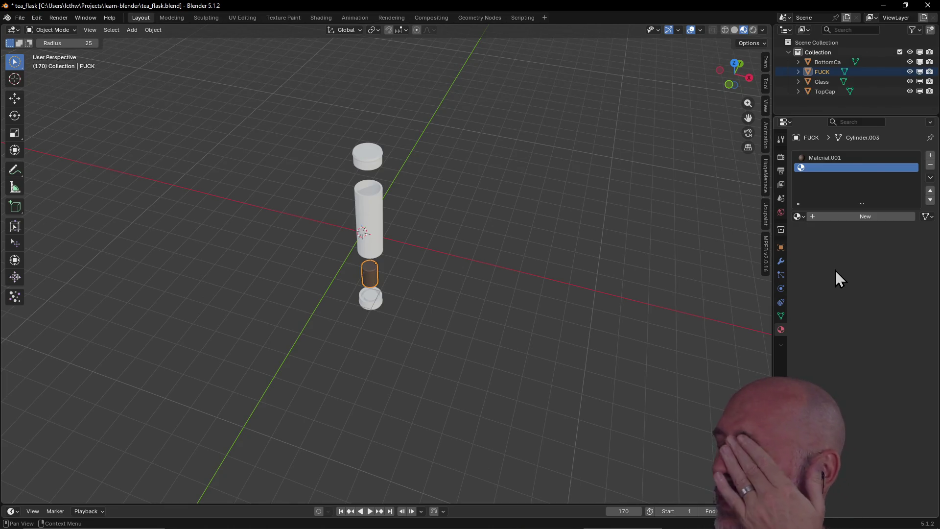
Show the Ucupaint panel, select the Glass cylinder and start the Quick Ucupaint Node Setup
left_click(765, 215)
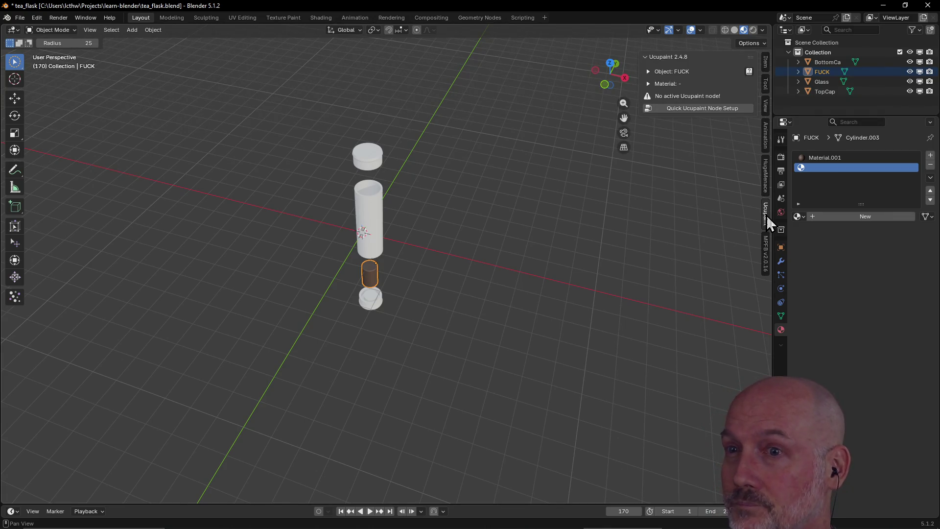
left_click(366, 202)
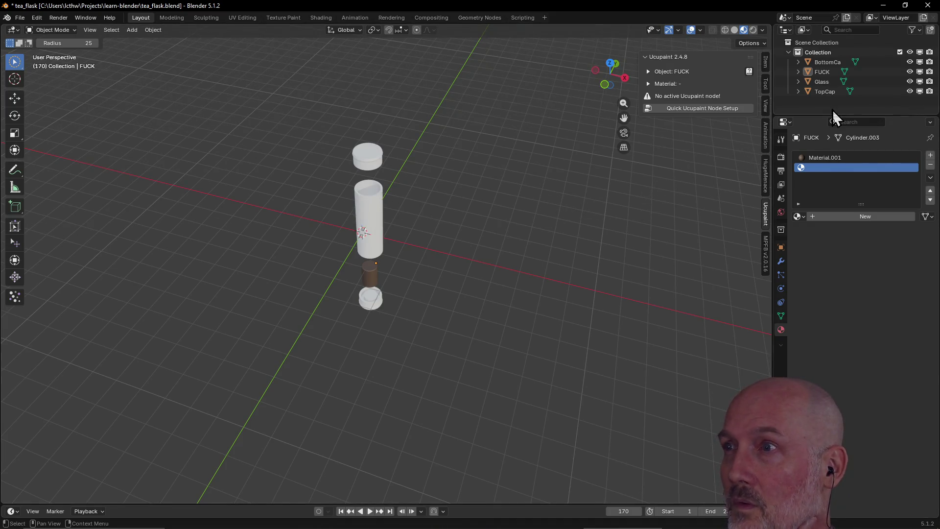
left_click(822, 81)
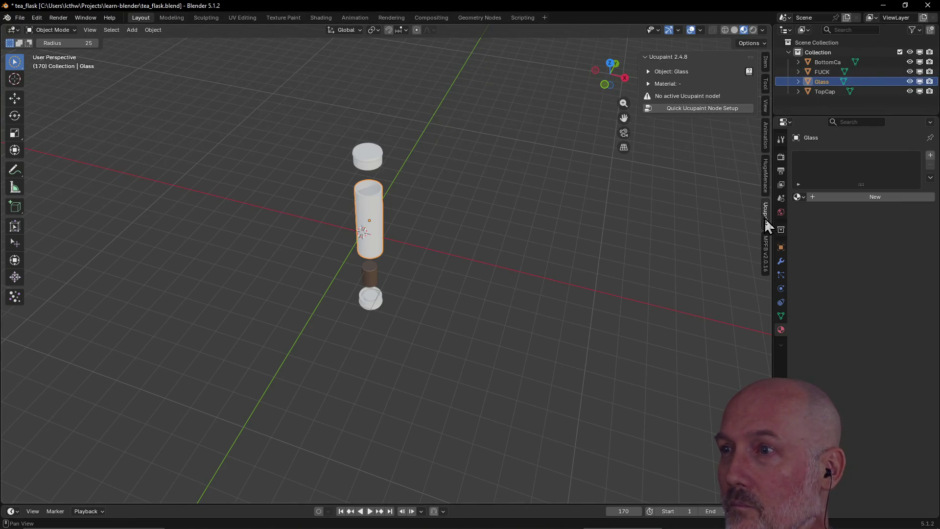
left_click(717, 110)
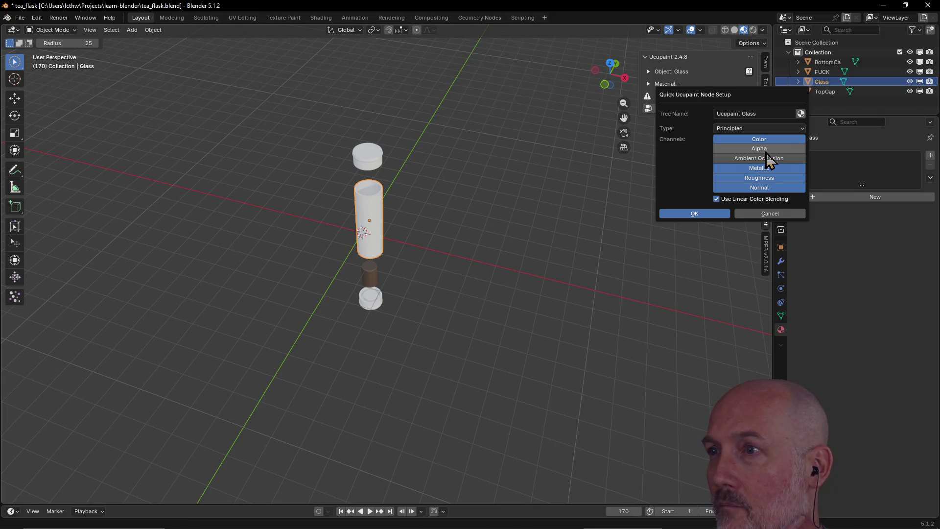
Confirm a Principled Ucupaint setup for Glass with color, metallic, roughness and normal channels
left_click(767, 178)
left_click(768, 167)
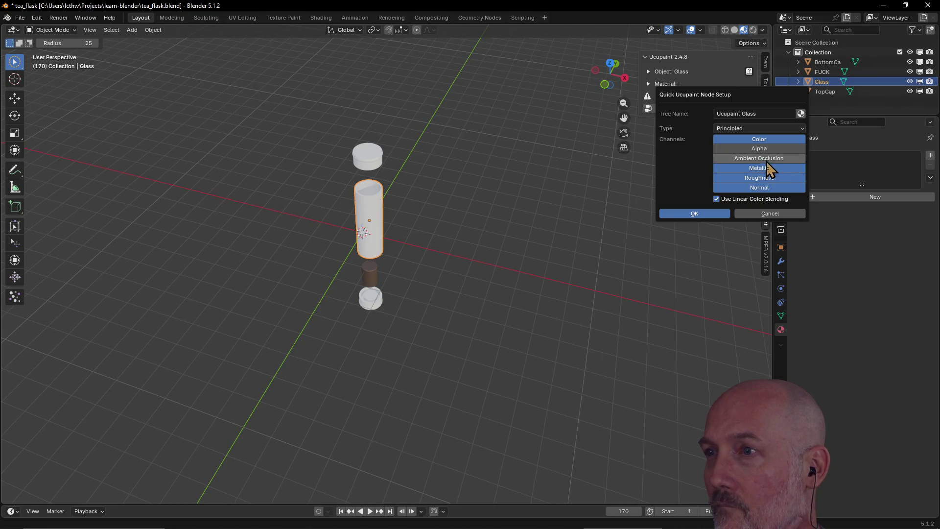
left_click(765, 130)
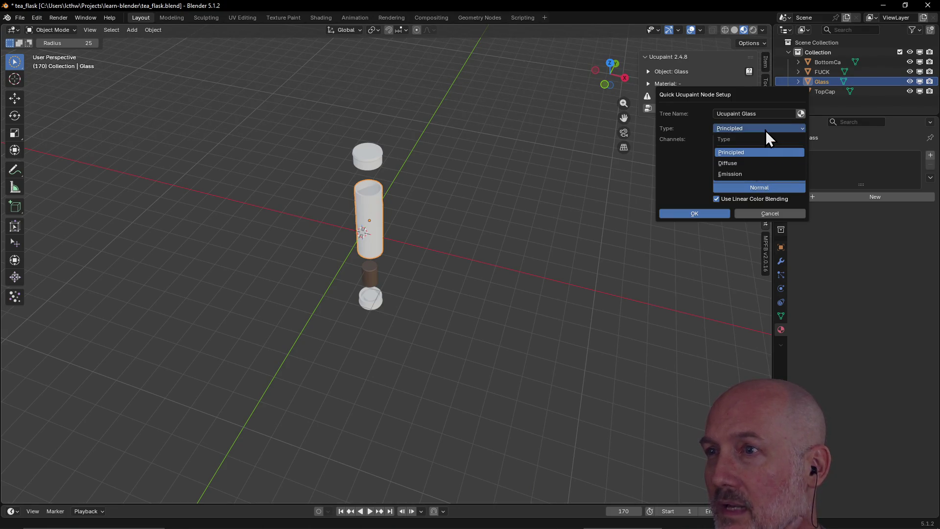
left_click(765, 130)
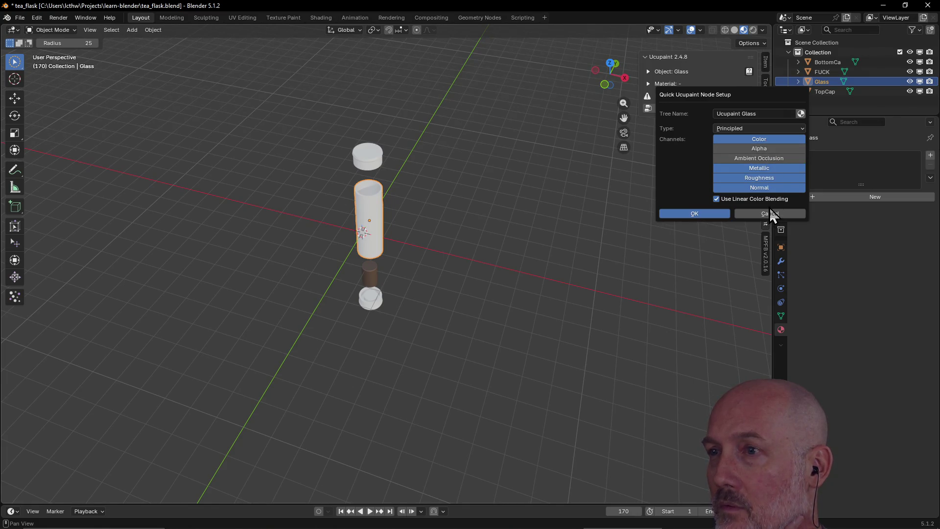
left_click(701, 216)
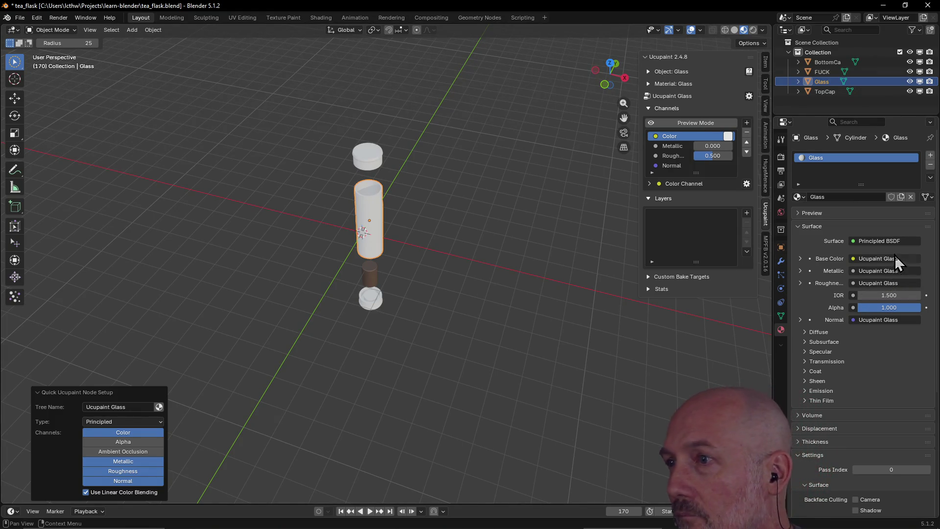
left_click(879, 240)
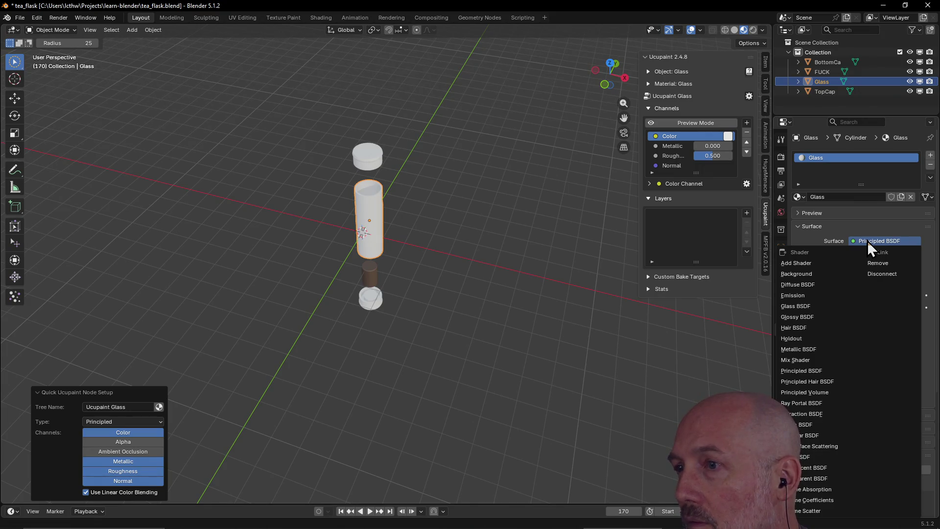
Switch the Glass surface to a white Glass BSDF with 0.5 roughness and 1.5 IOR
left_click(797, 305)
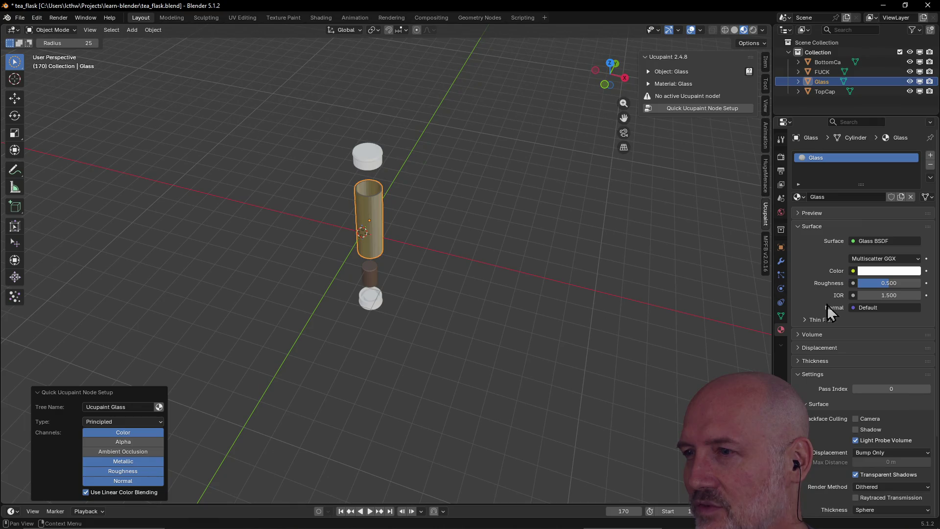
scroll(815, 282, "down", 1)
scroll(872, 278, "up", 1)
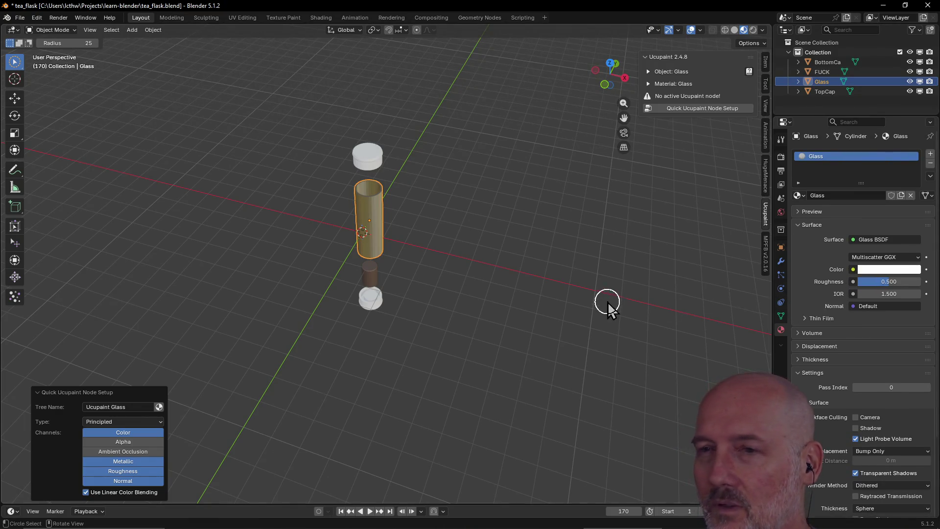
middle_click_drag(422, 250, 526, 252)
scroll(345, 213, "up", 2)
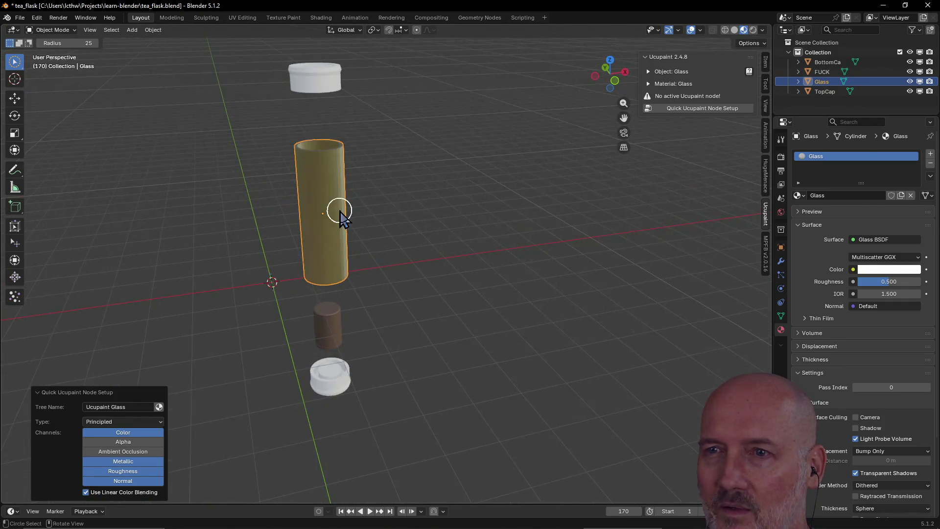
middle_click_drag(345, 213, 258, 212)
middle_click_drag(389, 202, 338, 209)
scroll(418, 199, "up", 3)
mouse_move(419, 199)
middle_mouse_down()
mouse_move(484, 173)
mouse_move(593, 209)
middle_mouse_up()
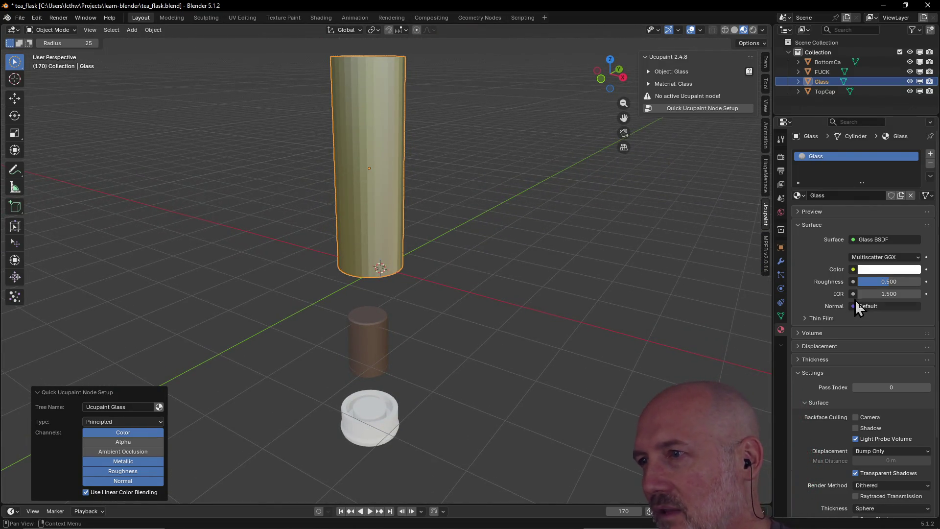
left_click(882, 258)
left_click(878, 261)
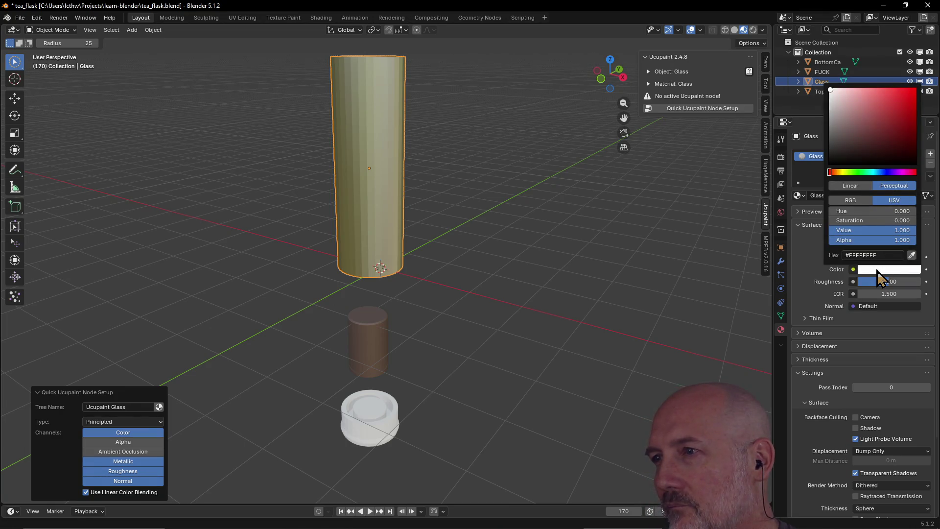
left_click(874, 271)
scroll(816, 287, "down", 2)
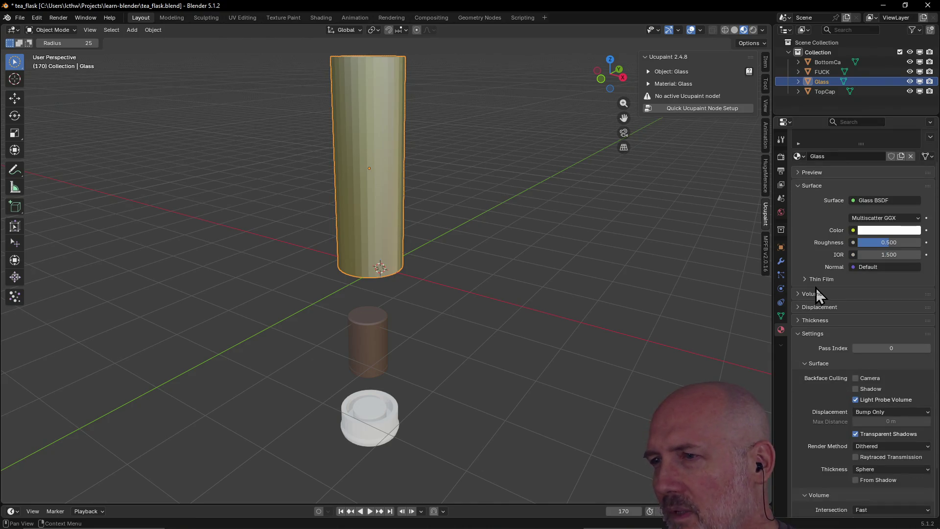
scroll(842, 305, "down", 2)
scroll(841, 304, "down", 1)
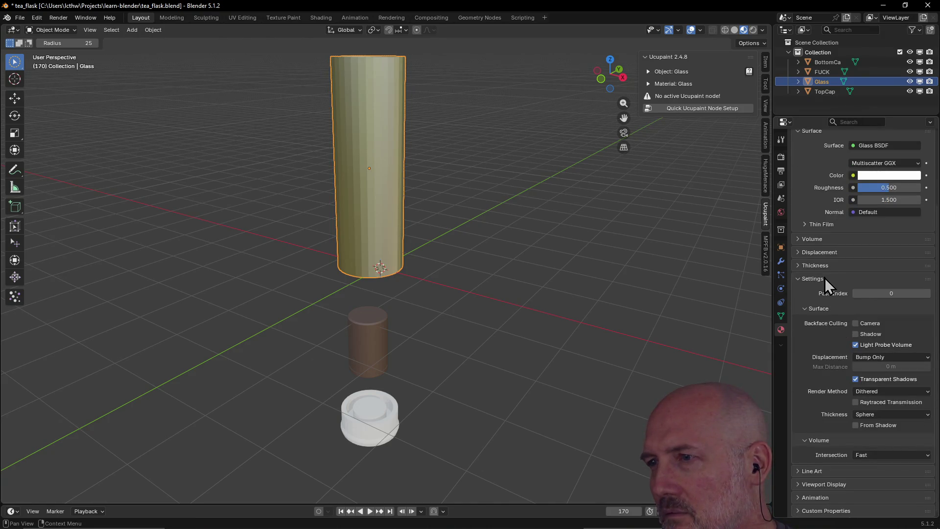
scroll(819, 279, "up", 4)
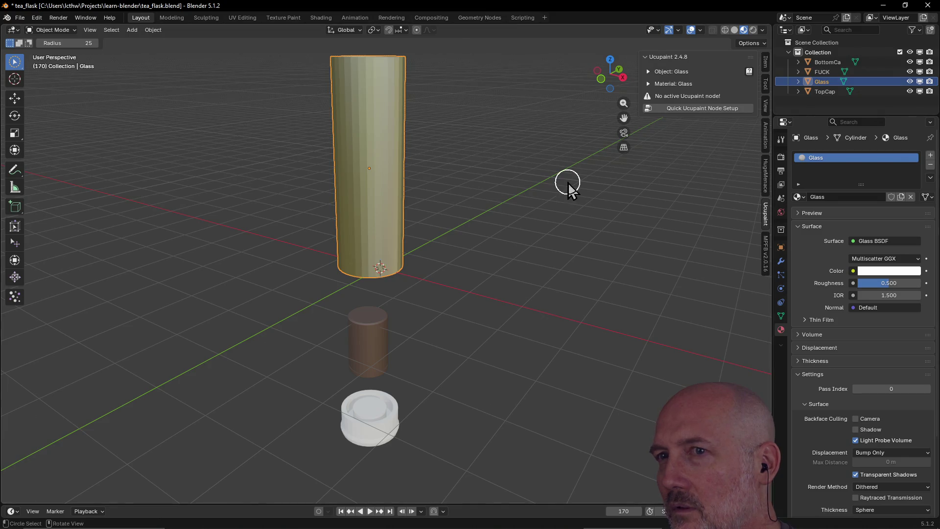
scroll(474, 194, "down", 2)
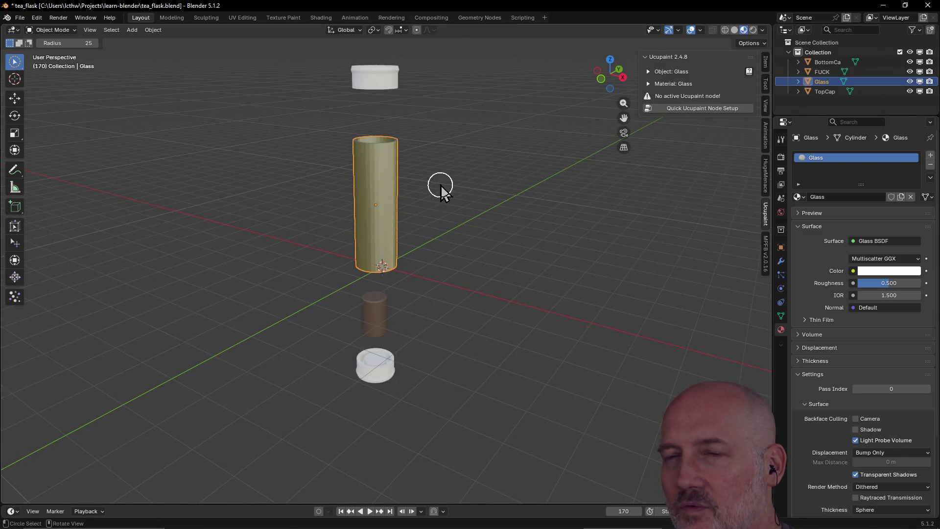
Create the Ucupaint Glass.001 Principled setup on the Glass material with metallic 0 and roughness 0.5
left_click(376, 79)
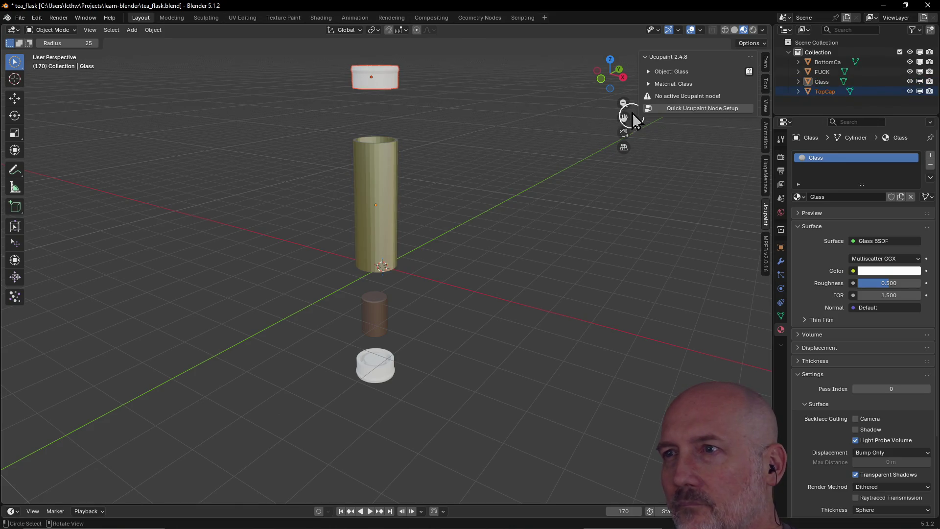
left_click(693, 108)
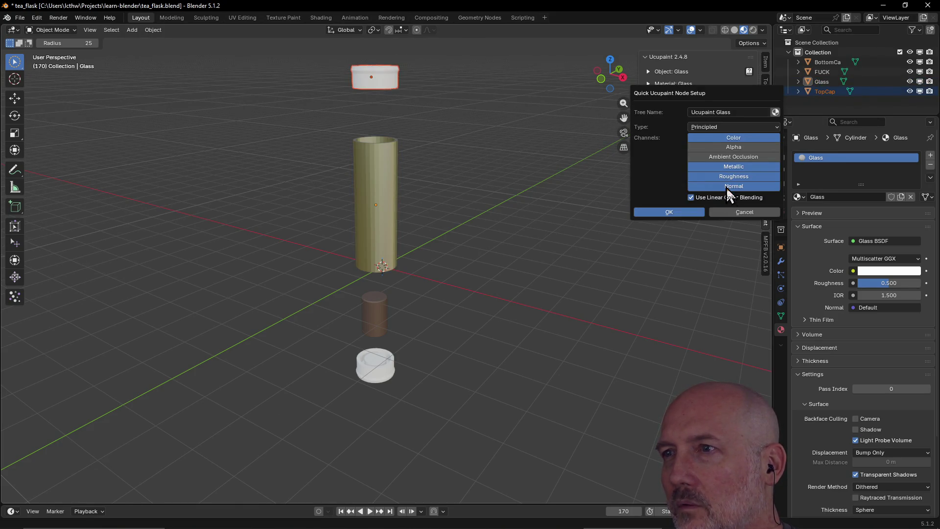
left_click(669, 213)
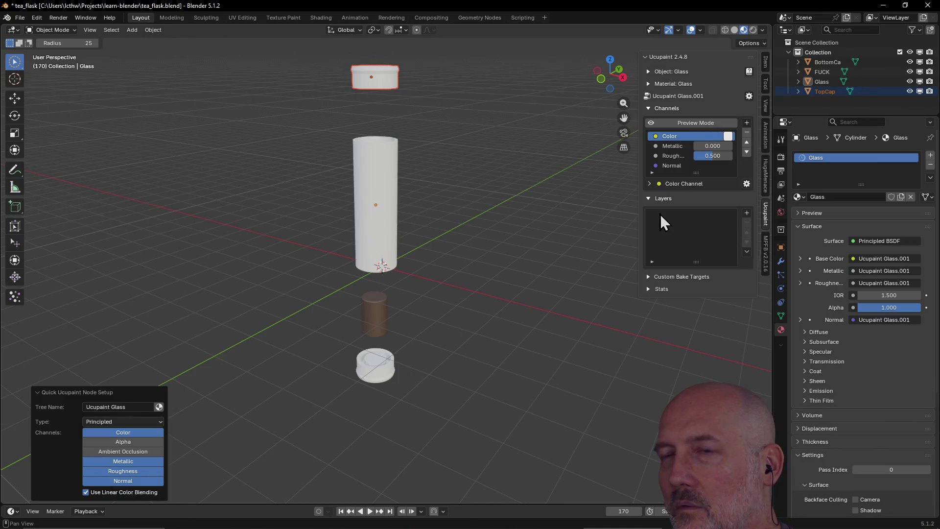
left_click(384, 177)
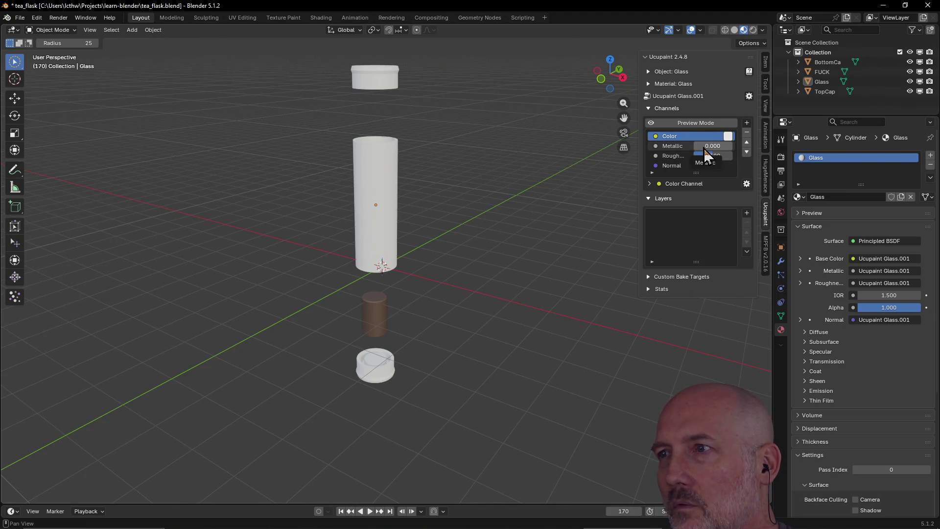
mouse_move(698, 149)
left_mouse_down()
mouse_move(716, 146)
mouse_move(694, 148)
left_mouse_up()
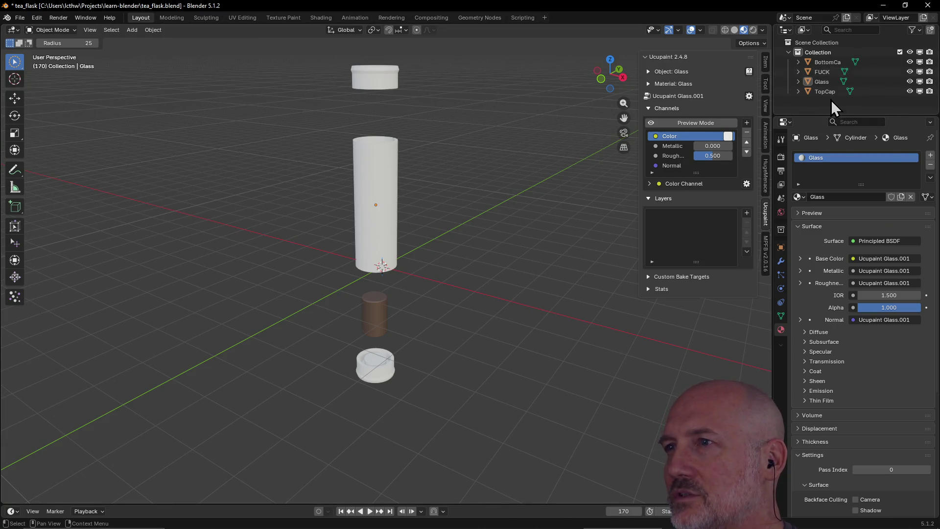
Create a BottomCa material with a Ucupaint Principled setup on the bottom cap, then select TopCap
left_click(827, 62)
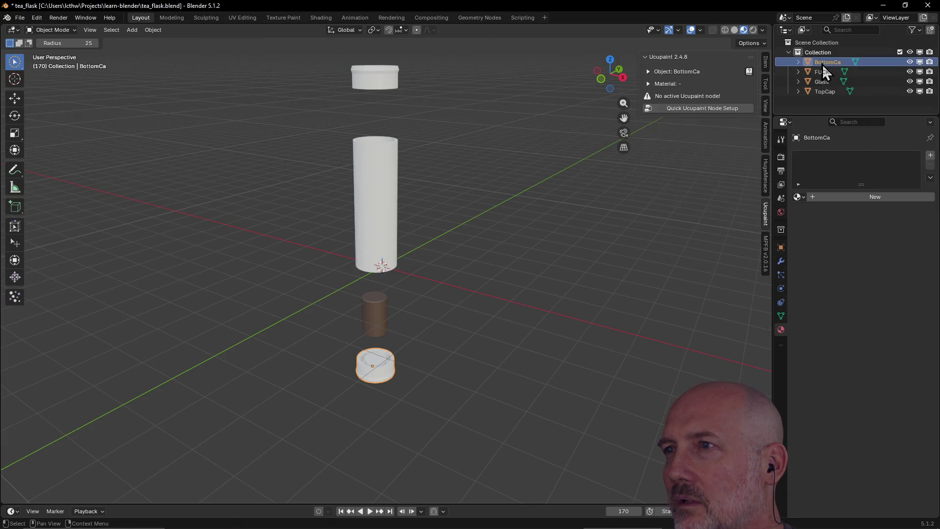
left_click(370, 79)
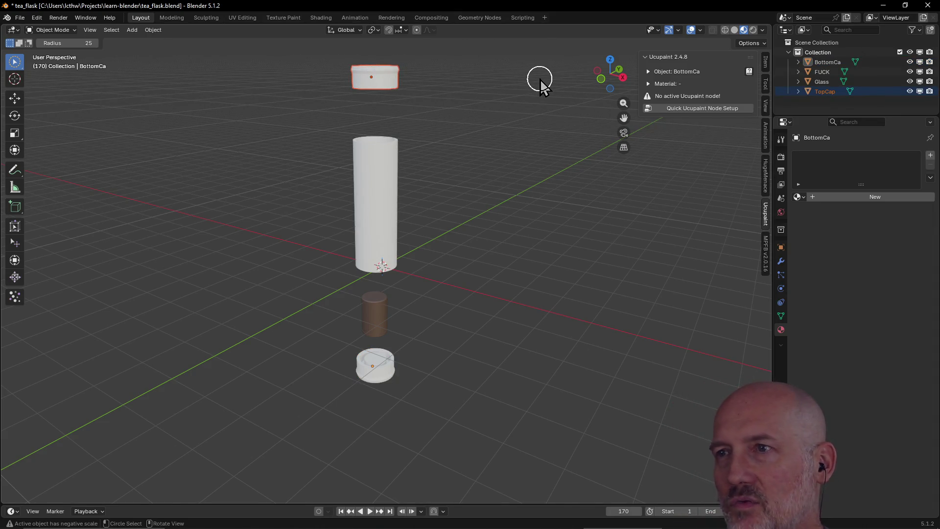
left_click(683, 112)
left_click(665, 217)
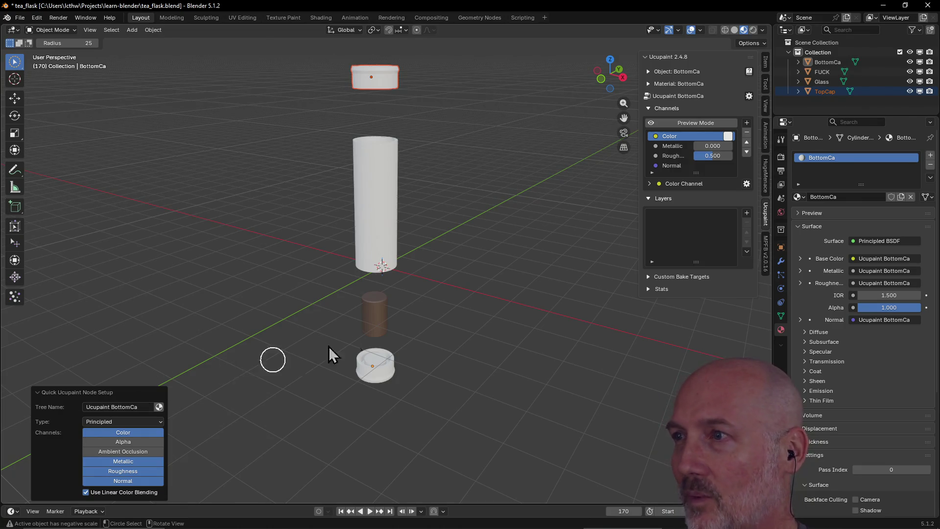
left_click(825, 91)
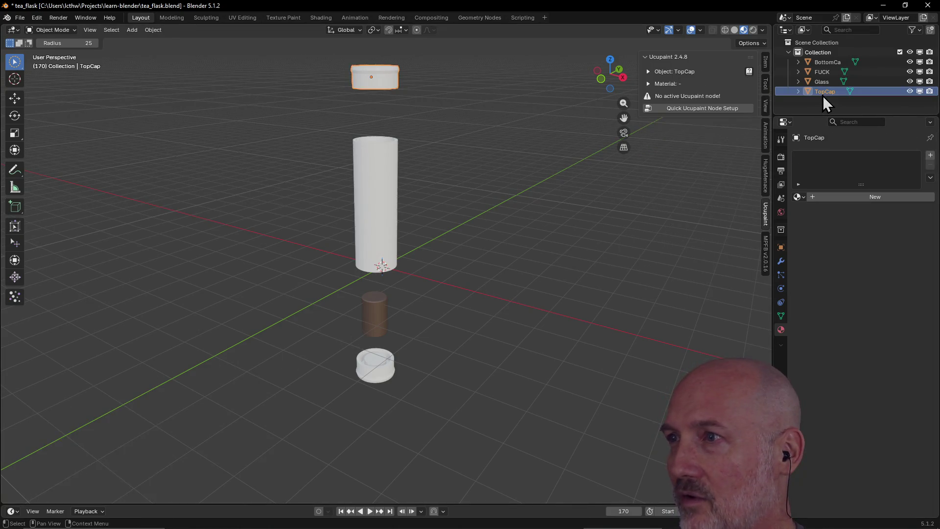
Create the Quick Ucupaint node setup for the TopCap material and clear the selection
left_click(706, 108)
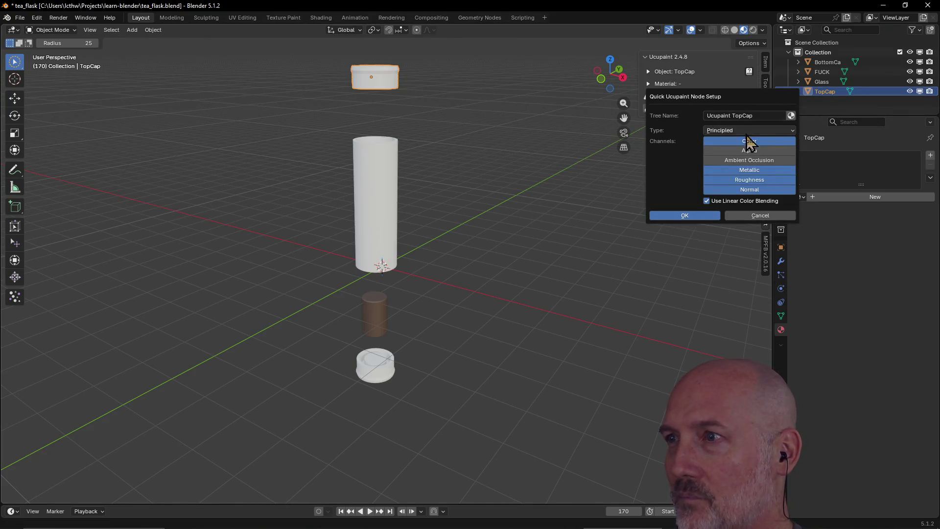
left_click(685, 216)
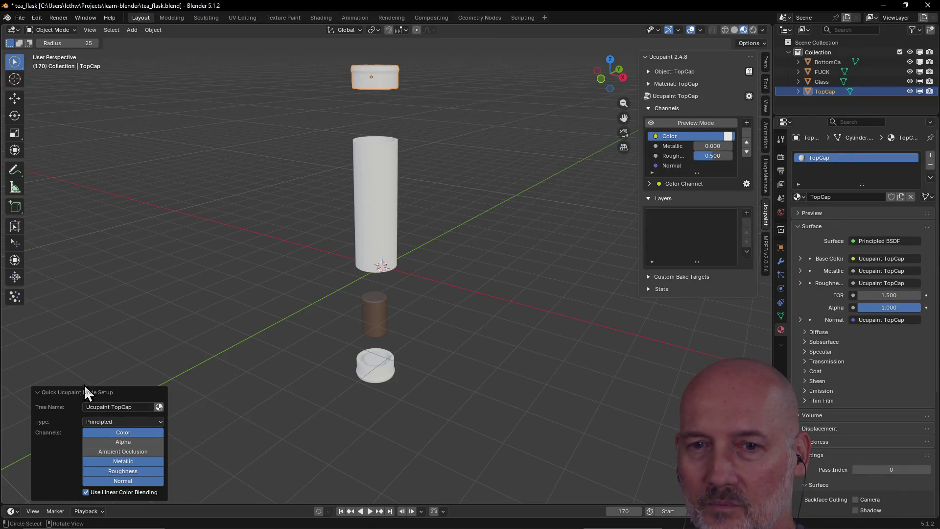
left_click(562, 261)
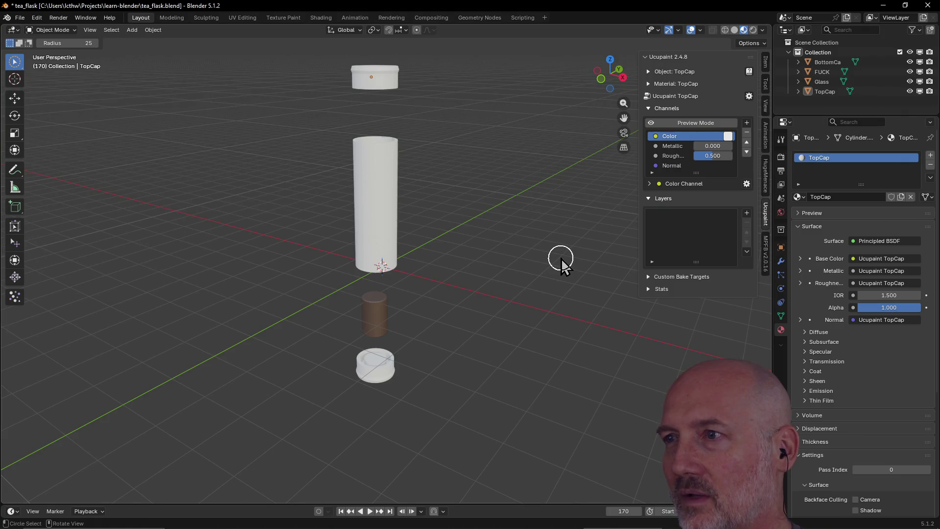
left_click(21, 20)
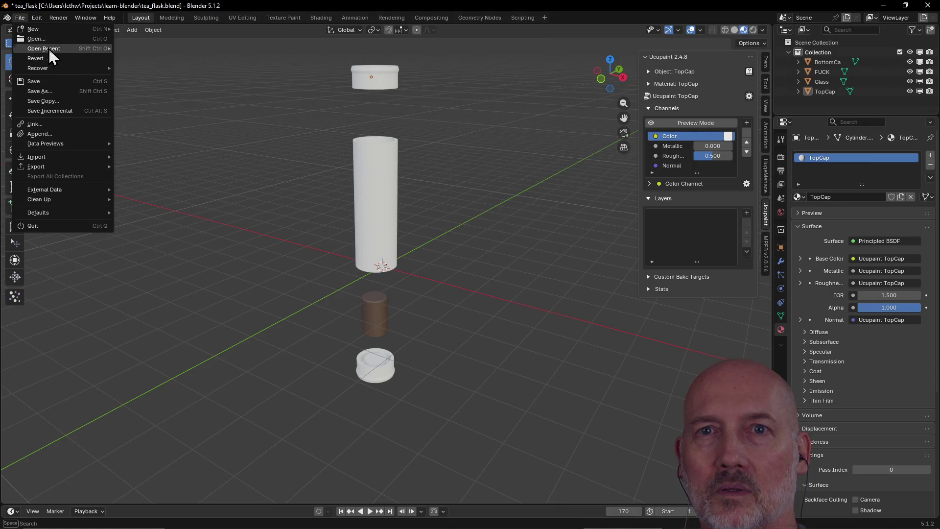
Reload tea_flask.blend from recent files without saving, then circle-select the top cap
mouse_move(44, 49)
left_click(170, 48)
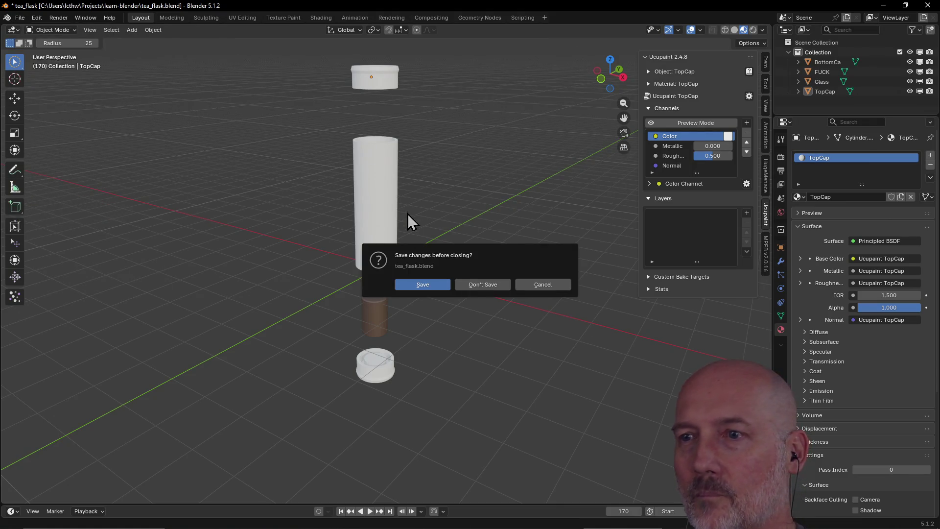
left_click(483, 283)
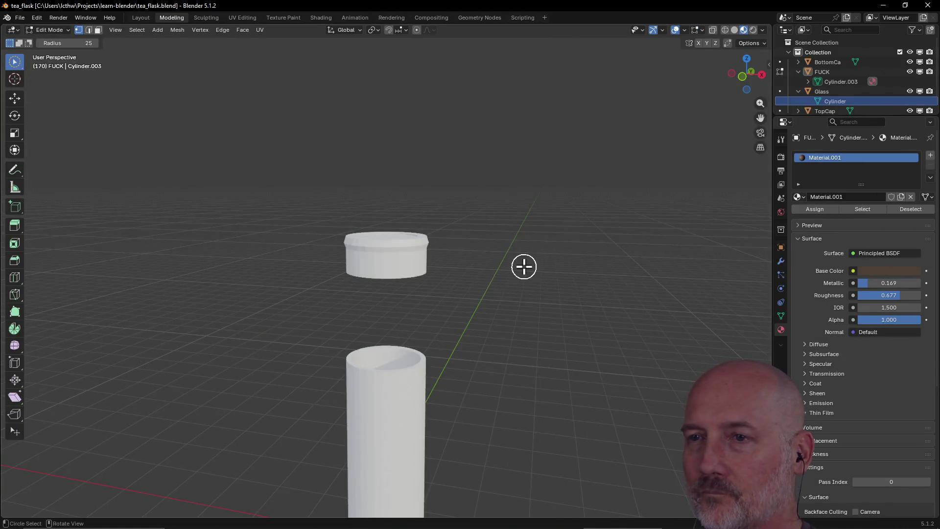
scroll(524, 265, "up", 1)
key("c")
left_click(388, 248)
key("c")
left_click(402, 254)
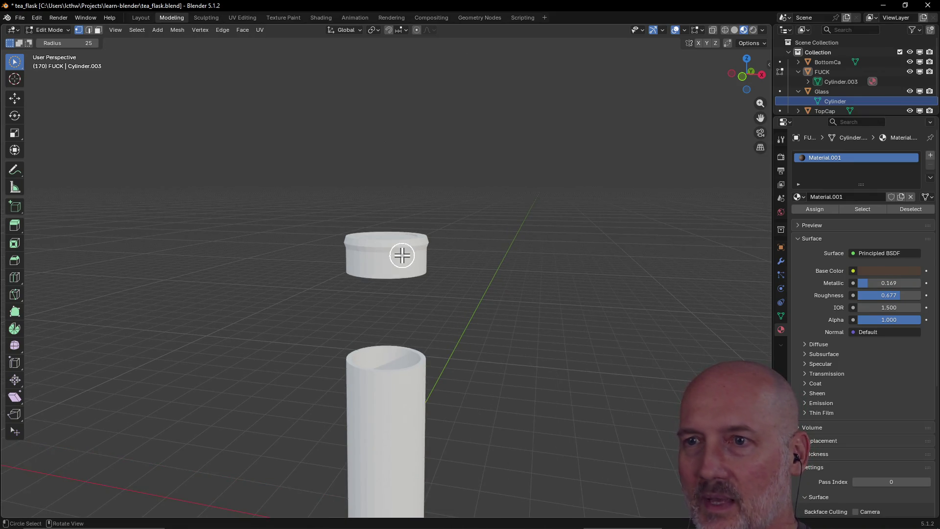
key("Escape")
Confirm the top cap's TopCap name in the Outliner and show the Ucupaint sidebar
left_click(825, 111)
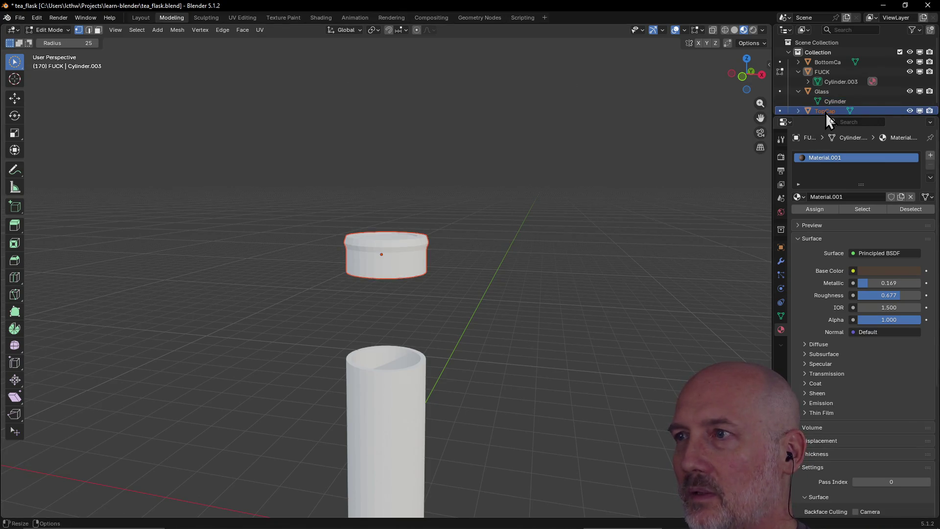
double_click(826, 111)
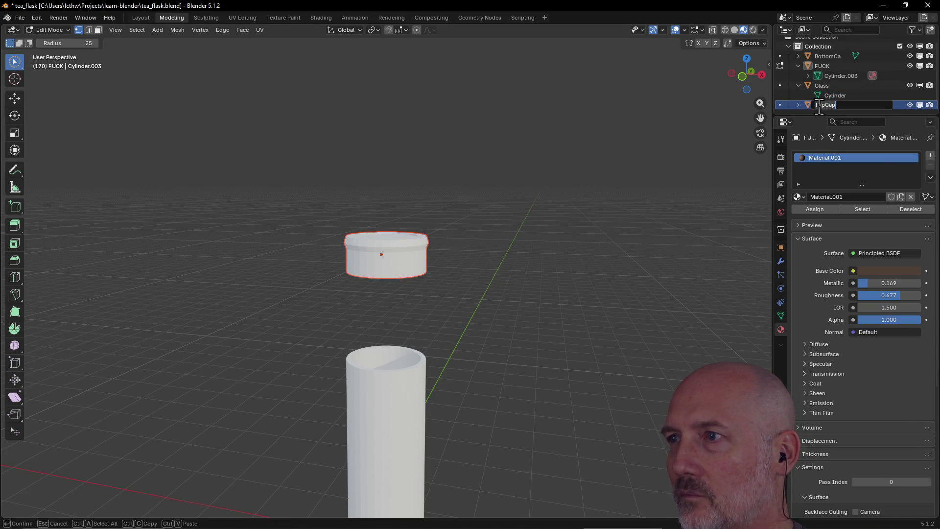
key("Return")
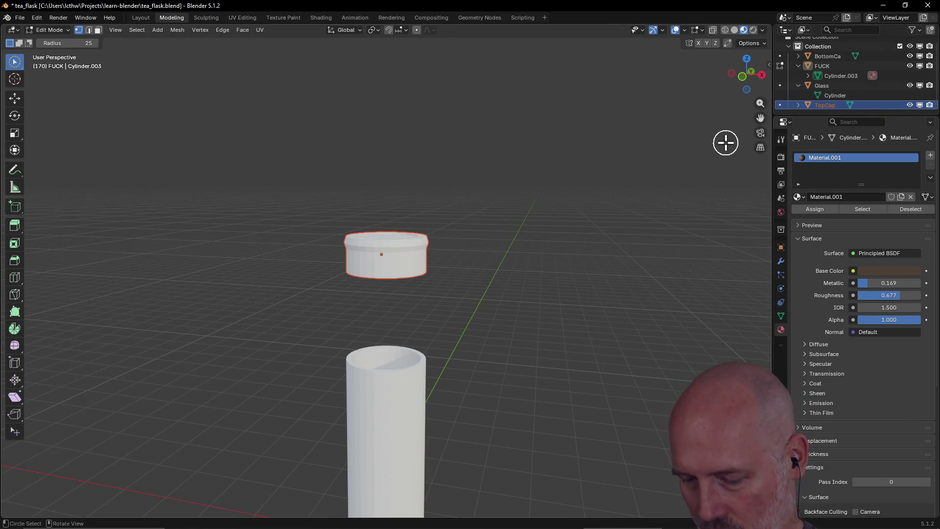
key("n")
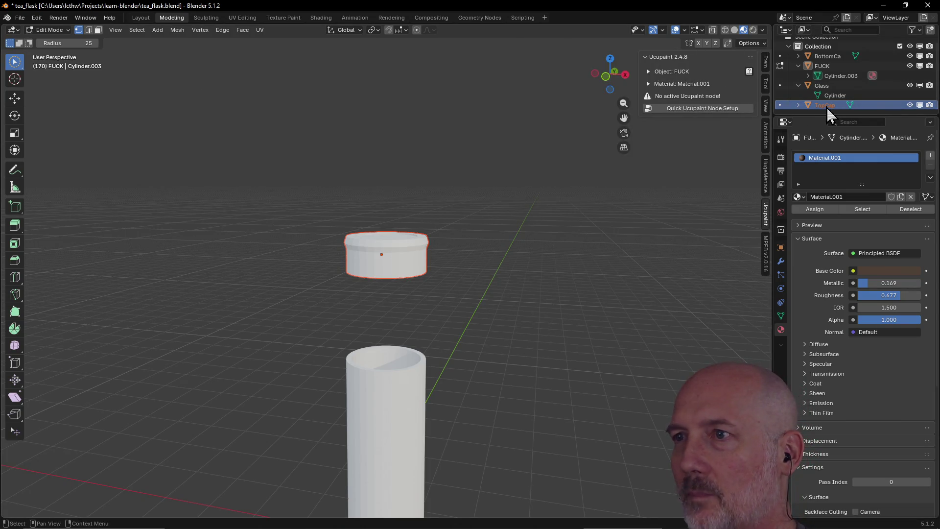
Create the Quick Ucupaint node setup for the top cap's Material.001
left_click(684, 109)
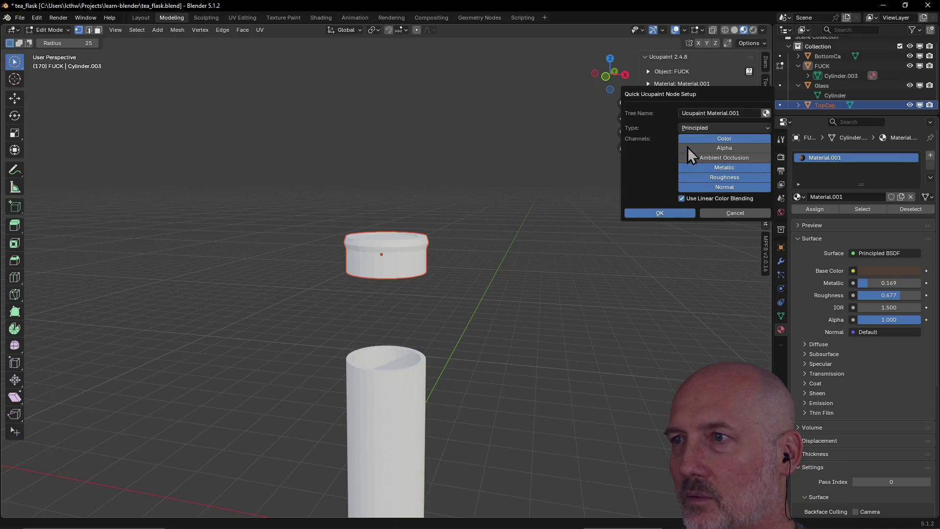
left_click(661, 213)
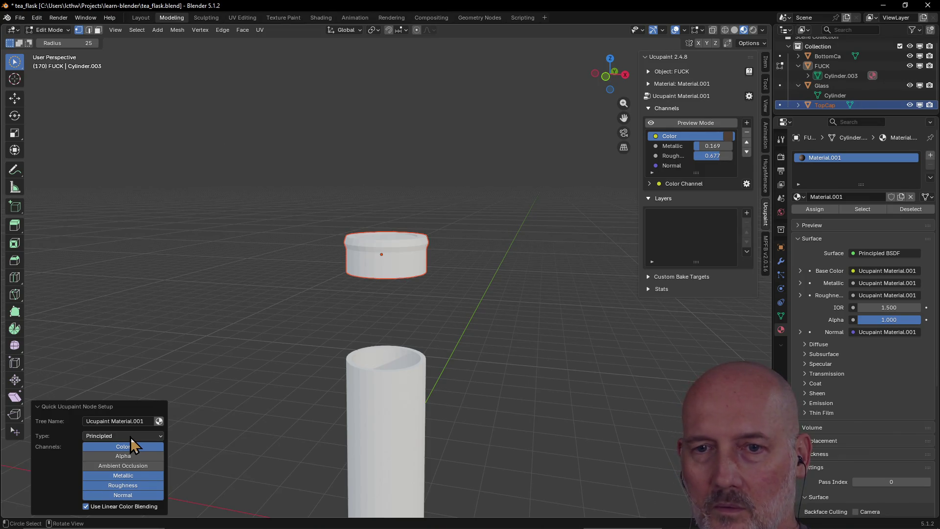
left_click(821, 160)
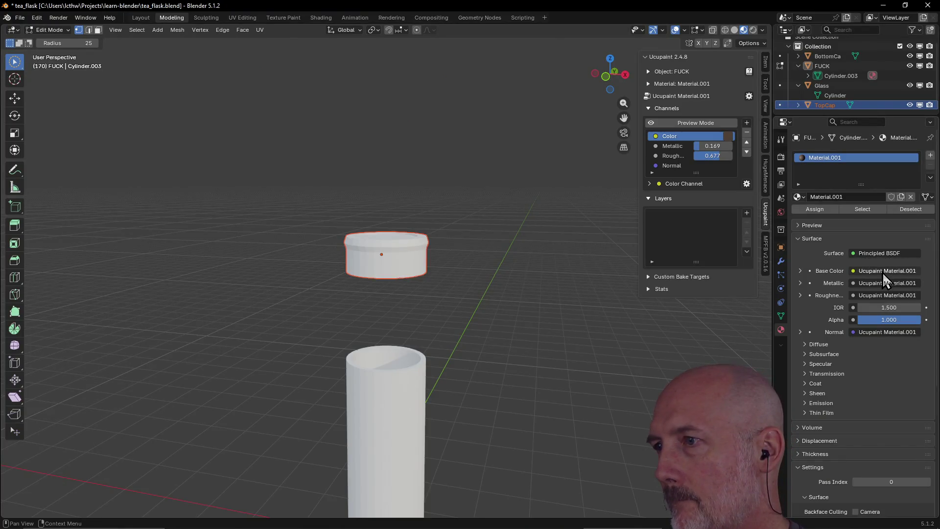
Inspect which Ucupaint node feeds Material.001's Base Color, leaving it unchanged
left_click(801, 272)
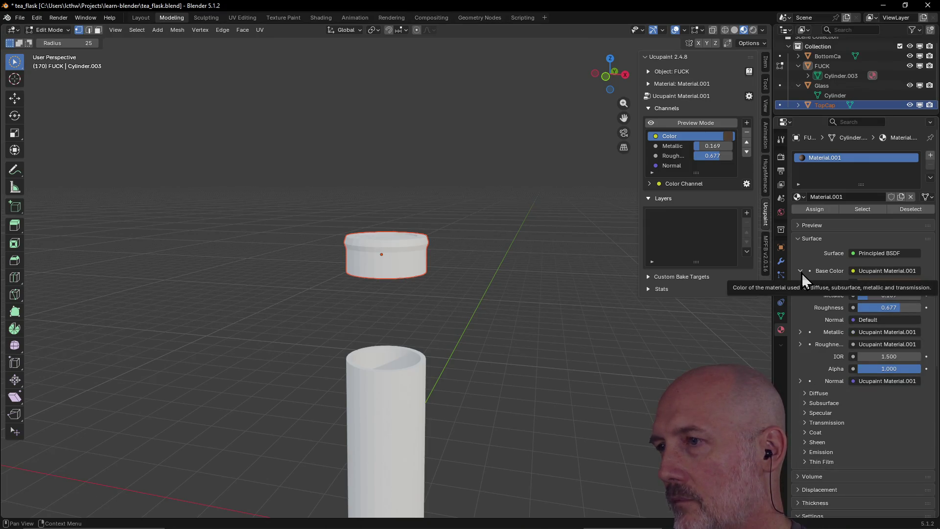
left_click(801, 272)
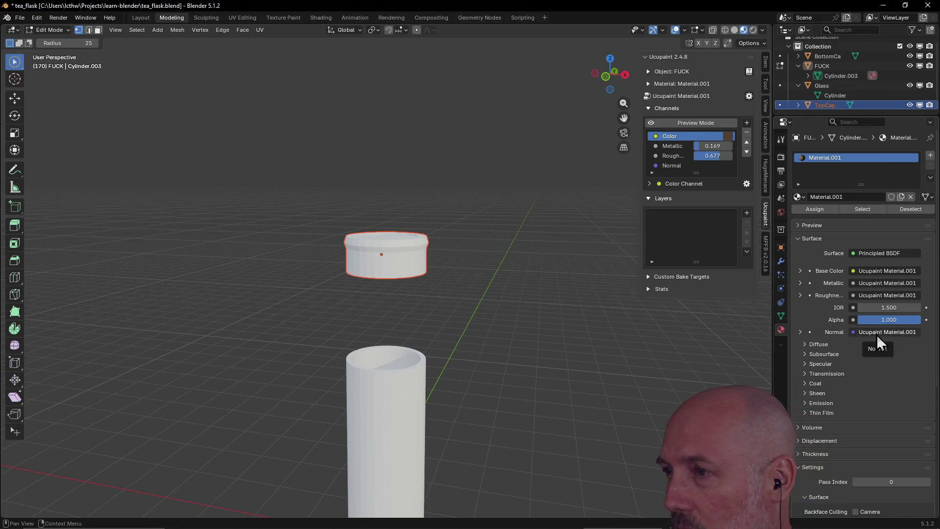
mouse_move(828, 270)
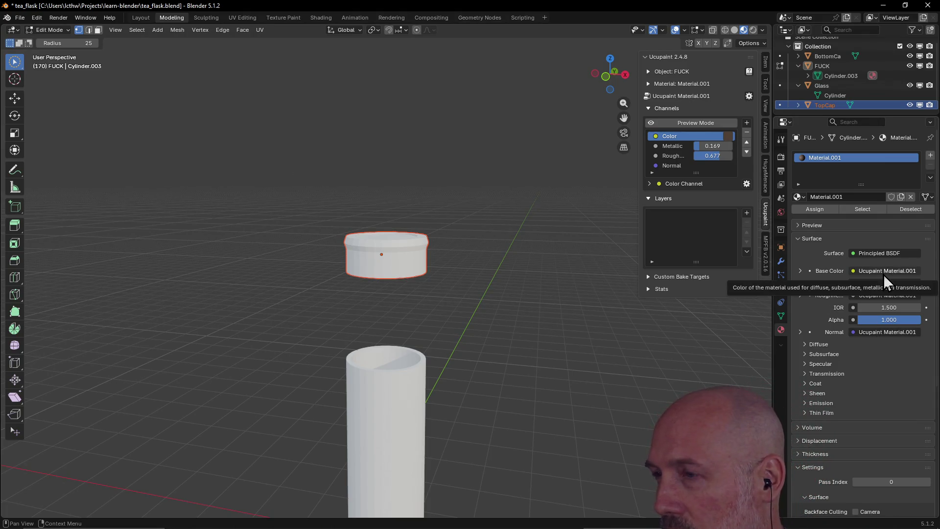
left_click(883, 273)
key("Escape")
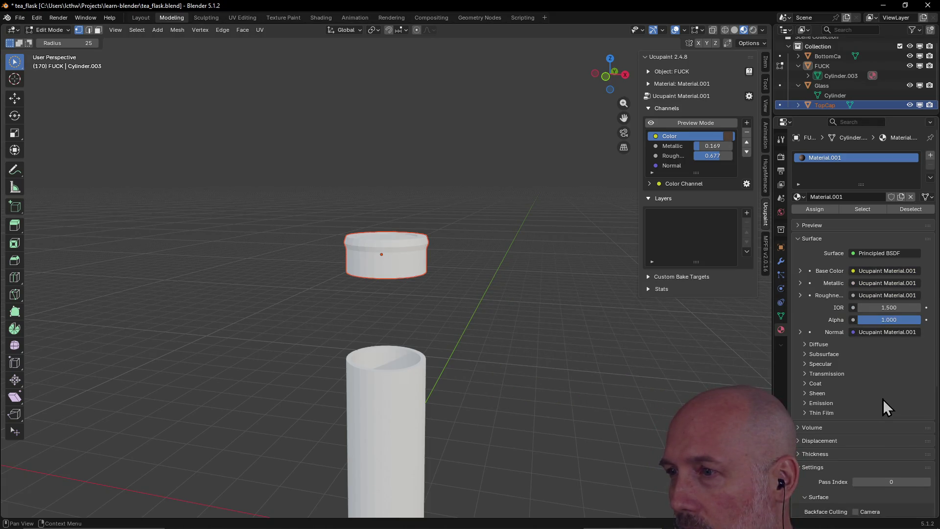
Collapse the material panels and raise the object's Object Index to 2 in the Ucupaint sidebar
left_click(804, 240)
left_click(799, 291)
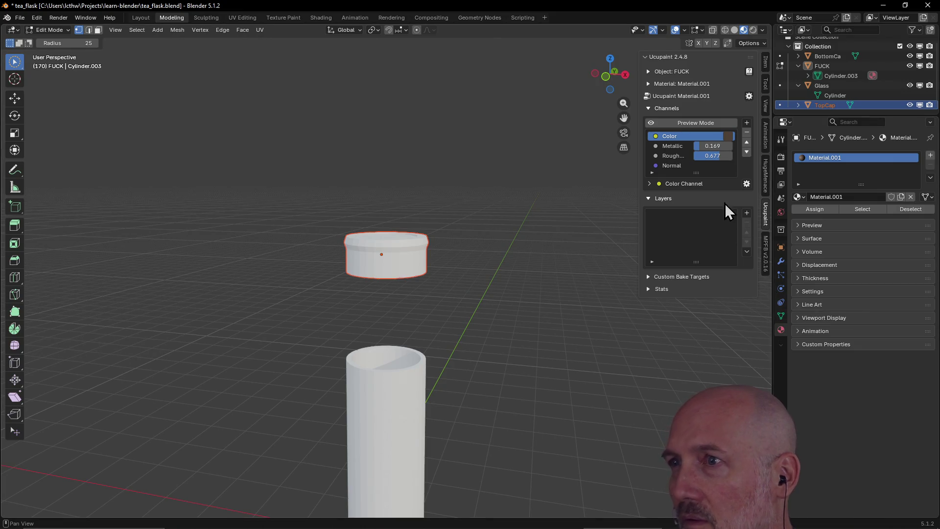
left_click(698, 59)
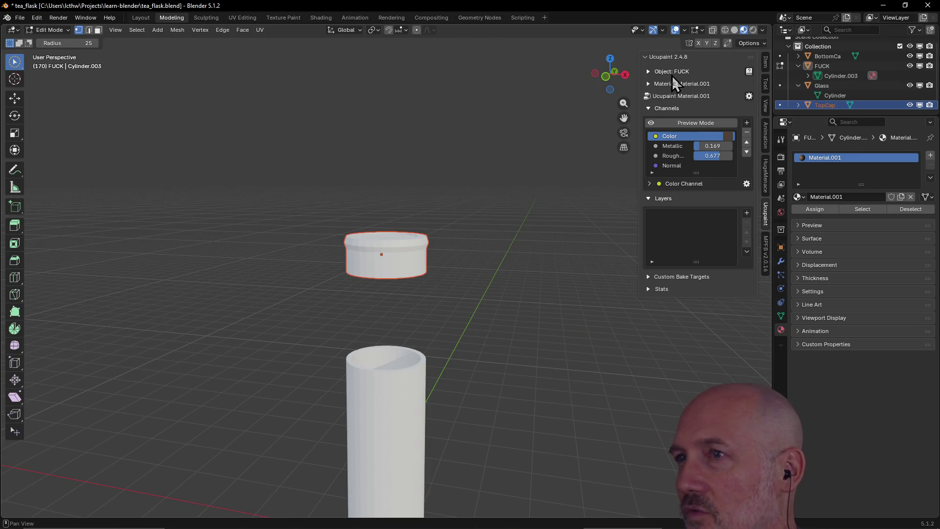
left_click(648, 71)
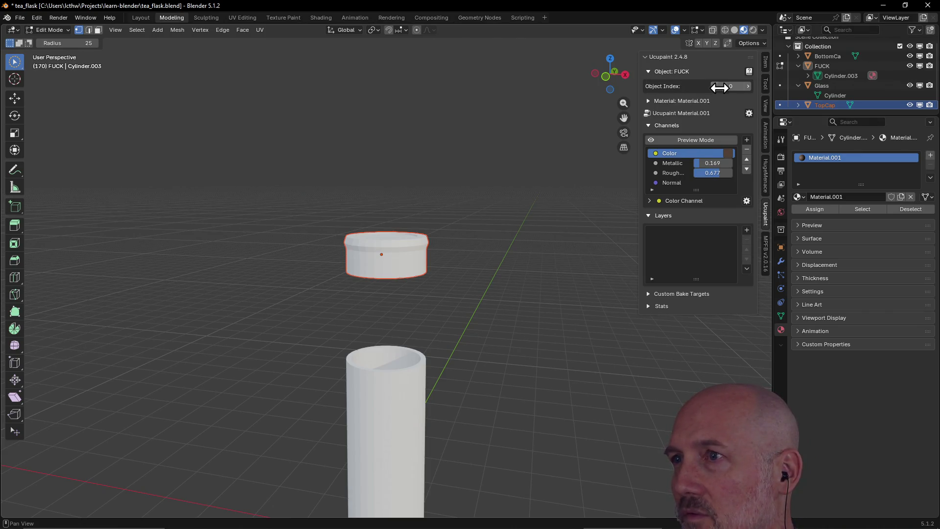
left_click(748, 87)
left_click(748, 87)
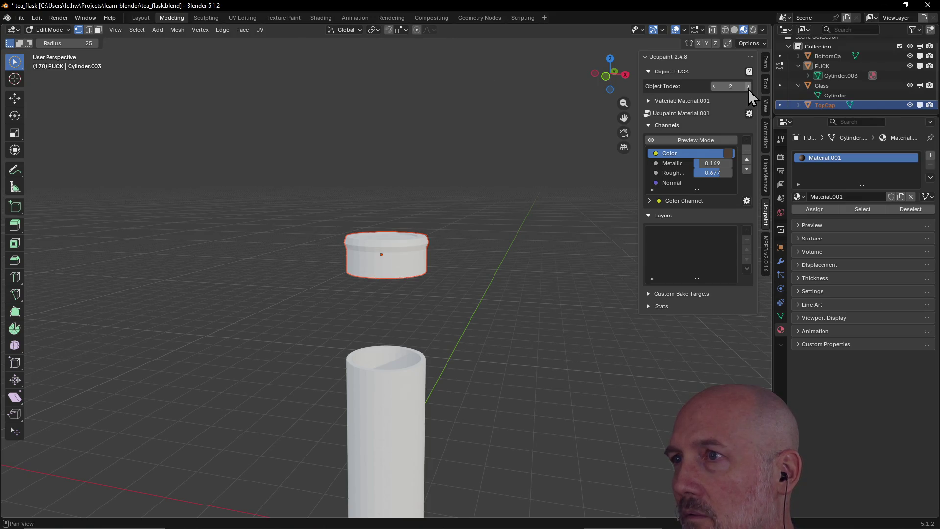
Hide the object options again and switch to the Layout workspace
left_click(711, 74)
left_click(683, 70)
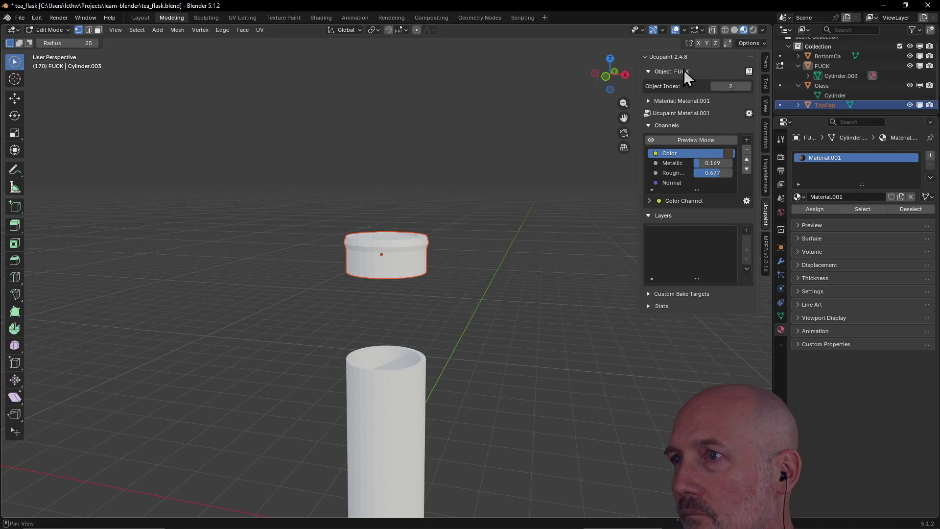
left_click(685, 72)
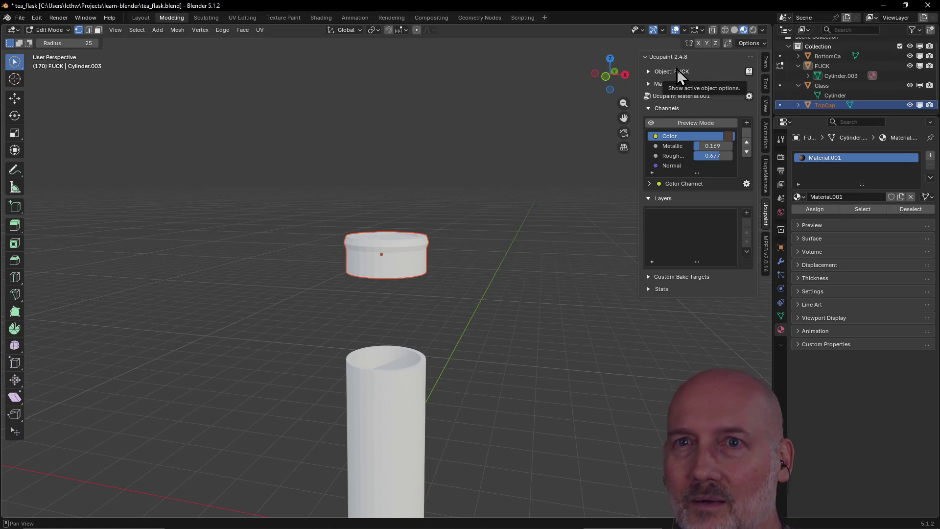
left_click(141, 17)
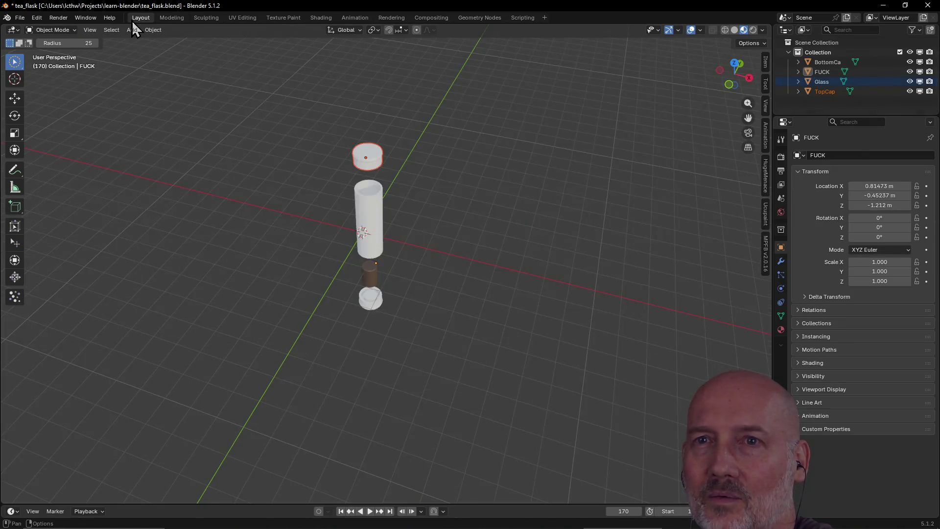
Select the glass cylinder and pick an orange swatch for its Ucupaint Color channel
left_click(283, 17)
left_click(136, 17)
left_click(368, 221)
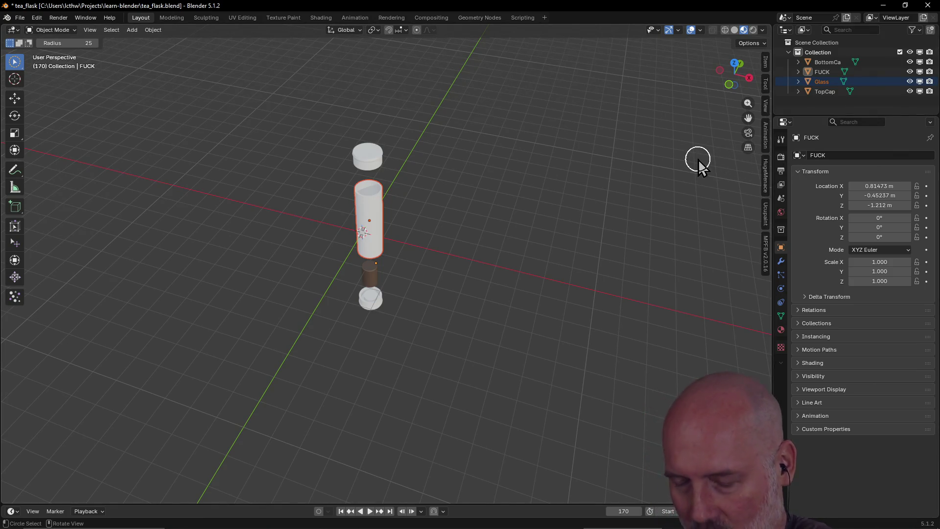
left_click(766, 220)
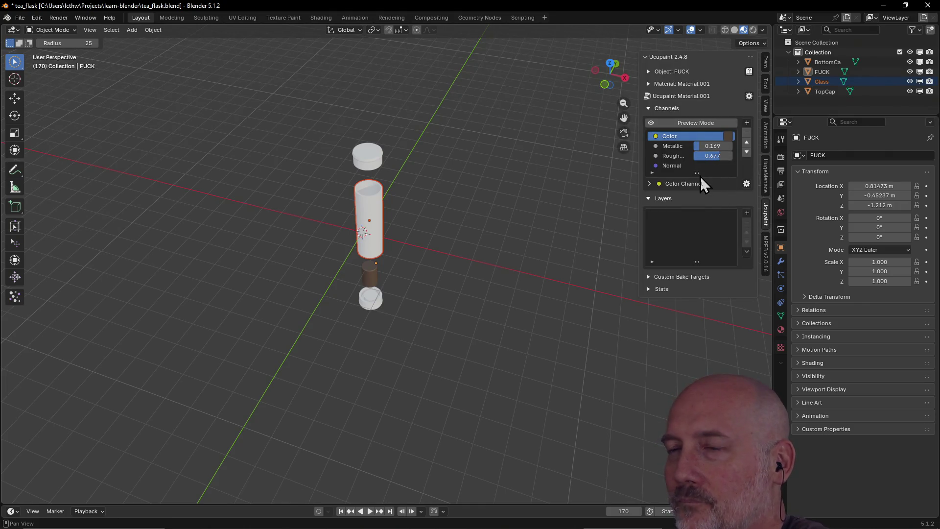
left_click(730, 137)
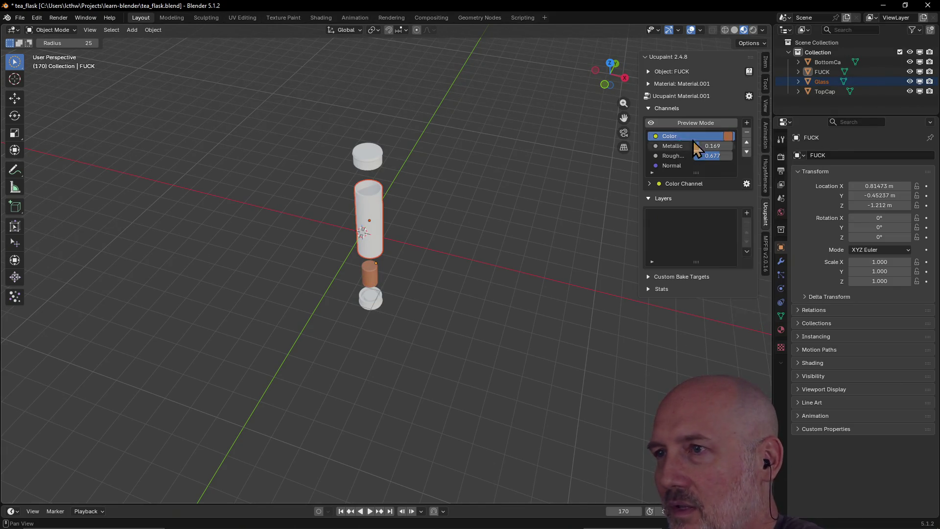
Edit the Glass object's Object Index and raise it by one
left_click(657, 71)
double_click(716, 86)
type("0")
key("Return")
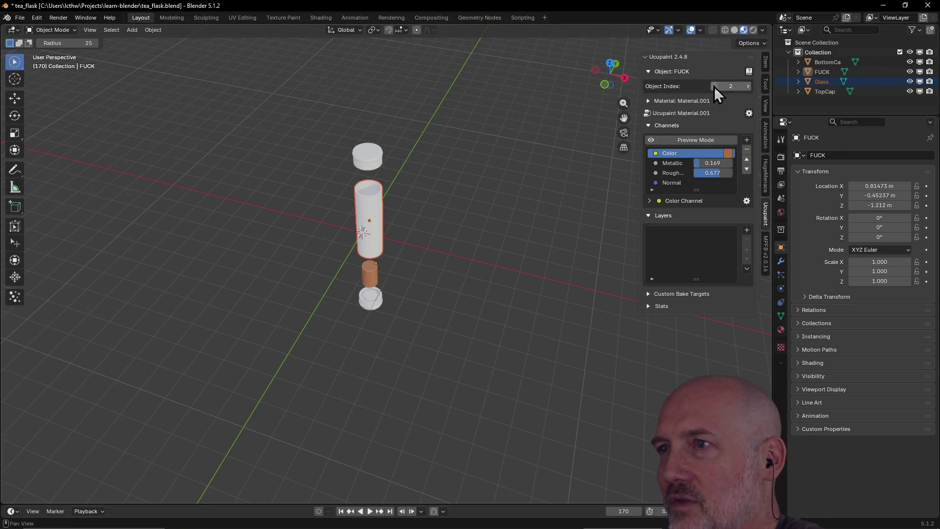
left_click(748, 88)
Collapse the object options and Ucupaint layer panel, leaving Glass active in the Outliner
left_click(664, 71)
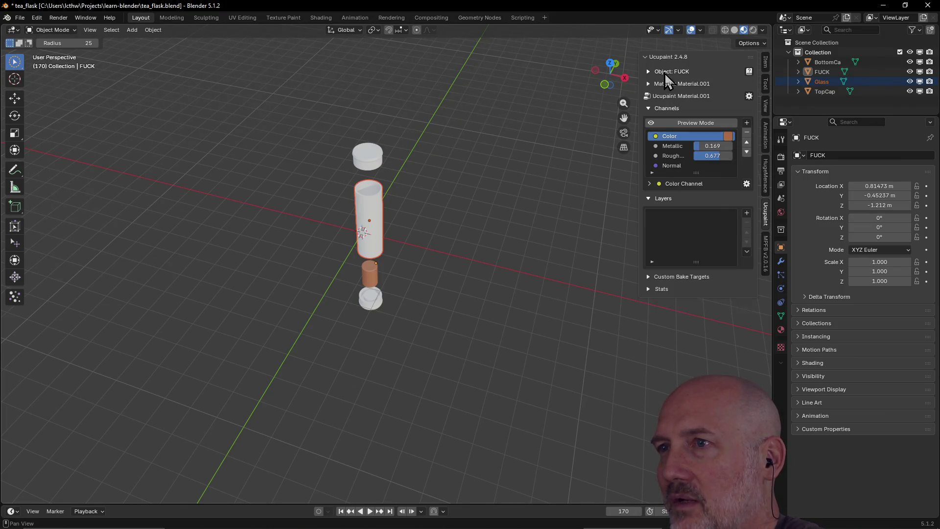
left_click(651, 73)
left_click(680, 58)
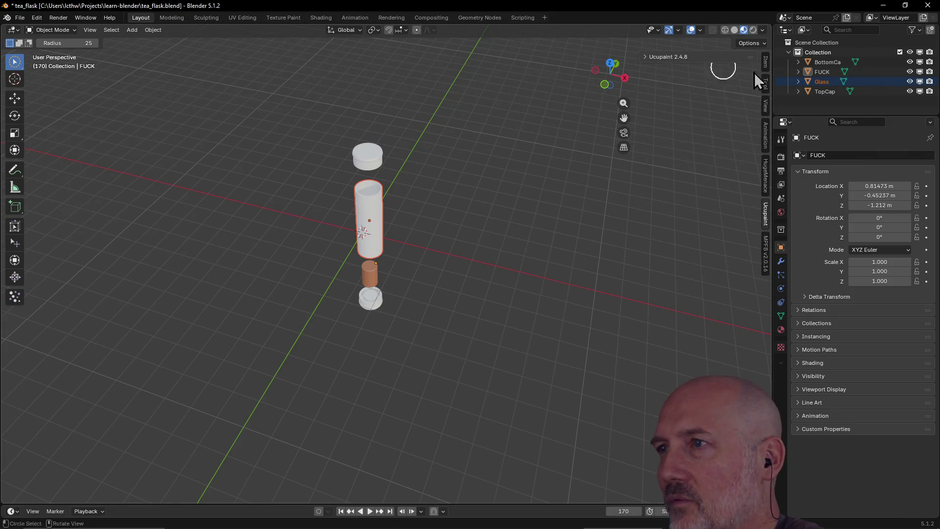
left_click(822, 82)
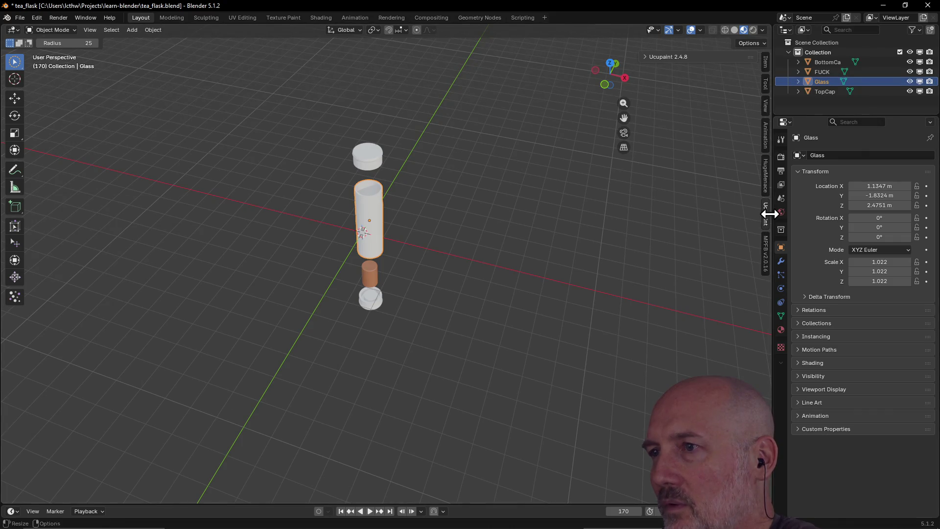
mouse_move(760, 221)
left_mouse_down()
mouse_move(769, 217)
mouse_move(764, 198)
left_mouse_up()
left_click(823, 92)
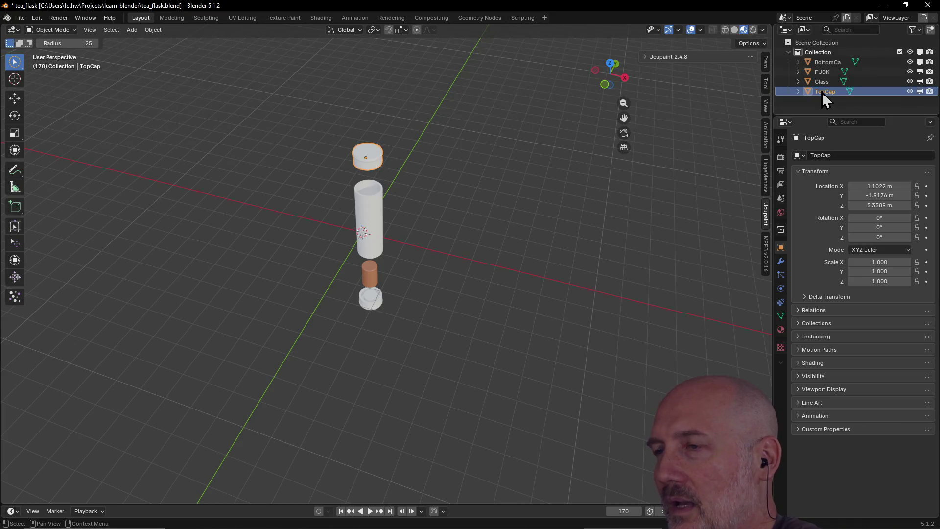
right_click(821, 92)
left_click(870, 99)
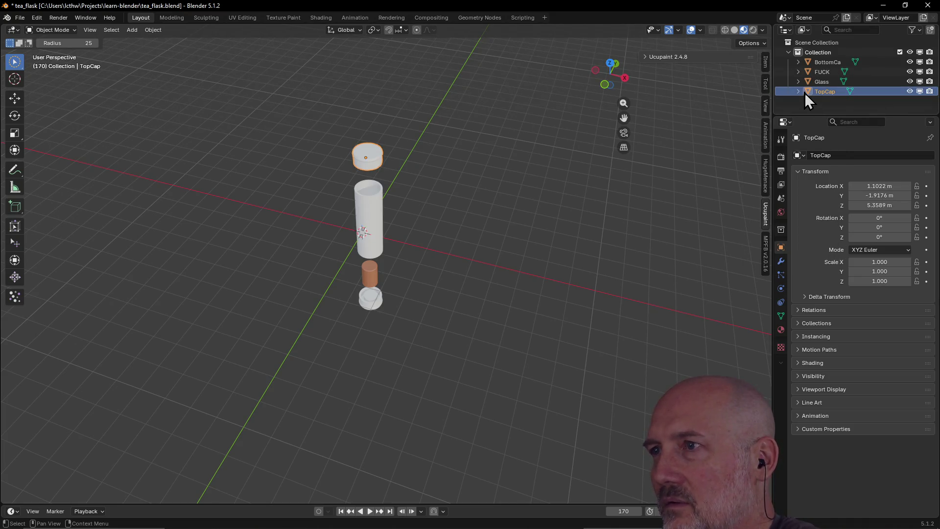
left_click(820, 81)
left_click(812, 62)
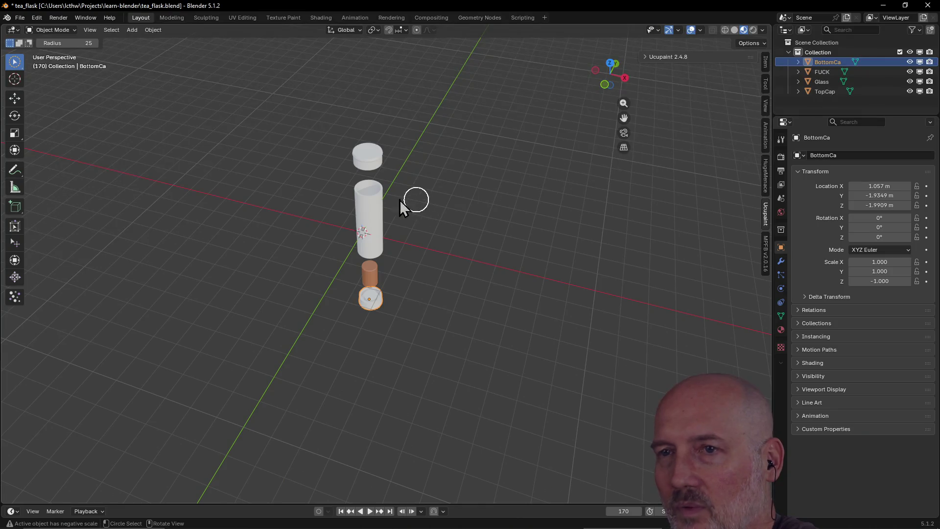
left_click(380, 197)
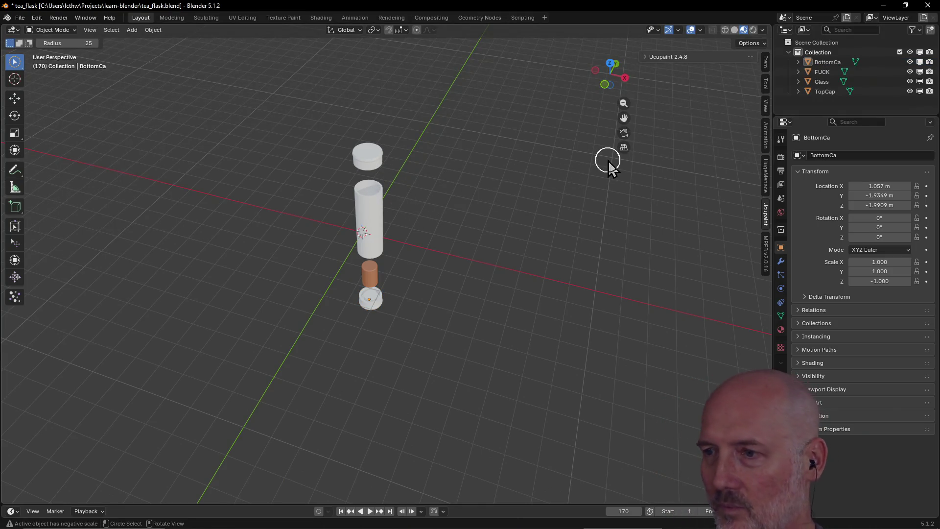
left_click(18, 17)
left_click(18, 17)
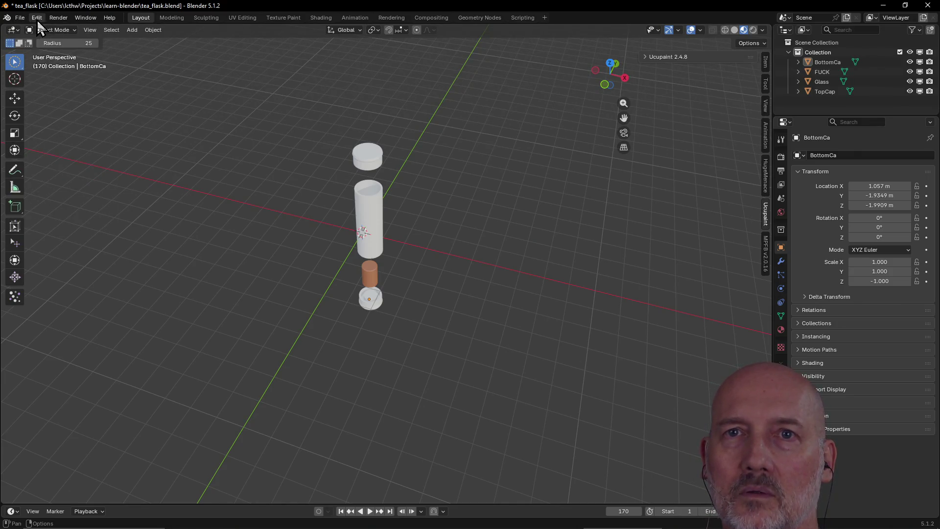
In Preferences > Add-ons, toggle Ucupaint off and on and expand its details
left_click(37, 18)
left_click(58, 146)
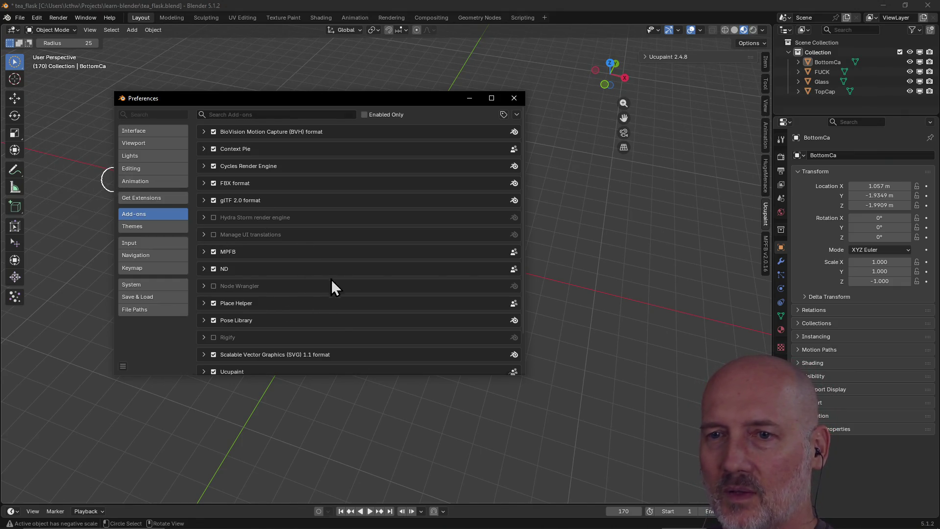
scroll(332, 279, "down", 2)
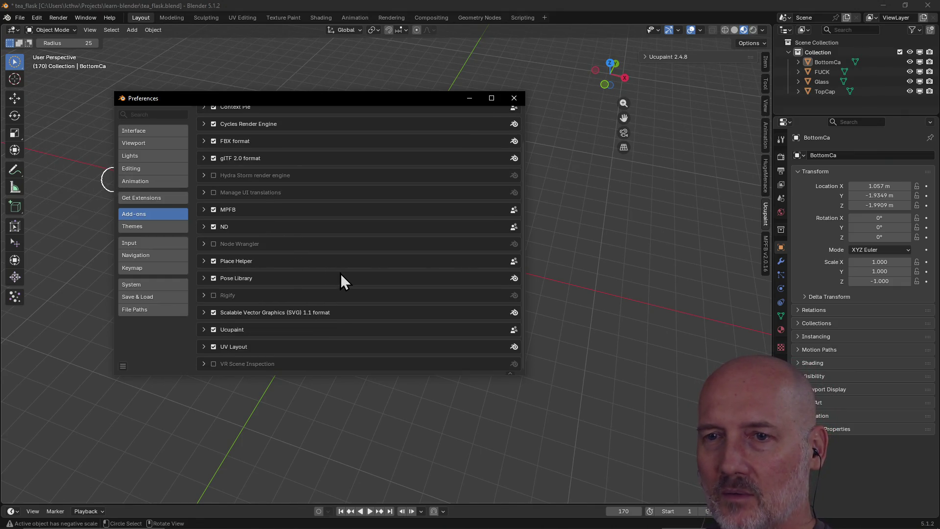
left_click(215, 328)
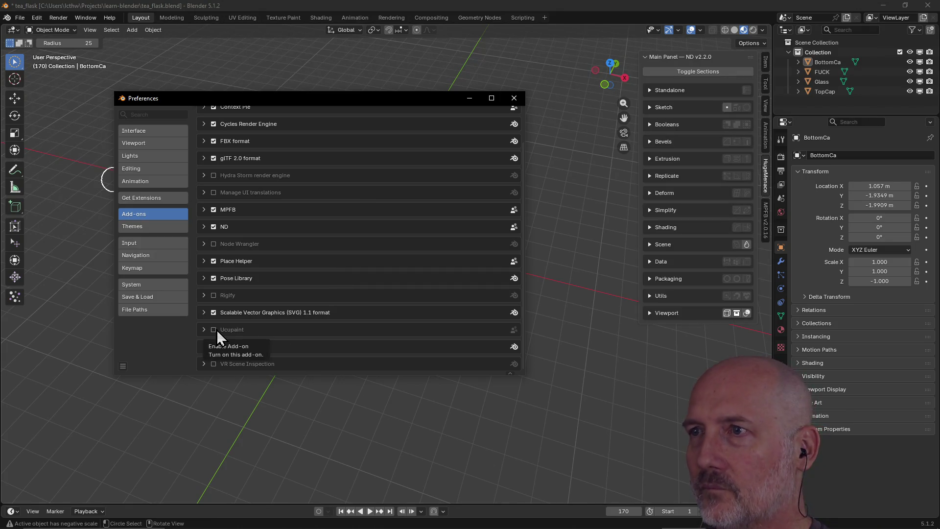
left_click(214, 330)
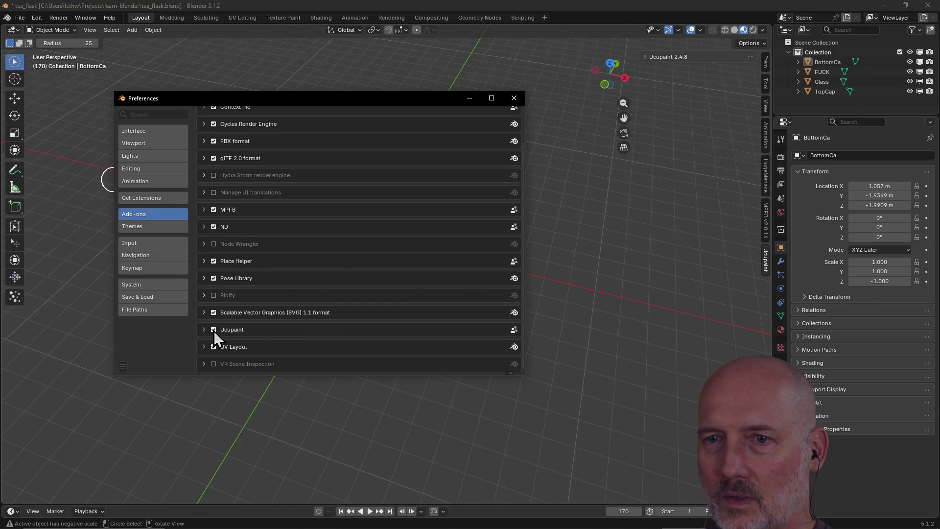
left_click(204, 329)
scroll(282, 340, "down", 4)
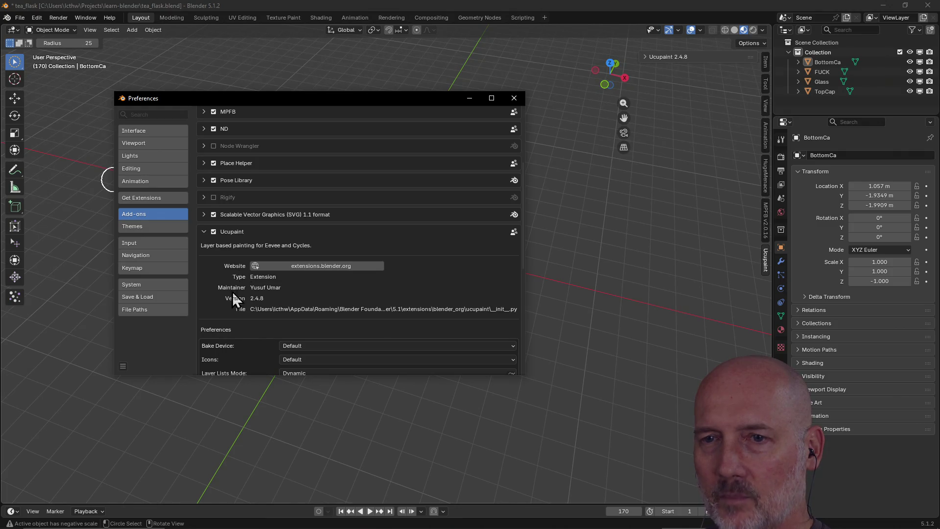
scroll(242, 294, "down", 2)
scroll(232, 299, "down", 2)
scroll(230, 298, "down", 2)
scroll(230, 297, "down", 2)
scroll(231, 298, "down", 1)
scroll(230, 297, "down", 1)
scroll(230, 297, "up", 3)
scroll(230, 297, "up", 3)
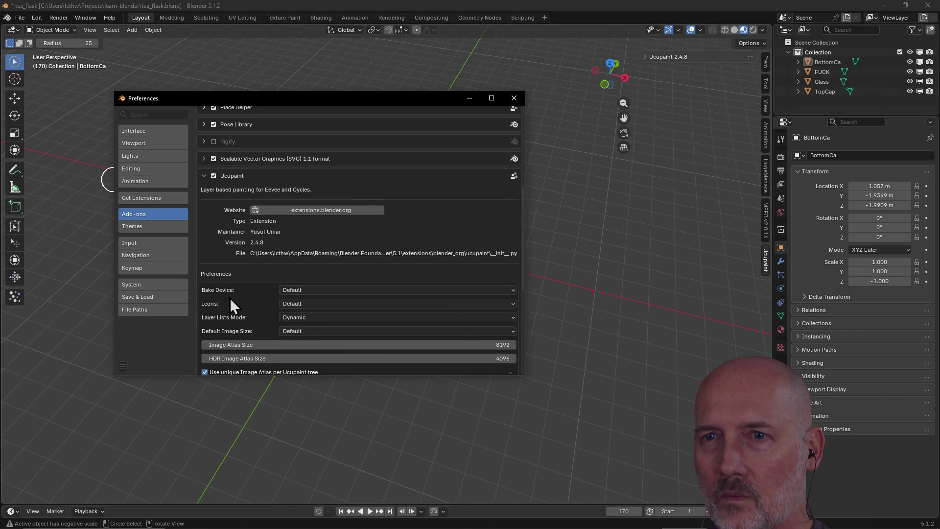
scroll(230, 298, "up", 2)
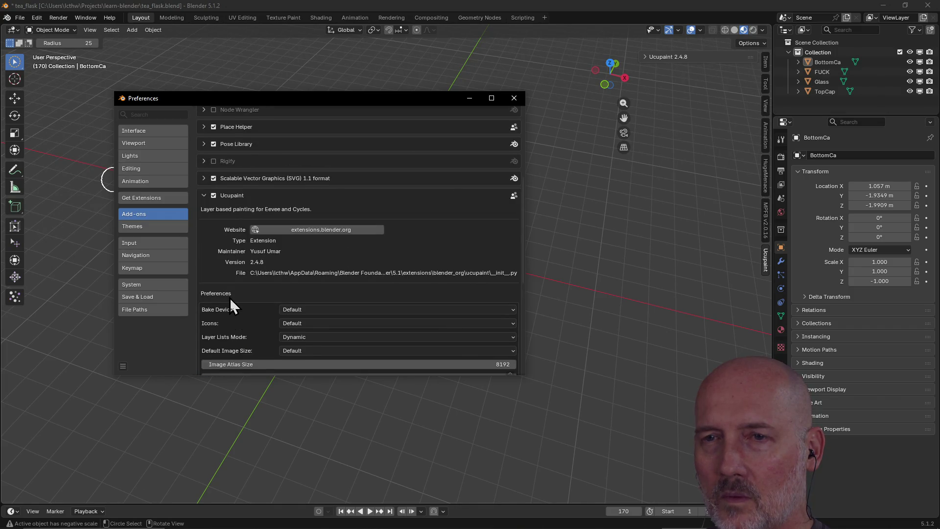
Disable the Ucupaint add-on, close Preferences and collapse the ND sidebar panel
left_click(212, 196)
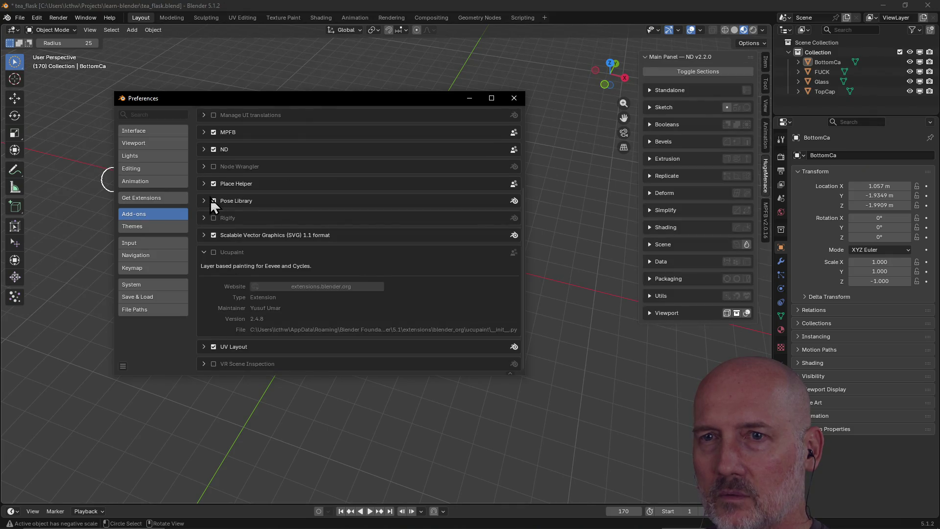
left_click(203, 252)
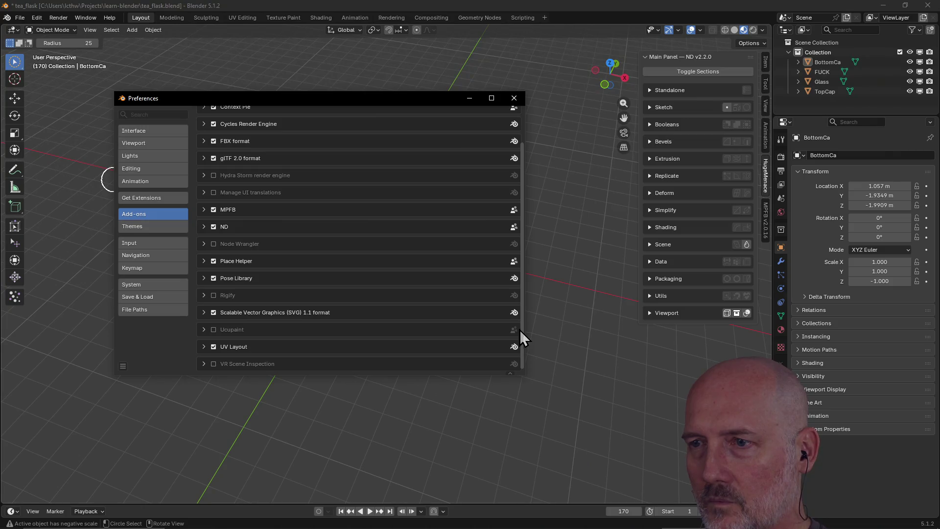
left_click(514, 98)
left_click(648, 58)
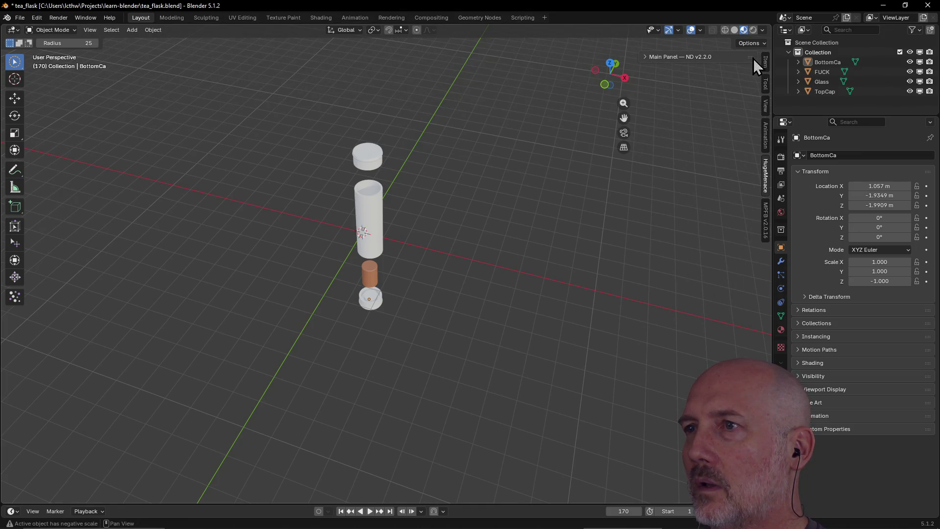
left_click(644, 56)
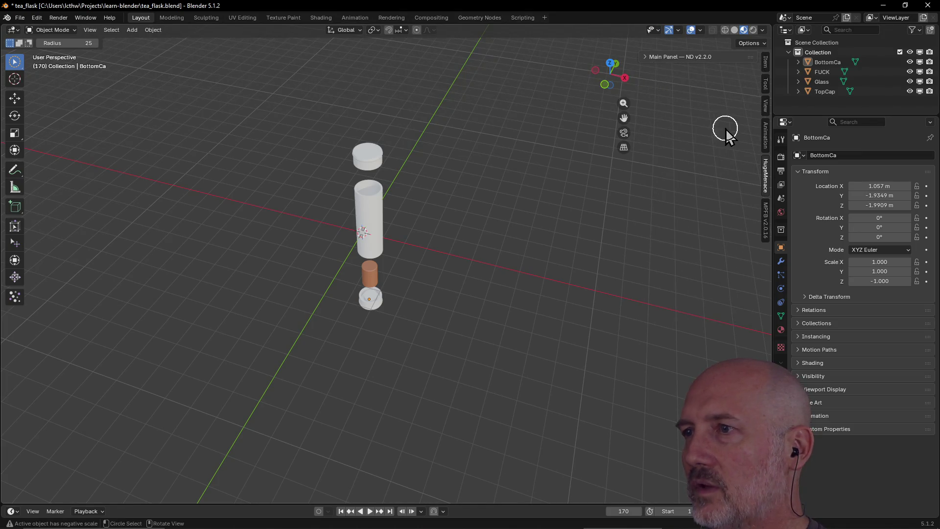
Hide the sidebar and quit Blender via the window's close button
key("n")
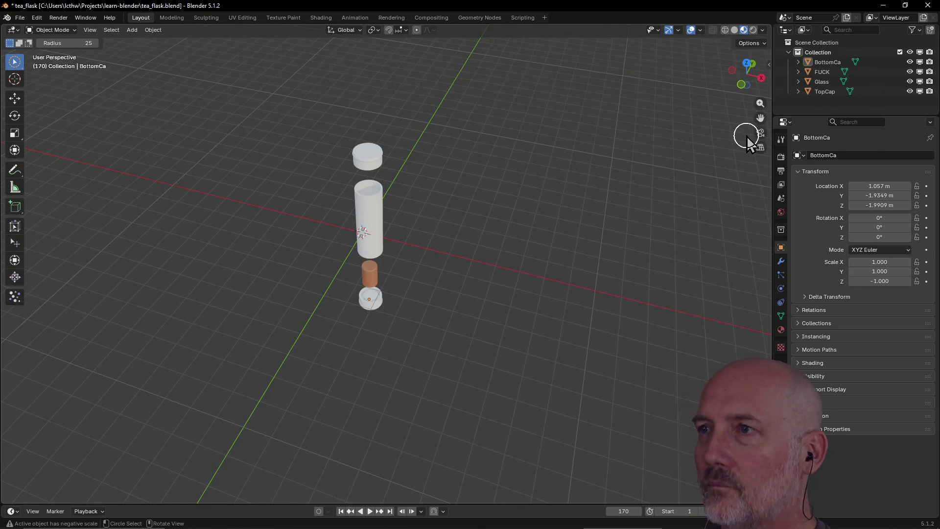
left_click(927, 5)
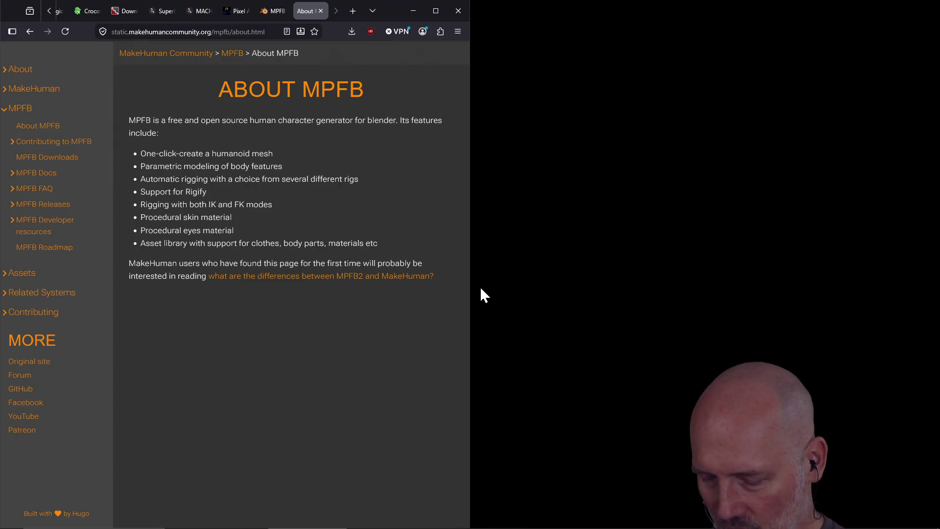
Launch Blender 5.1 from the Windows Start menu search
key("super")
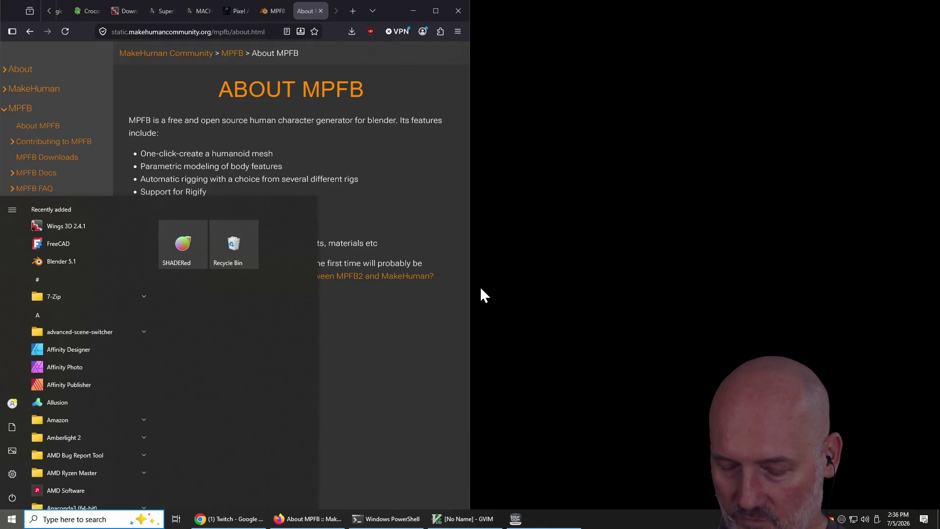
type("blender")
key("Return")
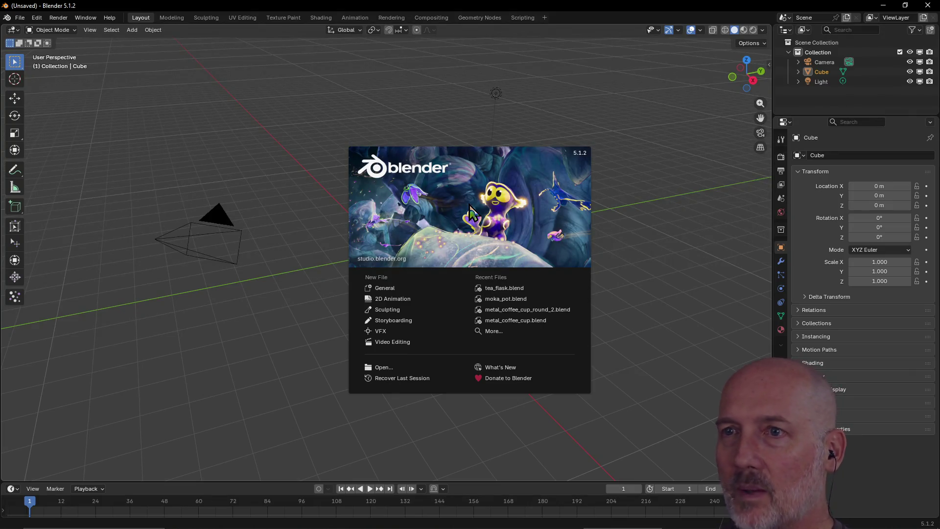
Reopen tea_flask.blend from Recent Files and view it in the Texture Paint workspace
left_click(492, 288)
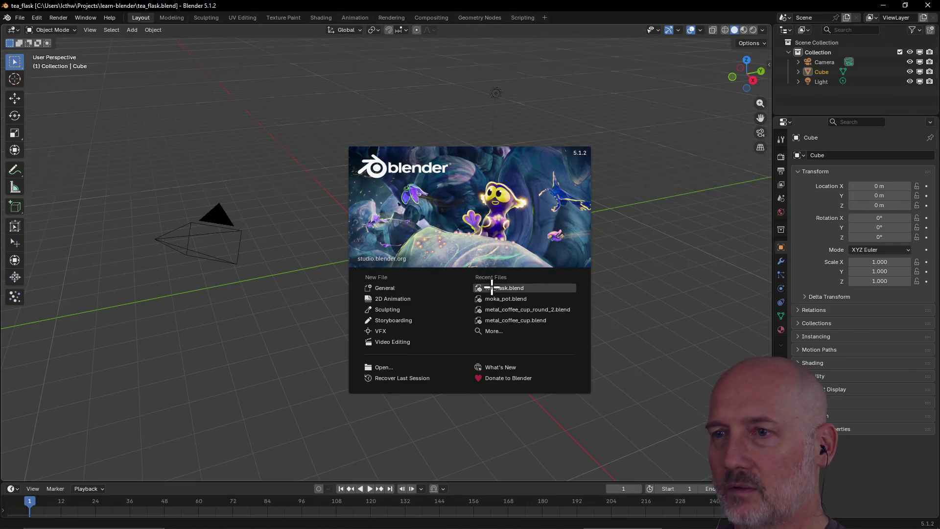
middle_click_drag(448, 287, 475, 299)
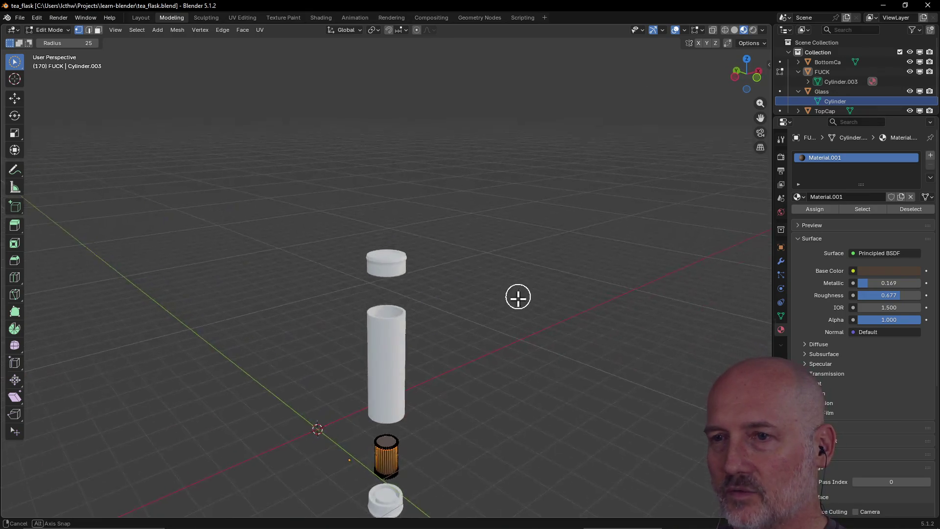
left_click(289, 19)
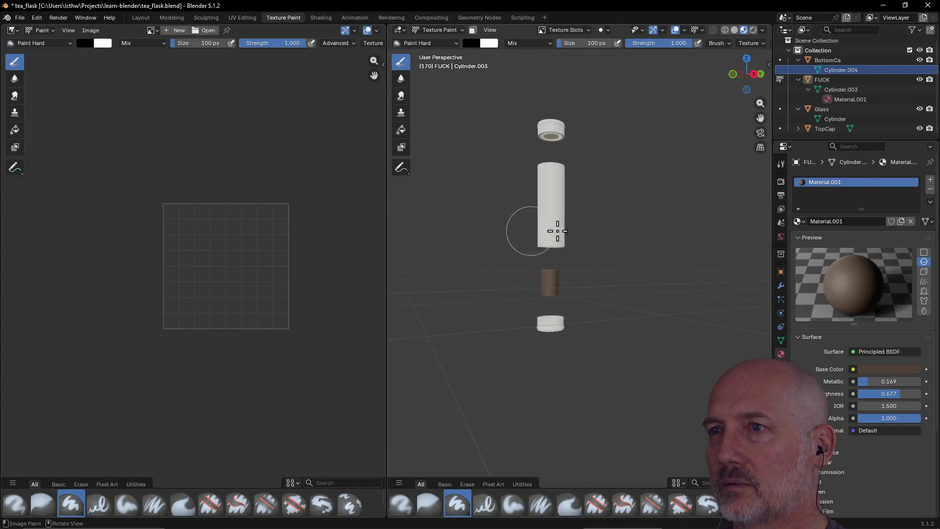
middle_click_drag(557, 231, 514, 183)
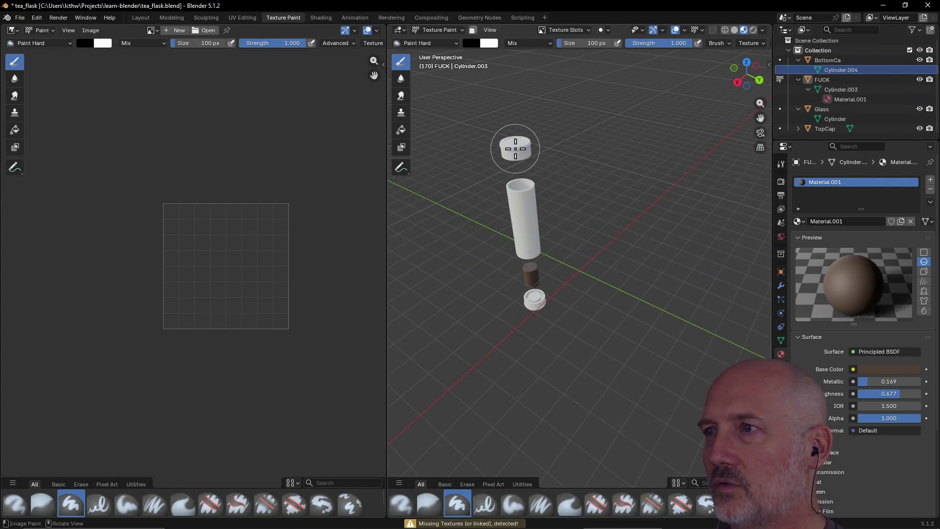
Rename the top cap object to TopCap in the Outliner and return to the Layout workspace
left_click(834, 60)
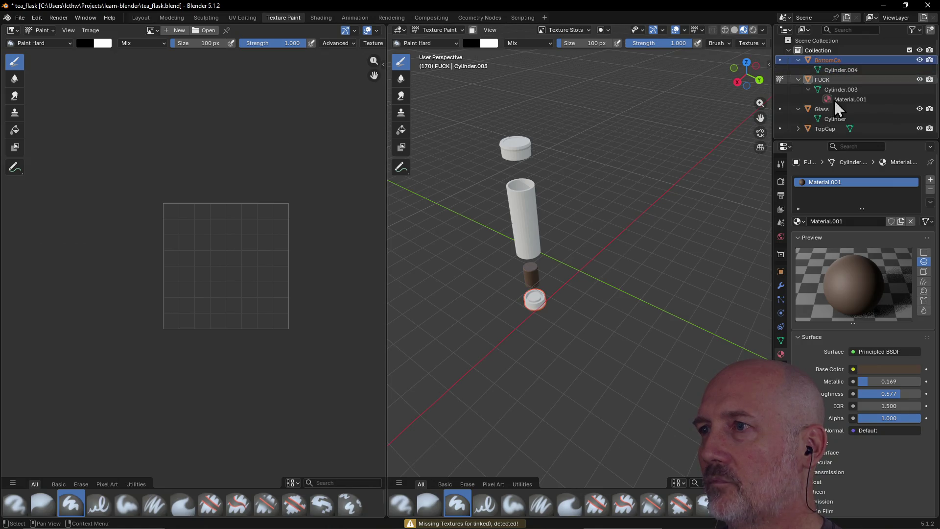
left_click(831, 128)
double_click(831, 128)
type("p")
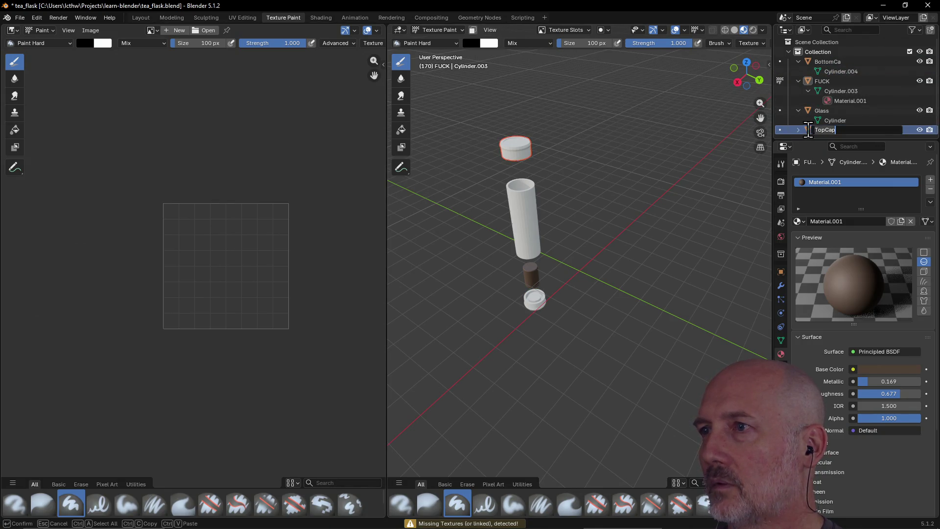
key("Return")
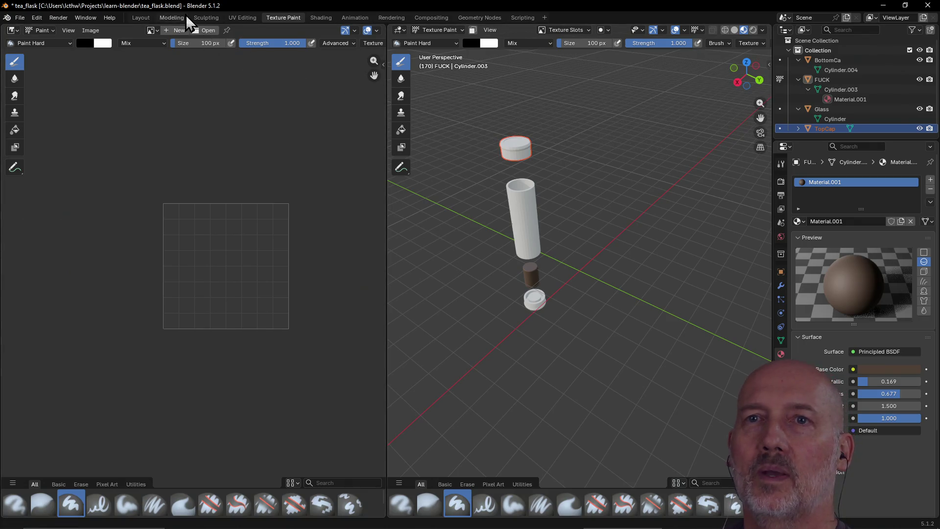
left_click(141, 18)
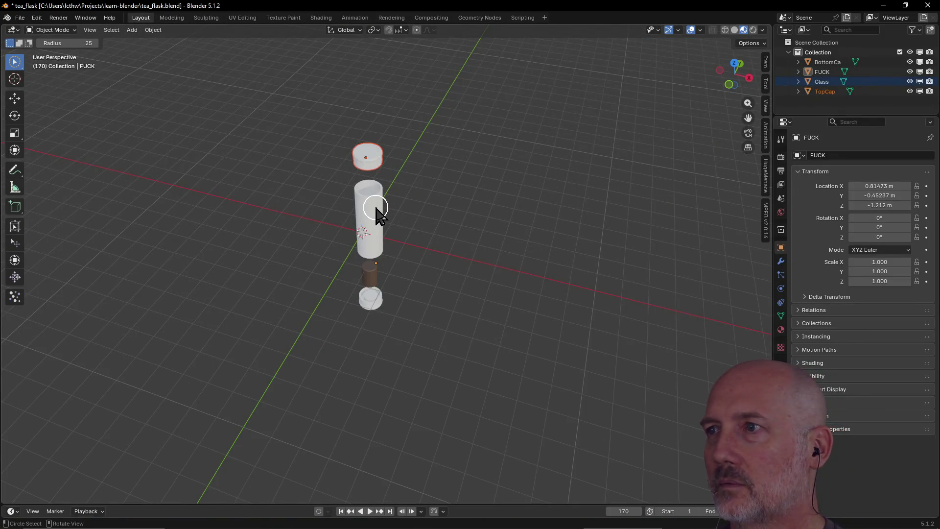
Select the top cap, show its material settings, and step through the flask parts in the Outliner
left_click(377, 161)
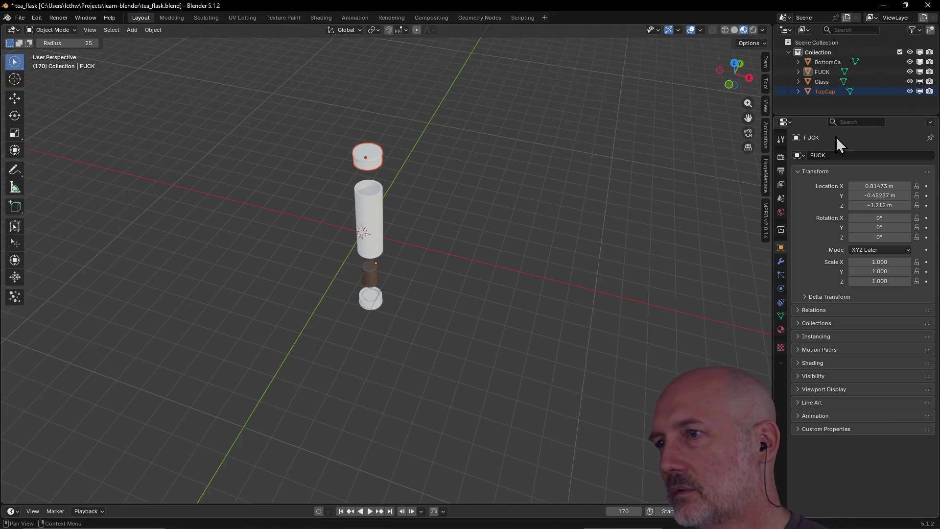
left_click(780, 331)
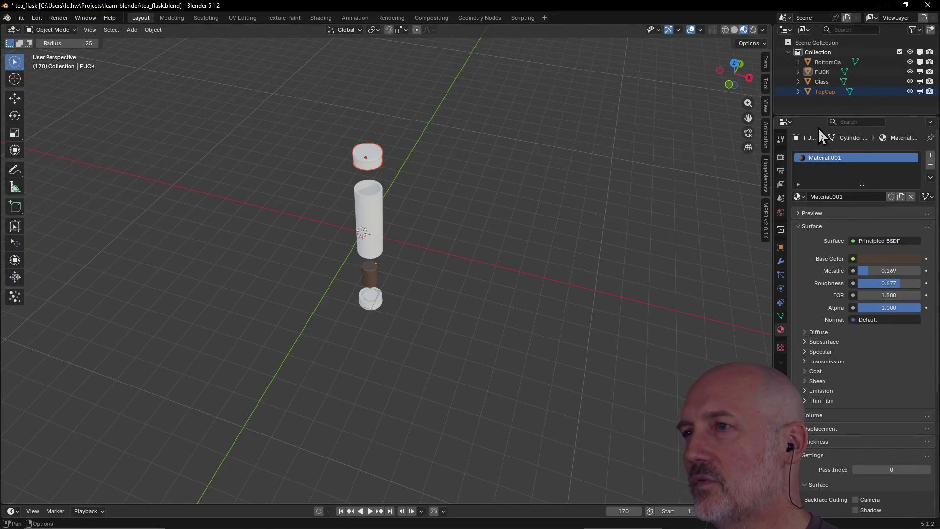
left_click(786, 123)
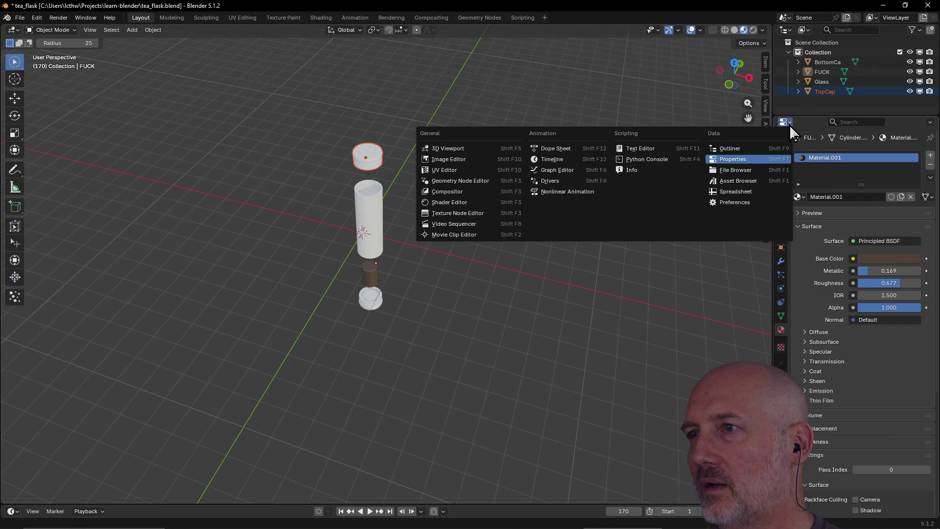
left_click(790, 125)
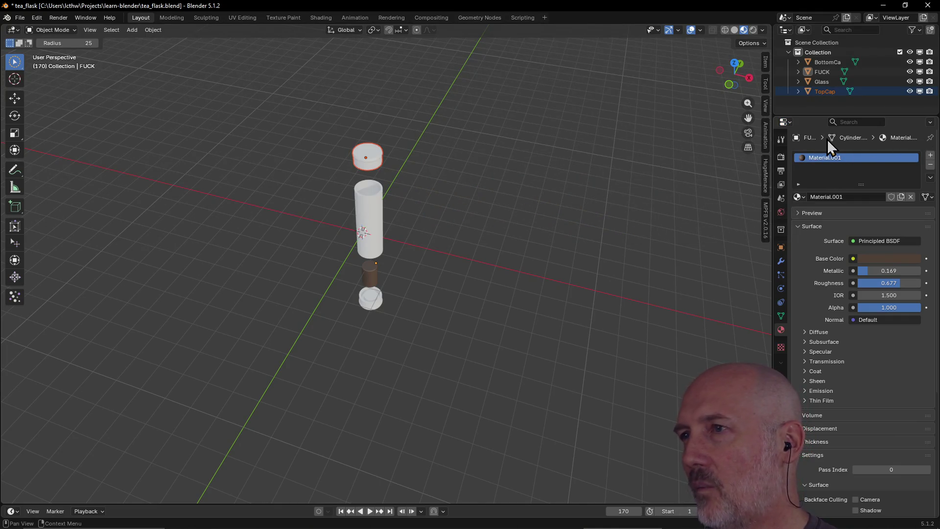
left_click(821, 71)
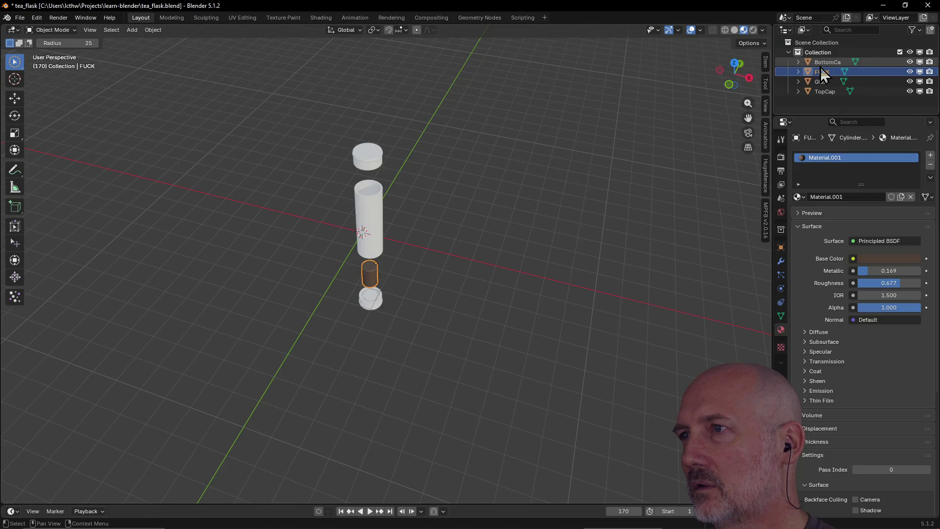
left_click(827, 91)
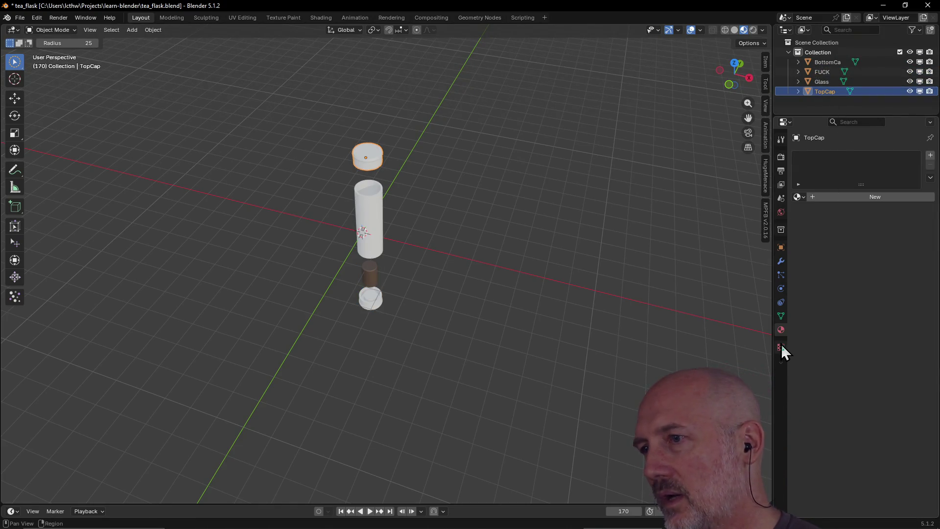
left_click(822, 81)
left_click(822, 62)
left_click(822, 91)
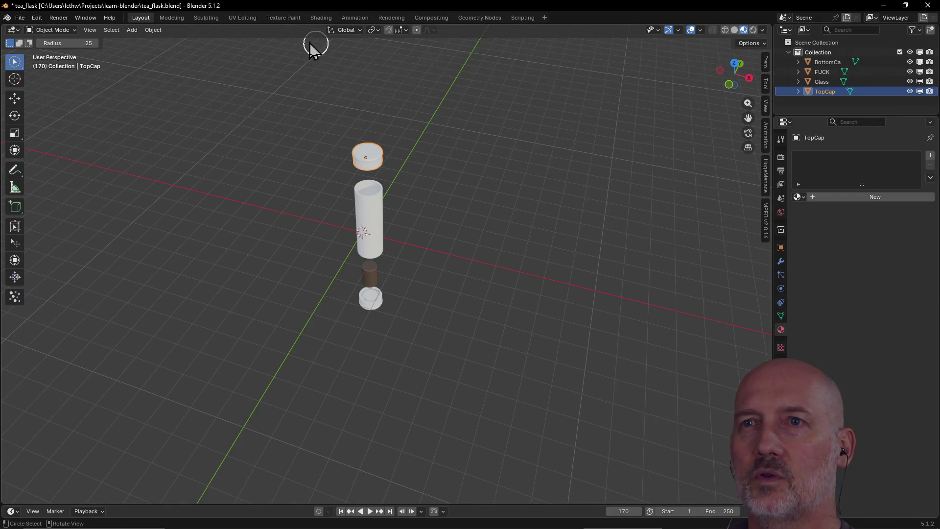
In the Texture Paint workspace, review each flask part's mesh data properties in turn
left_click(283, 18)
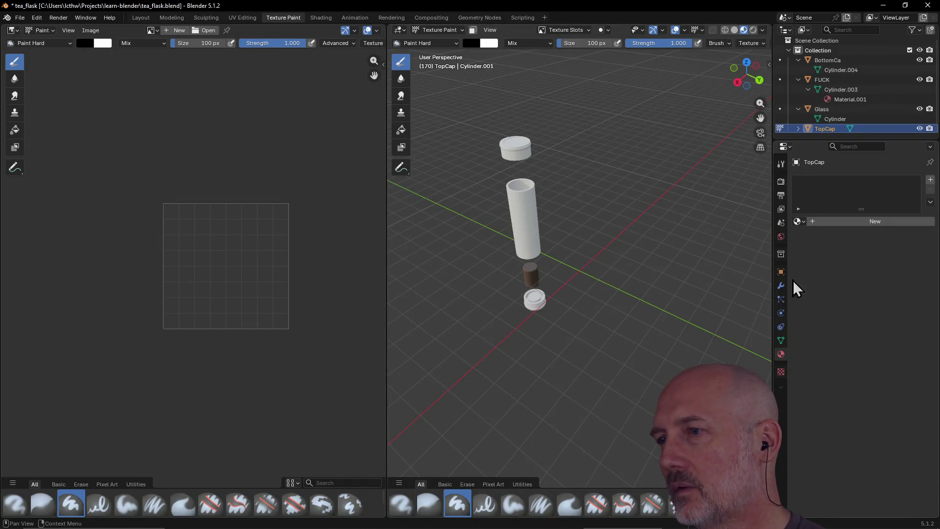
left_click(819, 108)
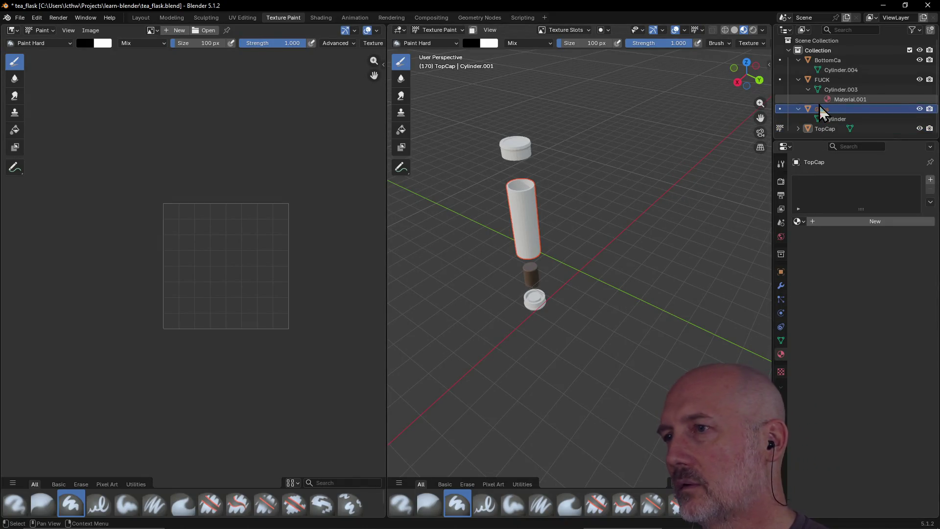
left_click(832, 90)
left_click(827, 82)
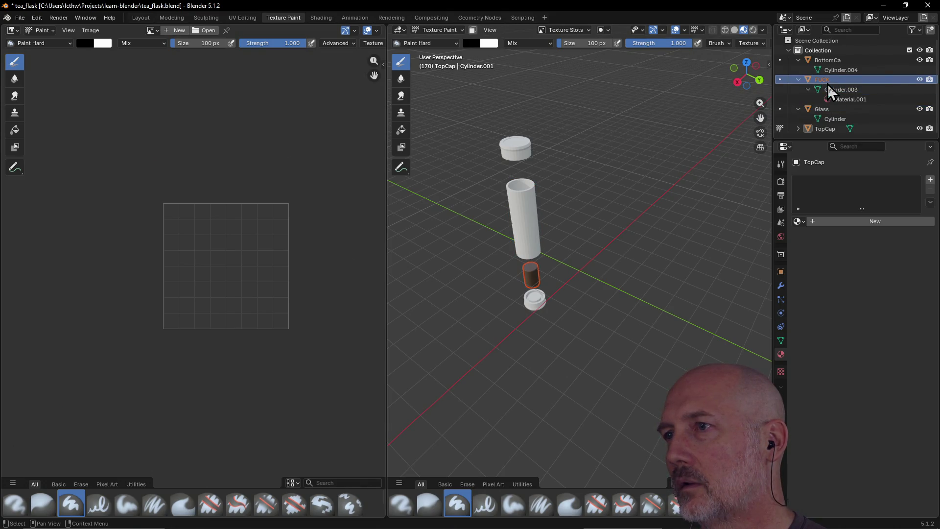
left_click(780, 339)
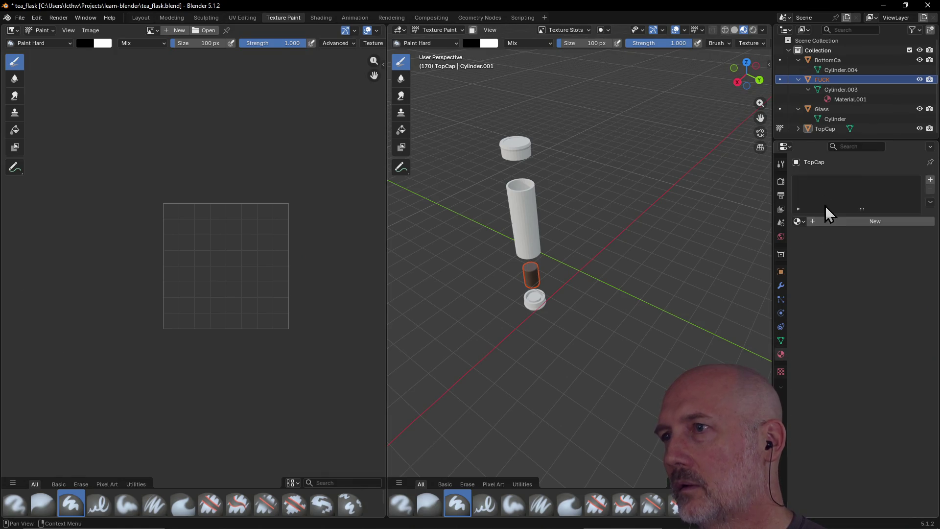
left_click(829, 61)
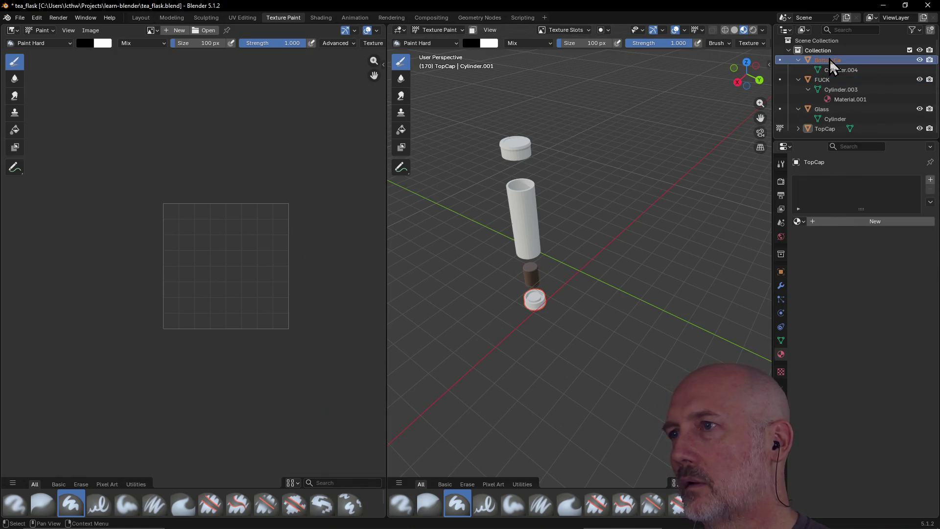
left_click(822, 130)
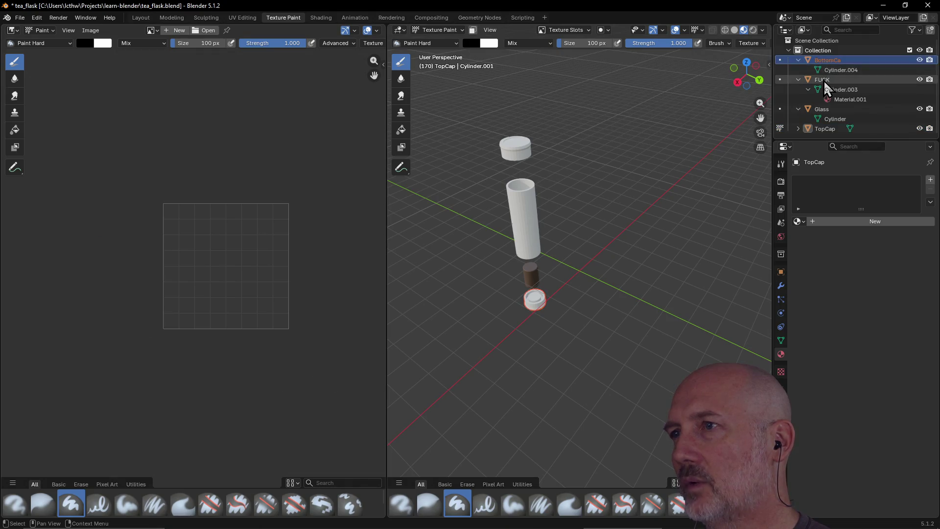
left_click(821, 109)
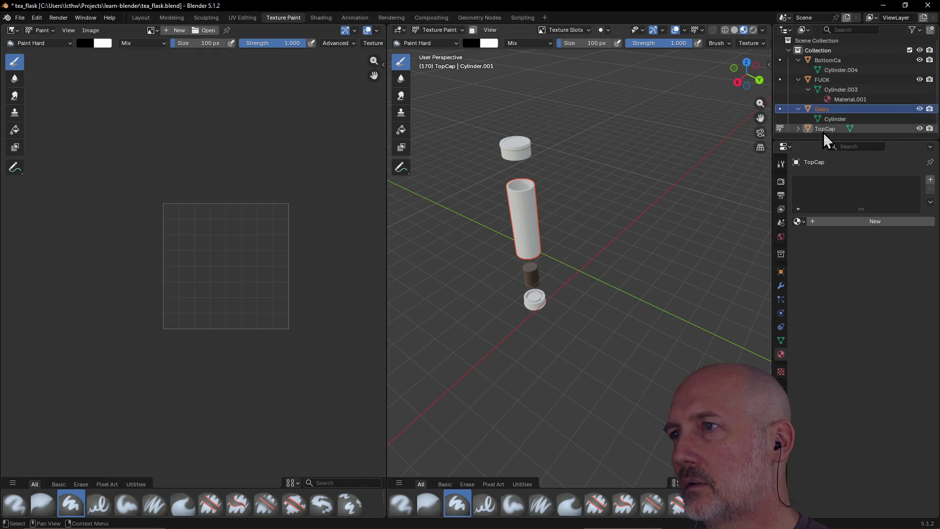
left_click(828, 60)
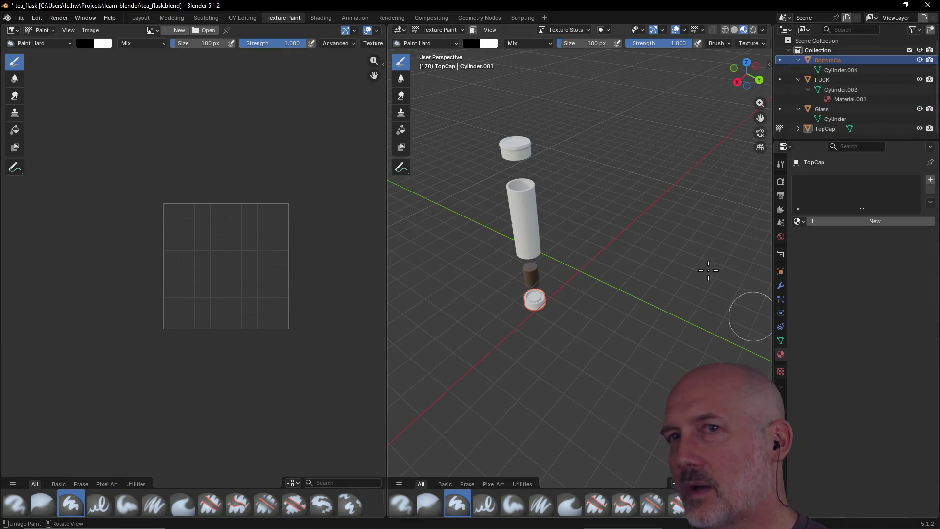
Back in Layout, make TopCap active and show its empty material list
left_click(141, 17)
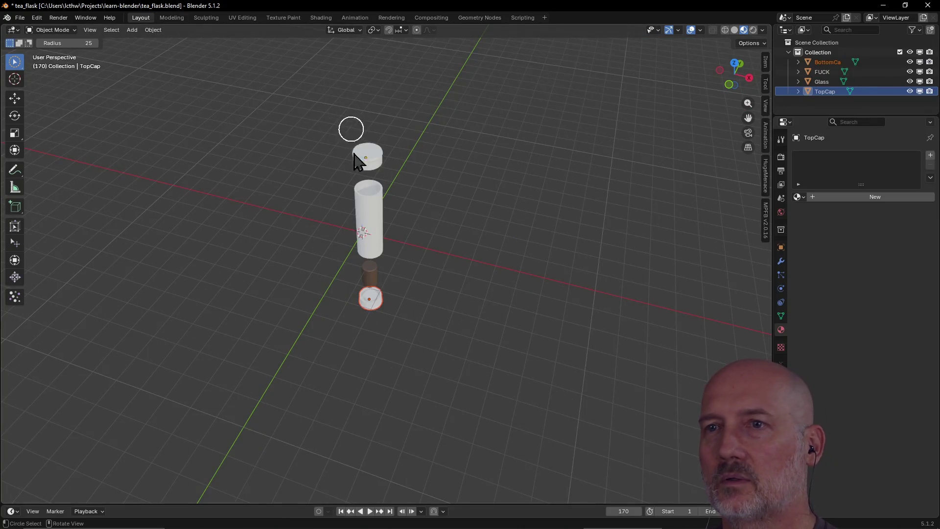
left_click(826, 92)
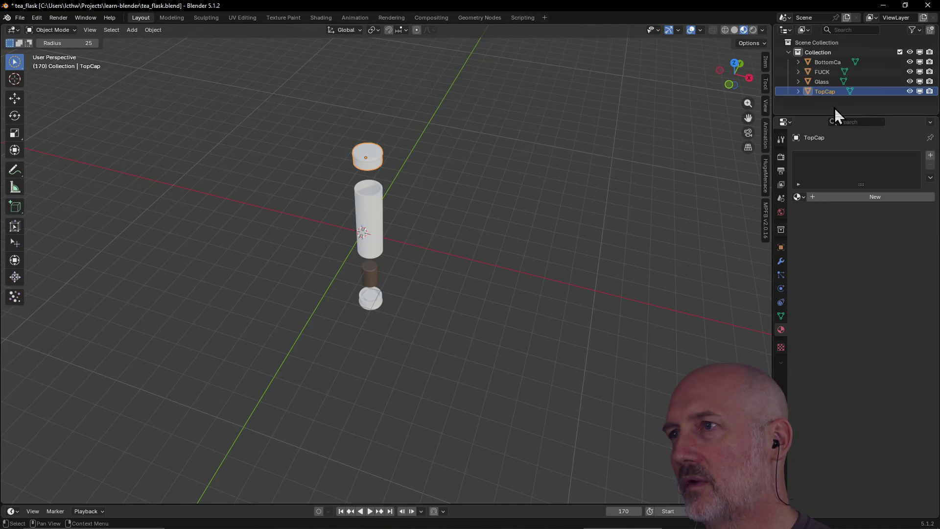
left_click(823, 62)
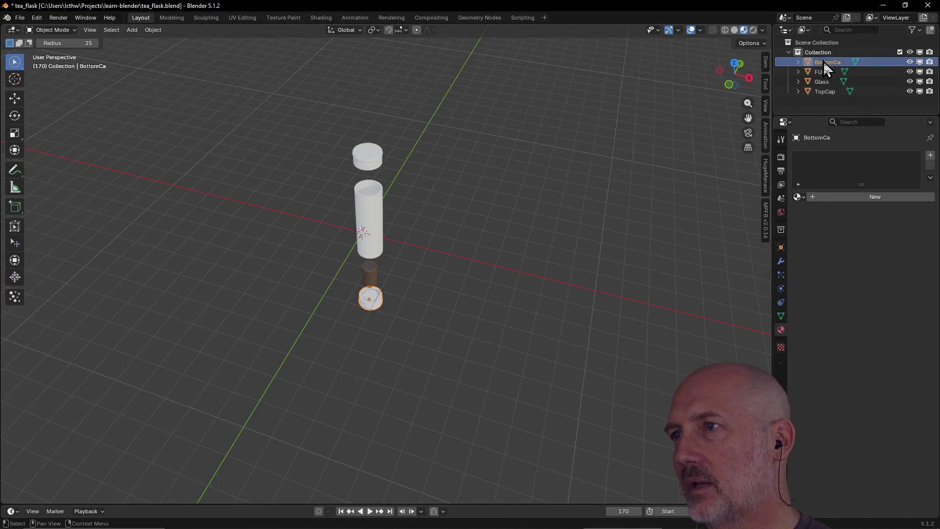
left_click(823, 91)
left_click(780, 317)
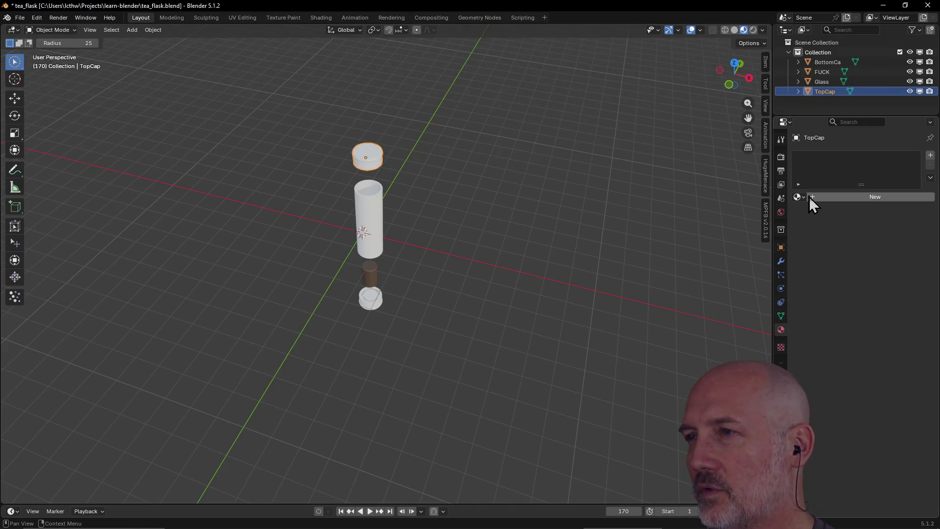
Add Material.002 to the TopCap and start adjusting its base colour in the picker
left_click(813, 200)
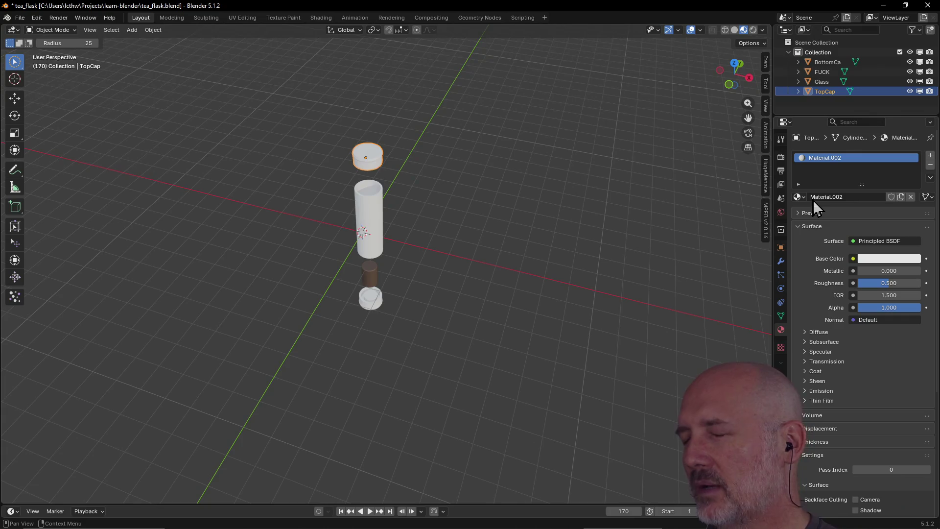
left_click_drag(860, 261, 888, 265)
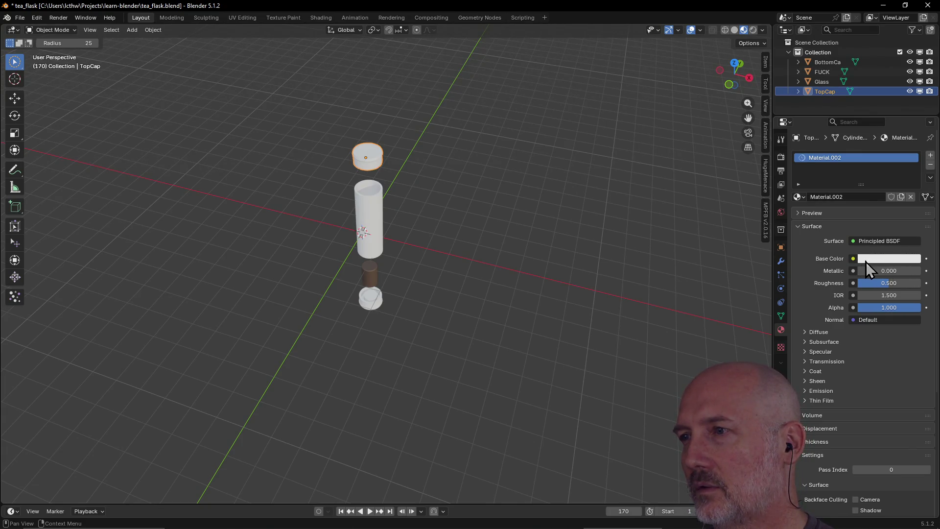
left_click(862, 259)
left_click_drag(867, 110, 863, 117)
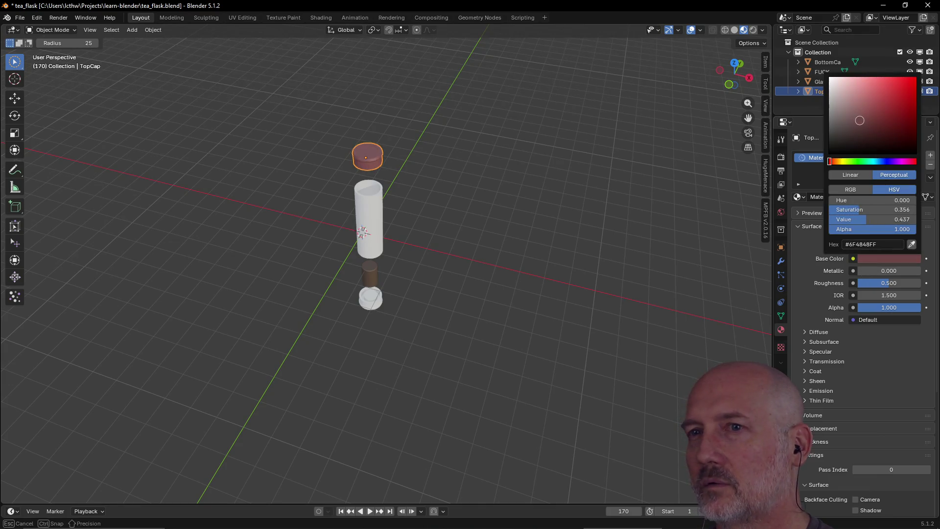
mouse_move(860, 117)
left_mouse_down()
mouse_move(850, 136)
mouse_move(835, 121)
left_mouse_up()
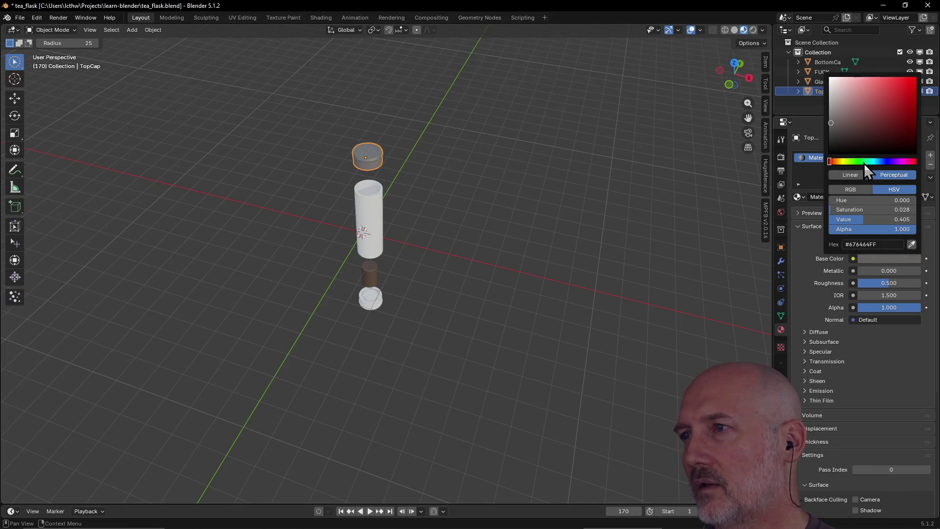
left_click_drag(863, 163, 871, 161)
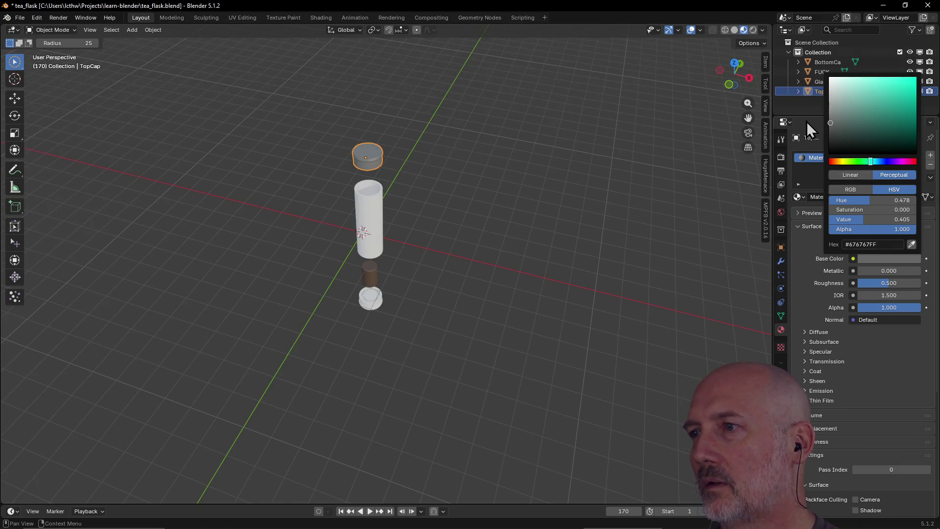
left_click(806, 105)
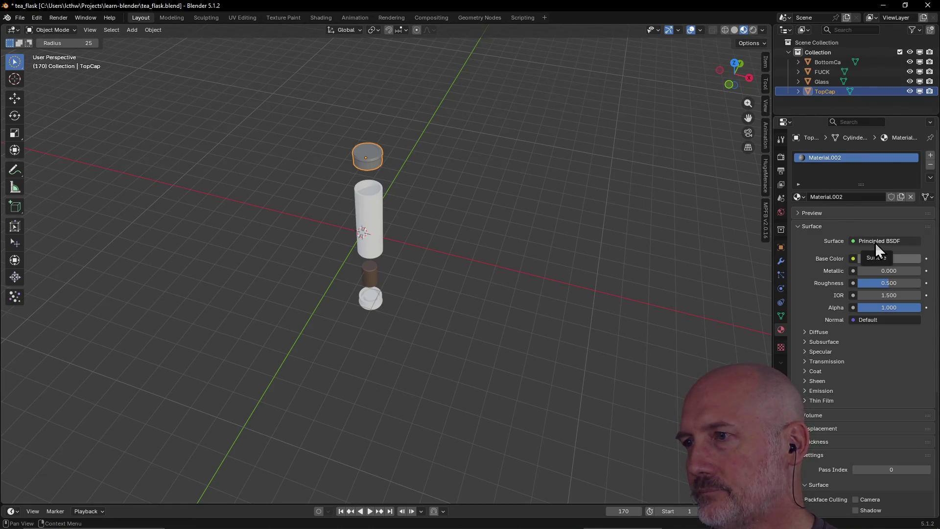
Raise Metallic to about 0.723 and settle the base colour on a mid grey
left_click_drag(864, 271, 898, 270)
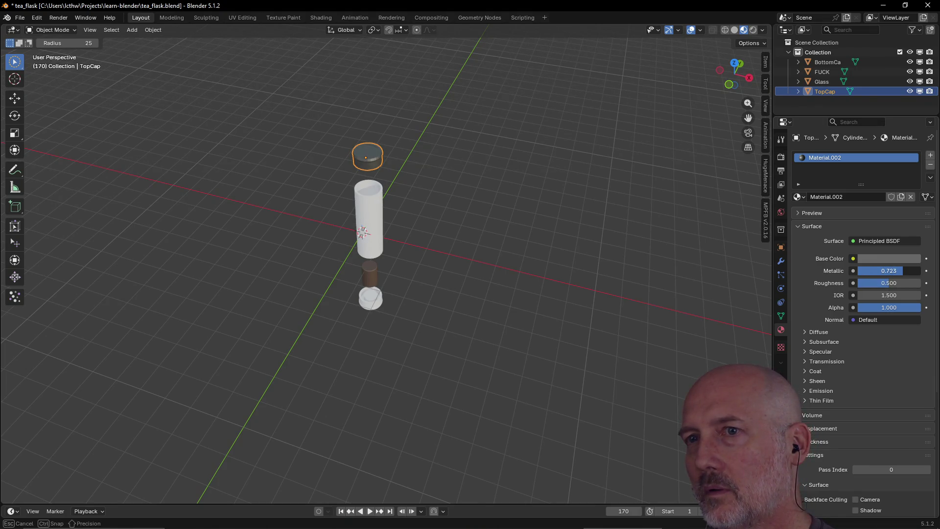
left_click(881, 258)
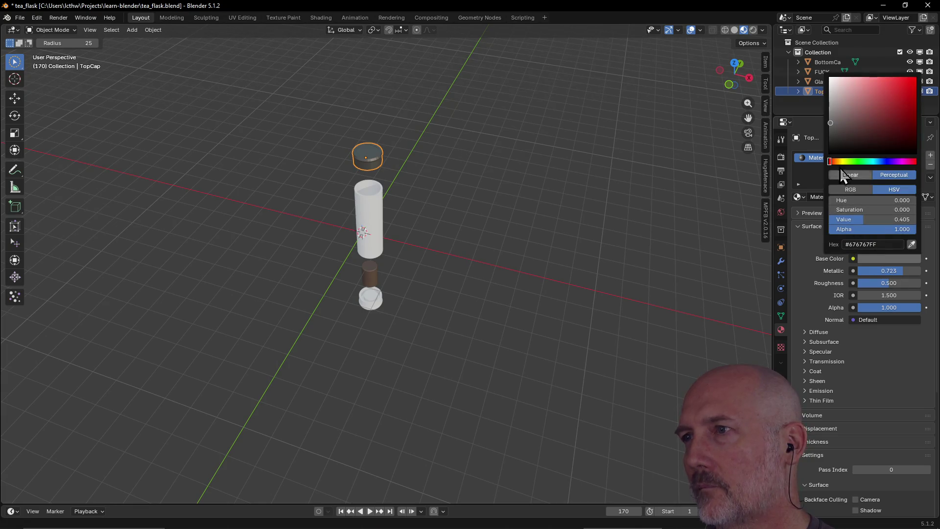
mouse_move(831, 121)
left_mouse_down()
mouse_move(830, 103)
mouse_move(830, 112)
left_mouse_up()
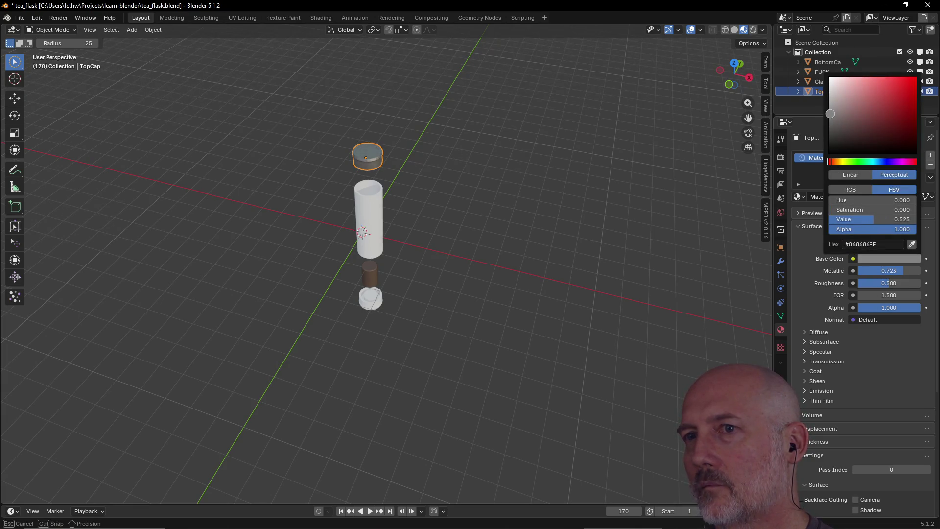
left_click(805, 273)
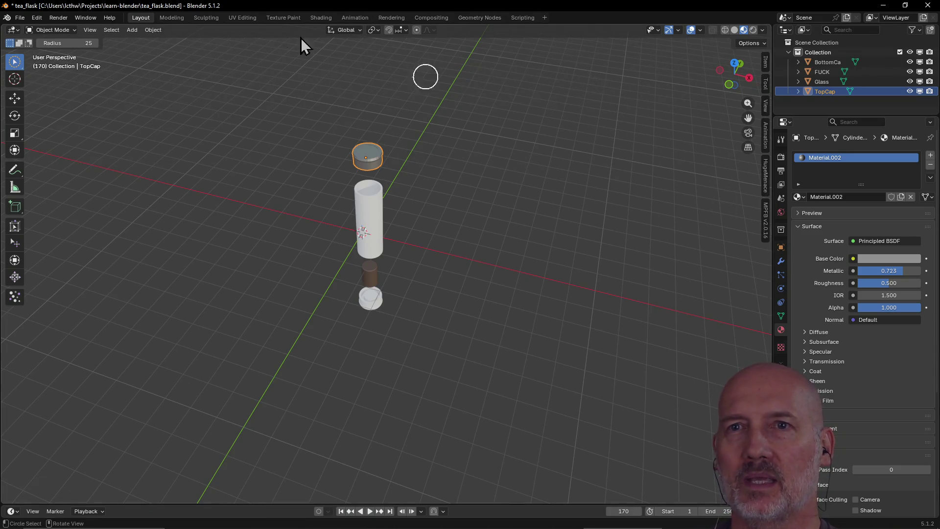
left_click(170, 18)
mouse_move(450, 356)
middle_mouse_down()
mouse_move(409, 216)
mouse_move(420, 347)
middle_mouse_up()
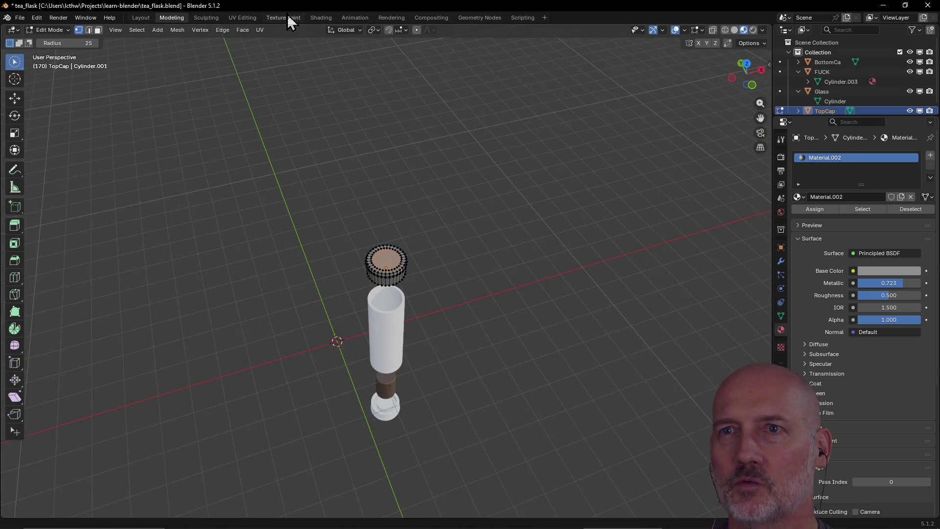
left_click(283, 18)
middle_click_drag(158, 166, 172, 164)
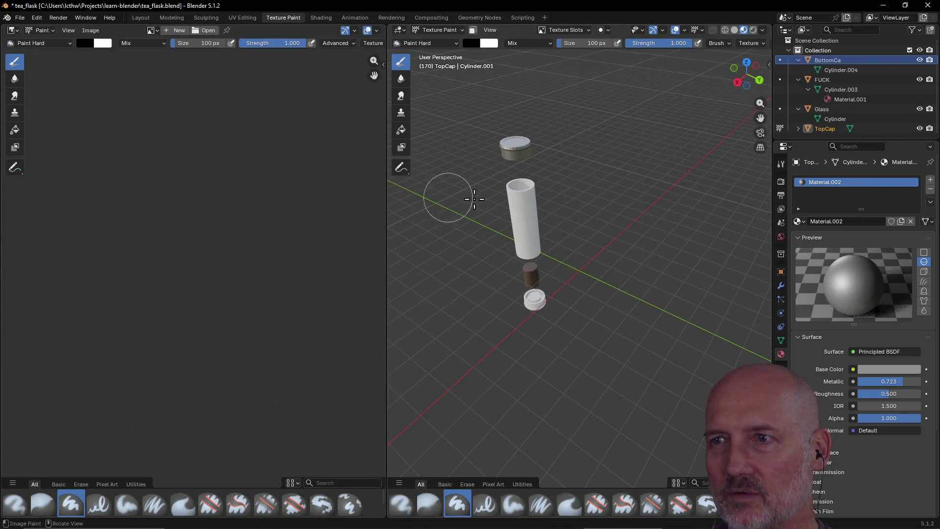
mouse_move(474, 199)
middle_mouse_down()
mouse_move(471, 220)
mouse_move(477, 214)
middle_mouse_up()
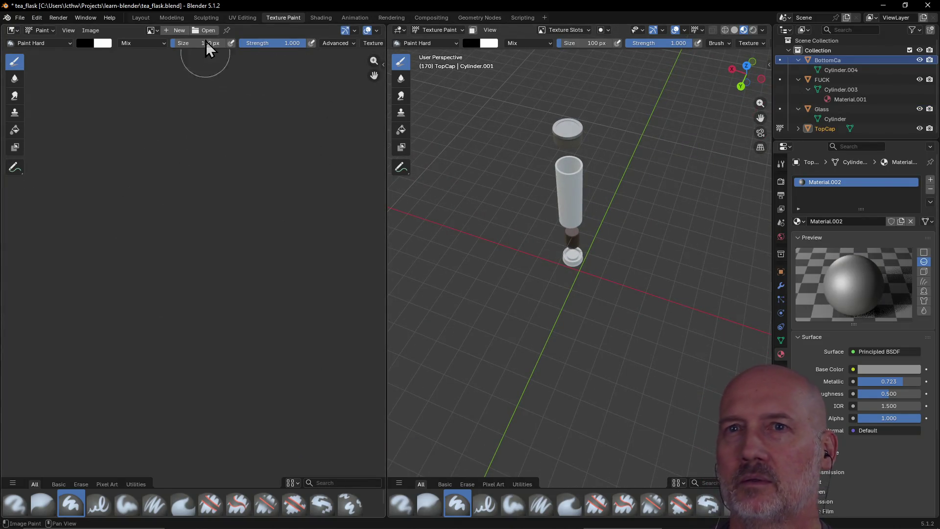
left_click(141, 18)
mouse_move(340, 121)
middle_mouse_down()
mouse_move(419, 161)
mouse_move(448, 164)
mouse_move(325, 144)
mouse_move(513, 160)
mouse_move(289, 142)
middle_mouse_up()
scroll(400, 154, "up", 2)
scroll(289, 142, "up", 2)
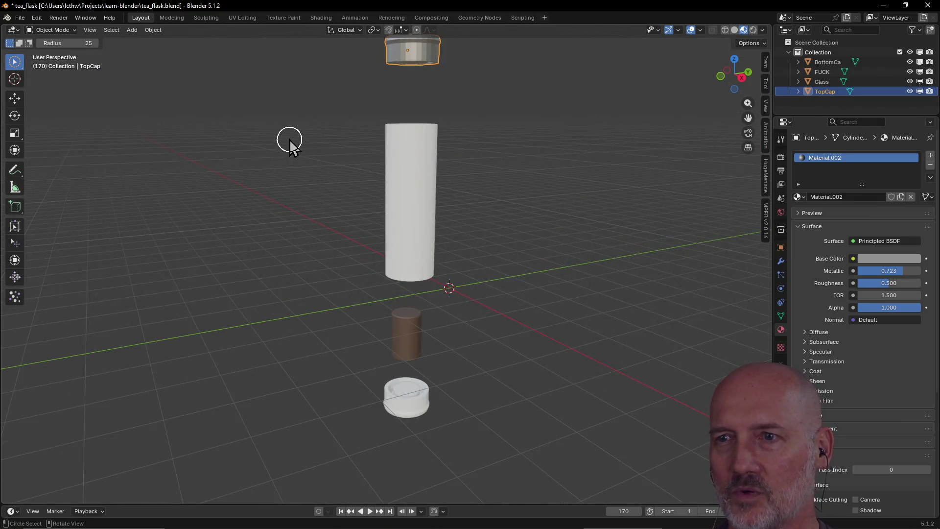
scroll(289, 141, "down", 2)
Orbit around the flask parts, deselect the top cap and select the bottom cap
mouse_move(499, 158)
middle_mouse_down()
mouse_move(657, 158)
mouse_move(147, 154)
mouse_move(250, 168)
mouse_move(437, 167)
mouse_move(287, 147)
mouse_move(408, 190)
mouse_move(538, 171)
mouse_move(355, 193)
mouse_move(352, 184)
mouse_move(402, 165)
mouse_move(255, 118)
middle_mouse_up()
scroll(287, 147, "up", 2)
scroll(213, 187, "down", 2)
scroll(305, 184, "up", 2)
scroll(401, 166, "up", 3)
middle_click_drag(300, 156, 299, 157)
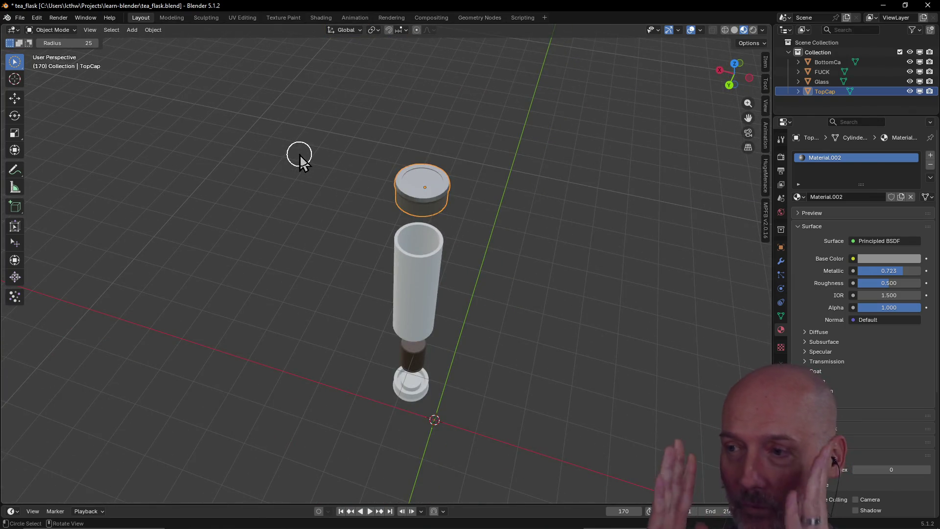
scroll(451, 197, "up", 3)
scroll(453, 197, "up", 2)
scroll(469, 146, "down", 5)
mouse_move(477, 177)
middle_mouse_down()
mouse_move(509, 138)
mouse_move(479, 119)
mouse_move(469, 147)
middle_mouse_up()
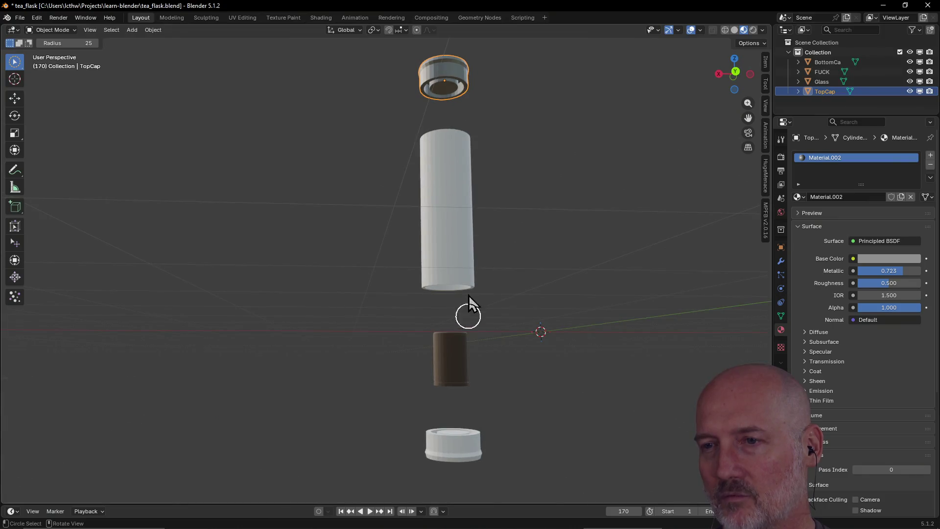
middle_click_drag(497, 365, 484, 390)
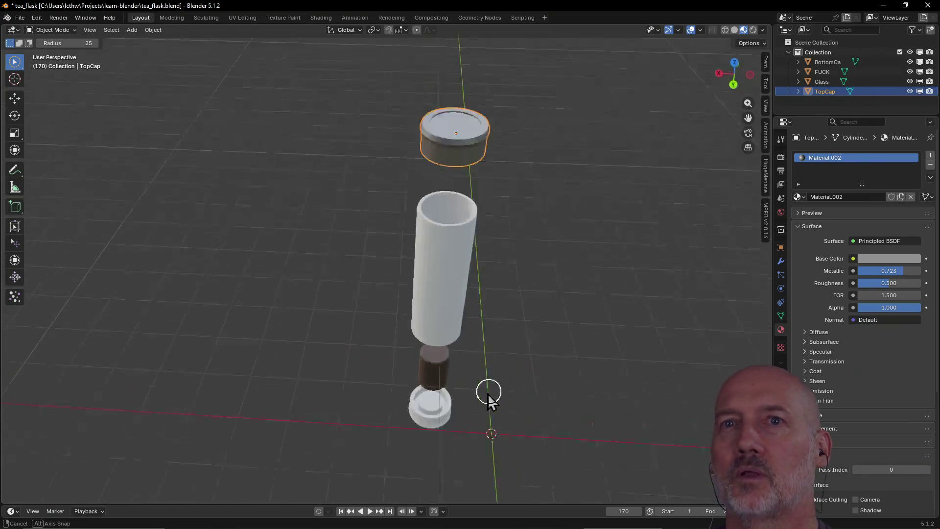
left_click(424, 414)
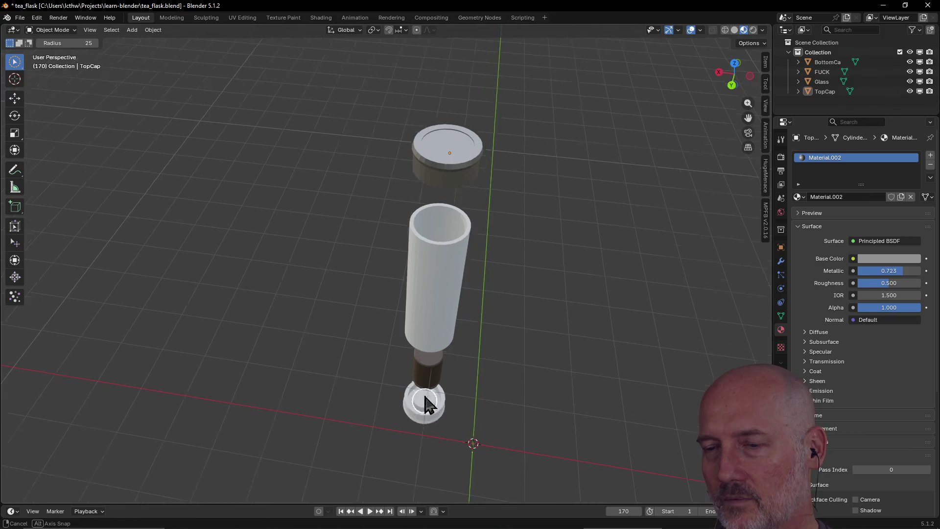
middle_click_drag(423, 413, 485, 345)
left_click(469, 439)
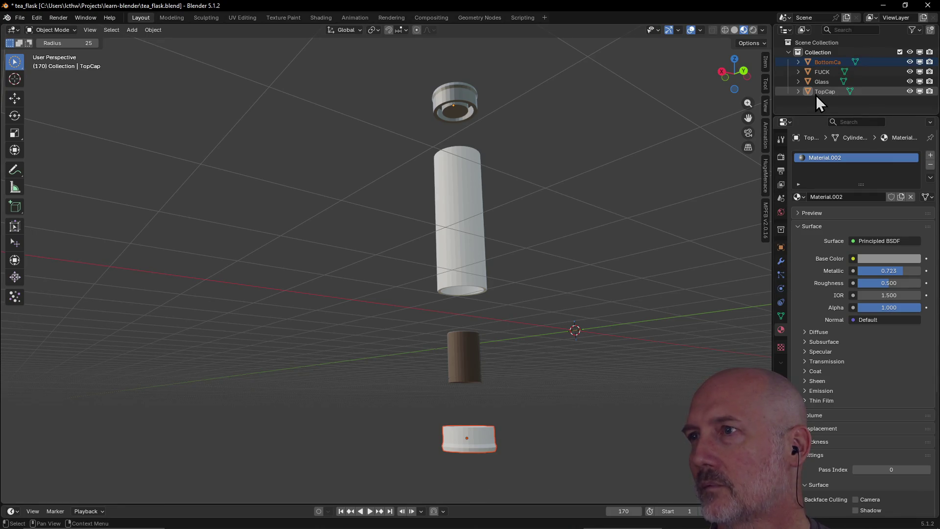
Add a material slot and new Material.003 to BottomCa with a light grey base colour
left_click(822, 62)
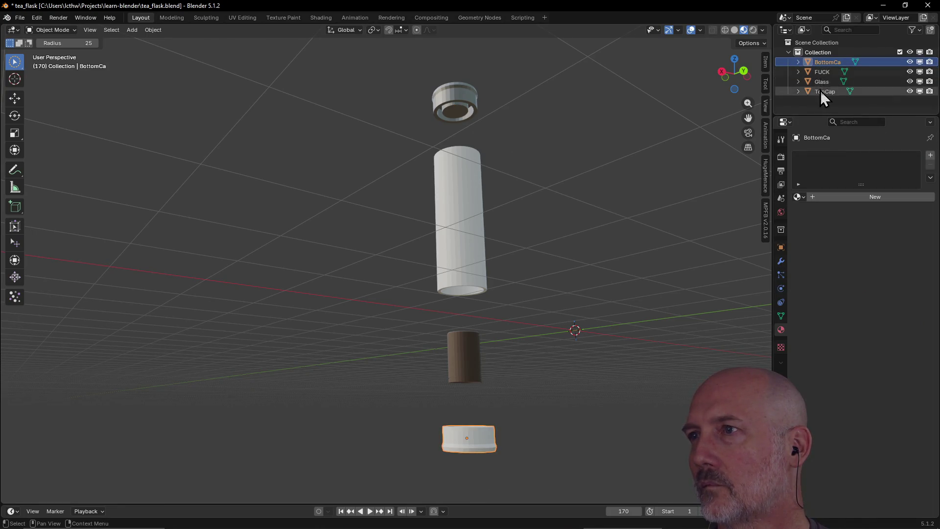
left_click(820, 91)
left_click(823, 62)
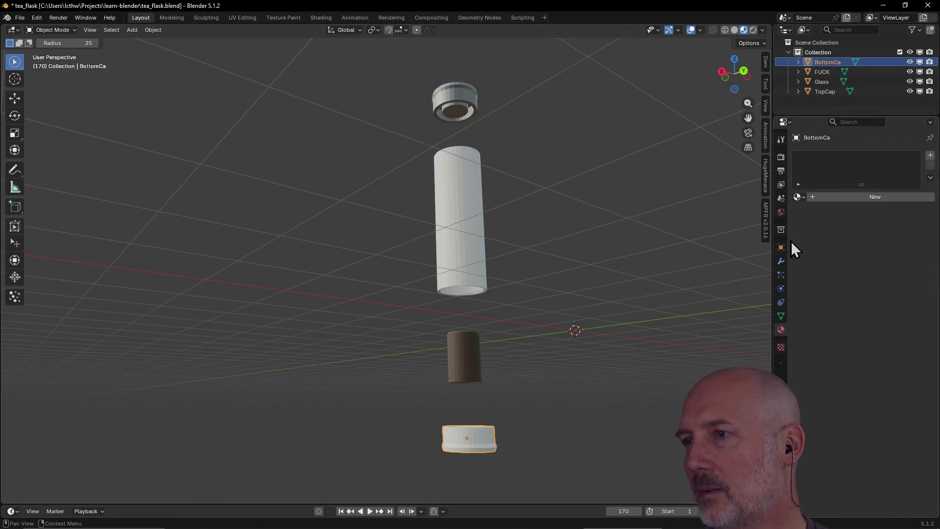
left_click(929, 157)
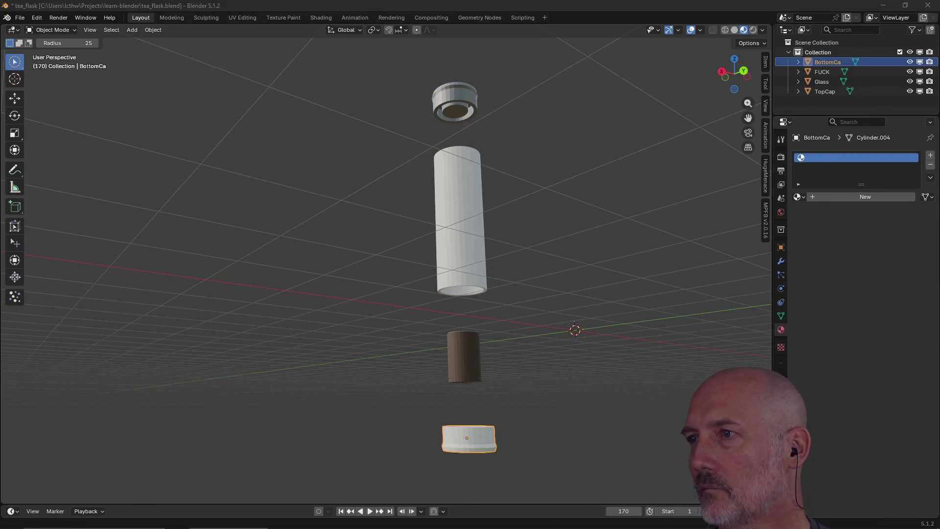
left_click(856, 196)
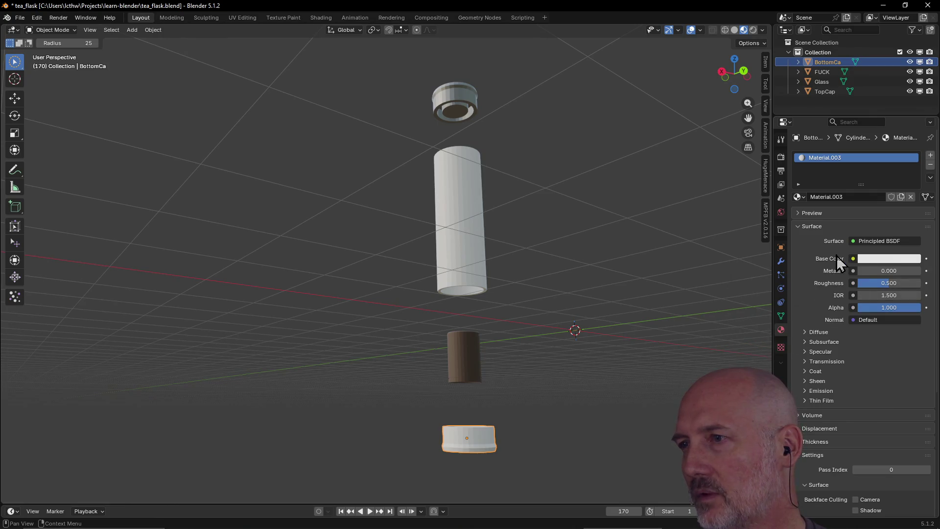
left_click(883, 259)
left_click_drag(840, 88, 830, 93)
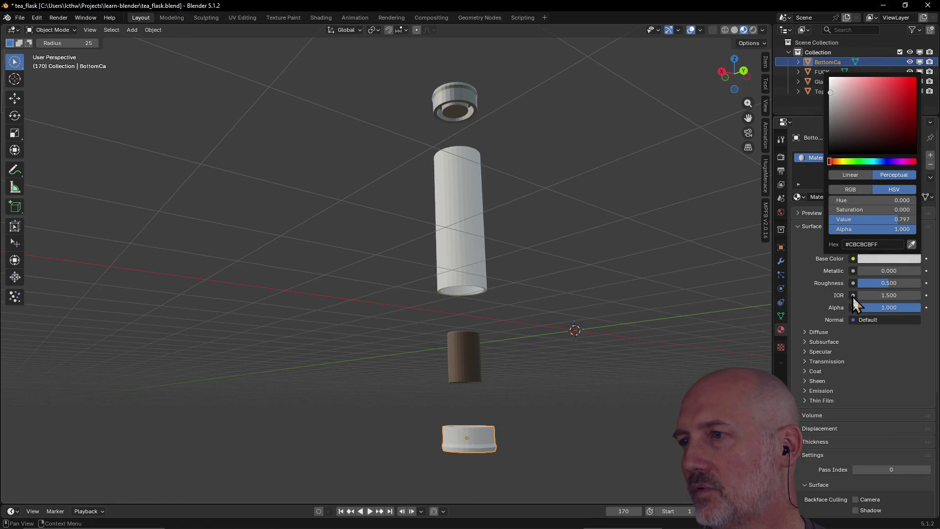
Set Metallic to 0.662, darken the grey to mid tone and Roughness to 0.523
mouse_move(866, 271)
left_mouse_down()
mouse_move(922, 270)
mouse_move(898, 271)
left_mouse_up()
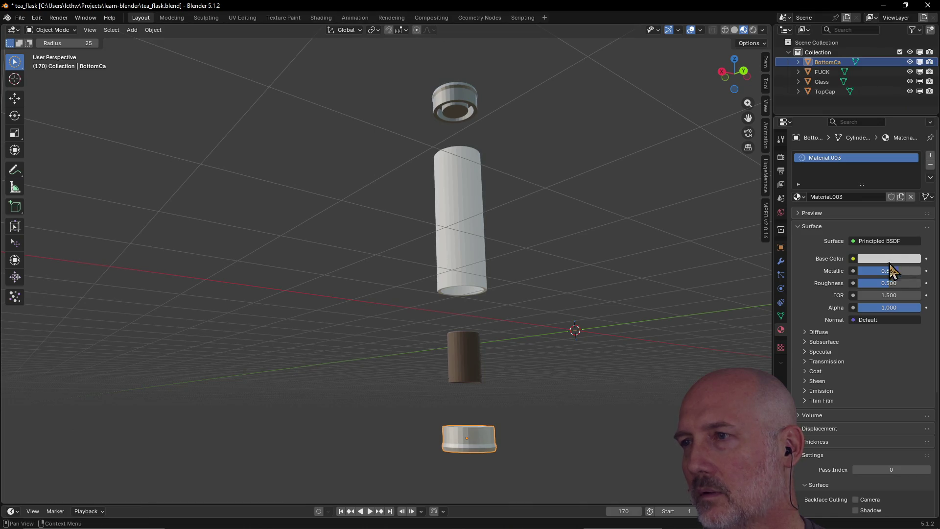
left_click(881, 258)
left_click_drag(833, 94, 830, 109)
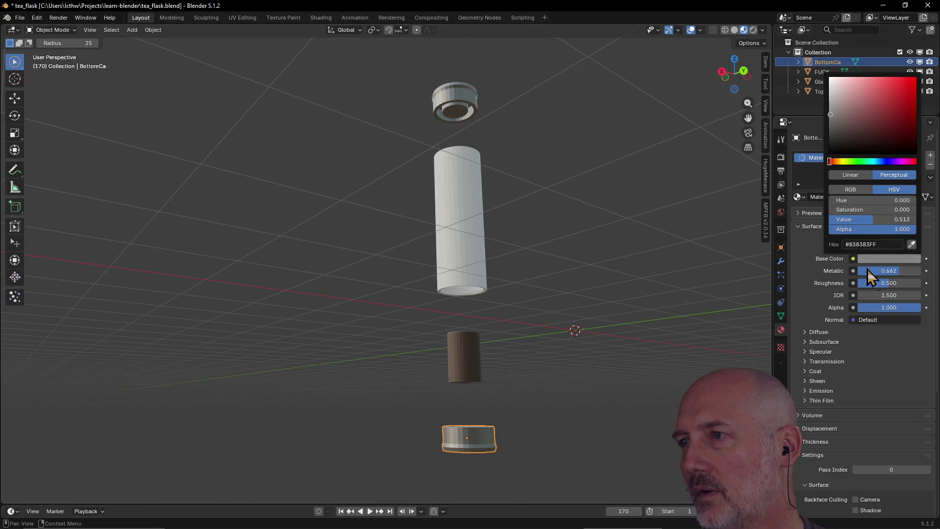
left_click_drag(878, 282, 897, 283)
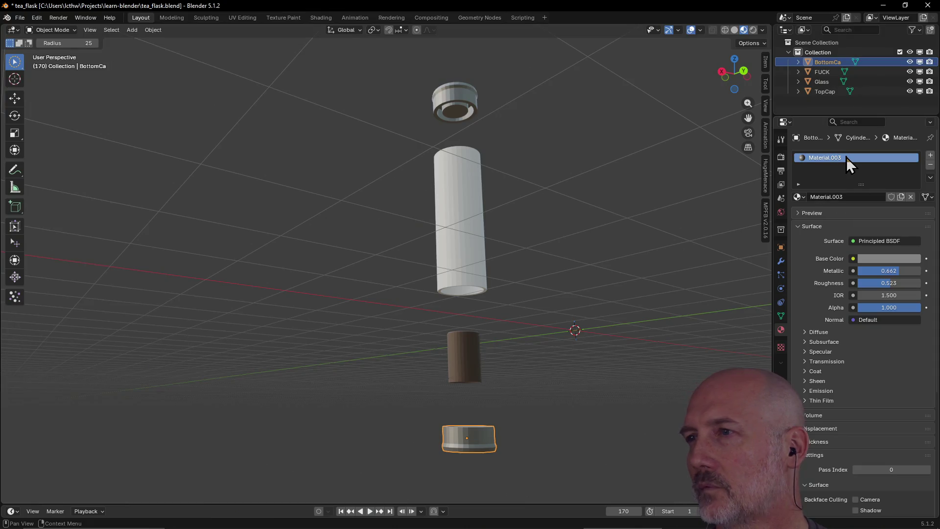
left_click(811, 225)
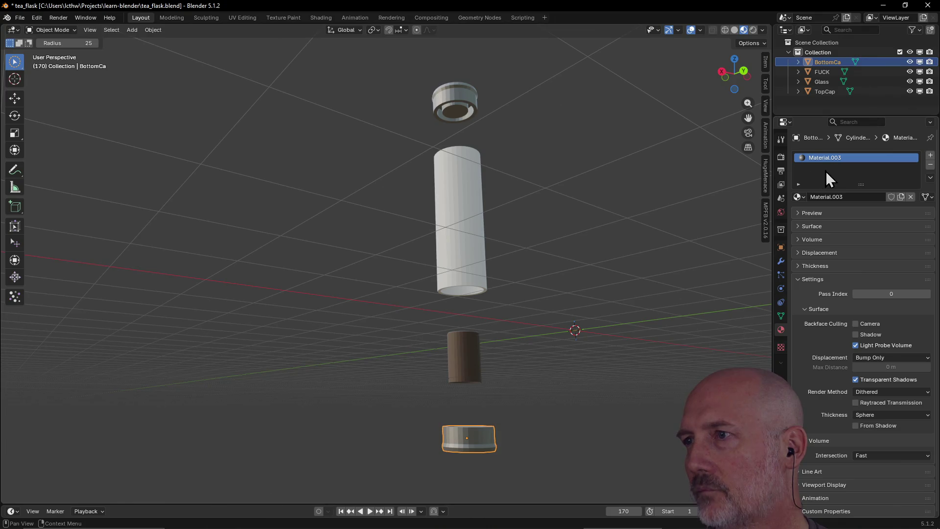
Remove BottomCa's material slot and reassign the existing Material.003 from the browse list
left_click(930, 166)
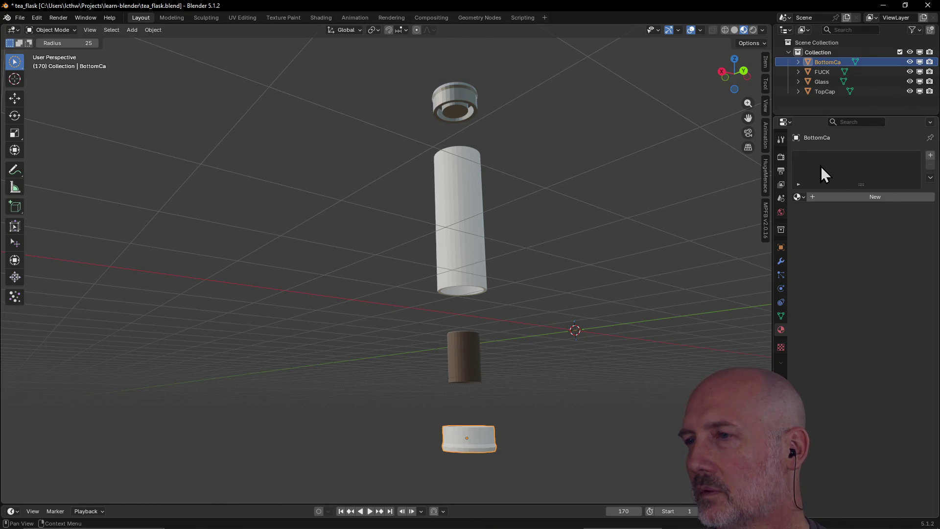
left_click(799, 195)
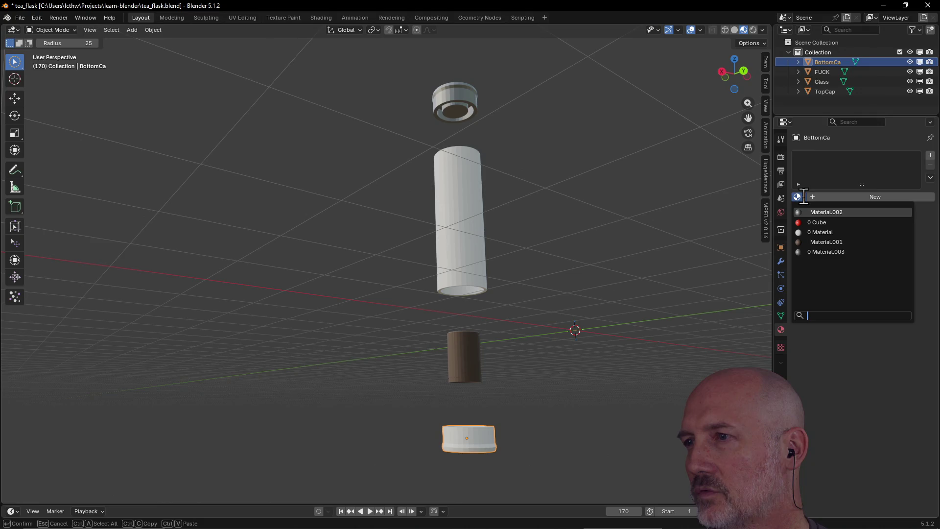
left_click(807, 253)
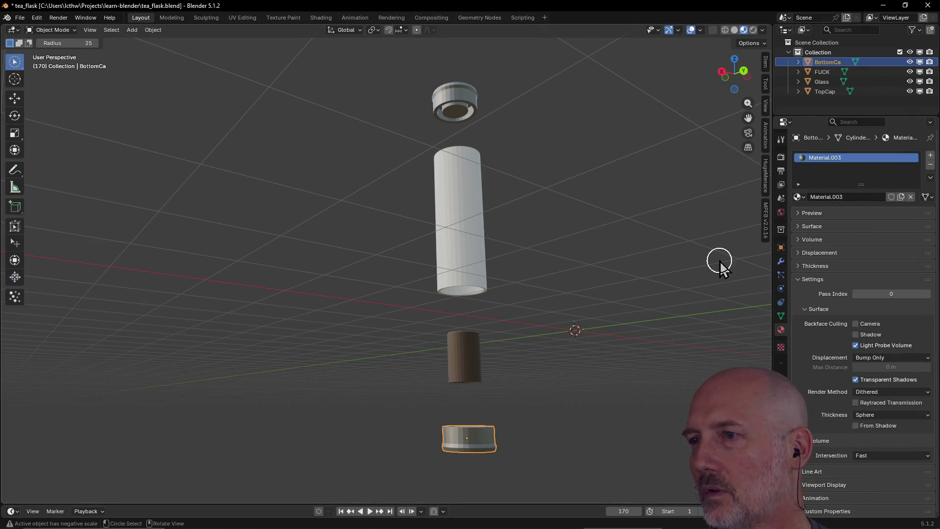
Clear the selection, orbit the scene and make the brown cylinder object active
left_click(667, 266)
mouse_move(580, 231)
middle_mouse_down()
mouse_move(615, 303)
mouse_move(426, 263)
mouse_move(574, 285)
mouse_move(650, 272)
mouse_move(524, 338)
mouse_move(558, 338)
middle_mouse_up()
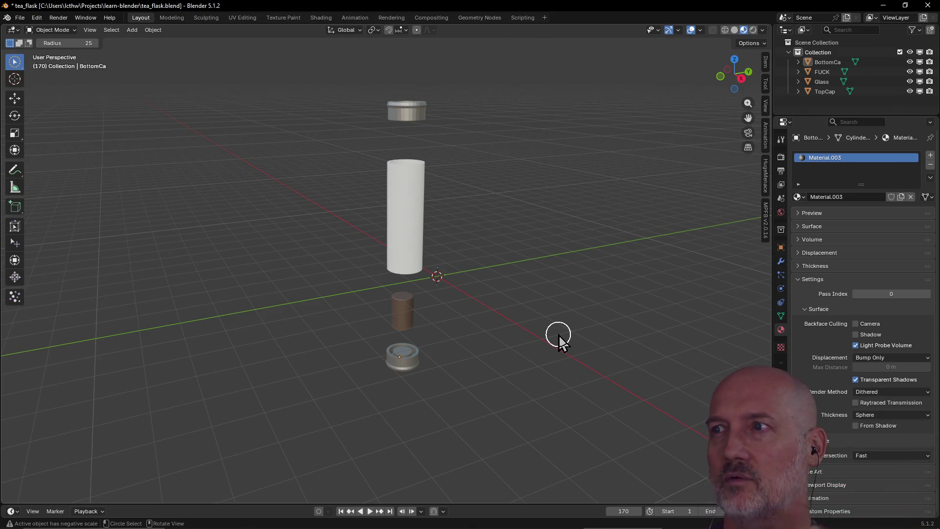
left_click(823, 71)
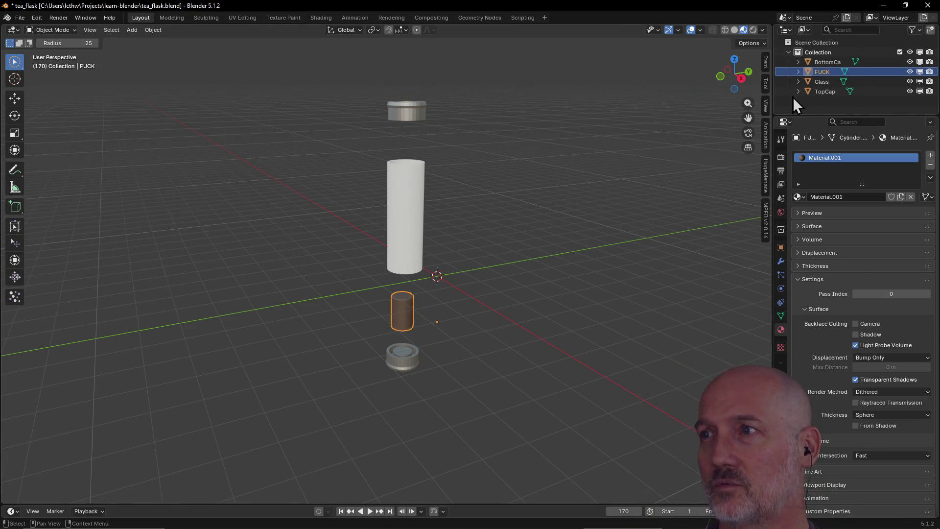
Select the tall white Glass cylinder and make it the active object
key("c")
key("alt+a")
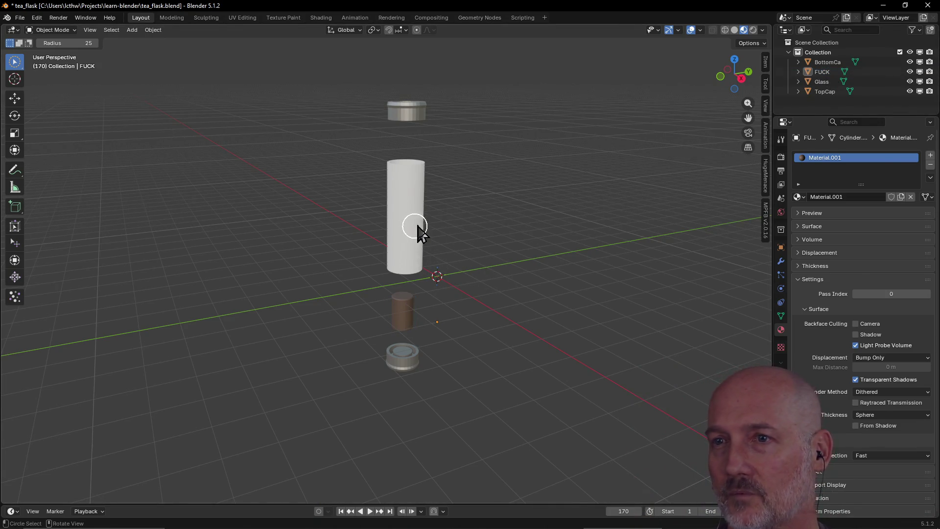
middle_click_drag(417, 228, 562, 224)
left_click(429, 223)
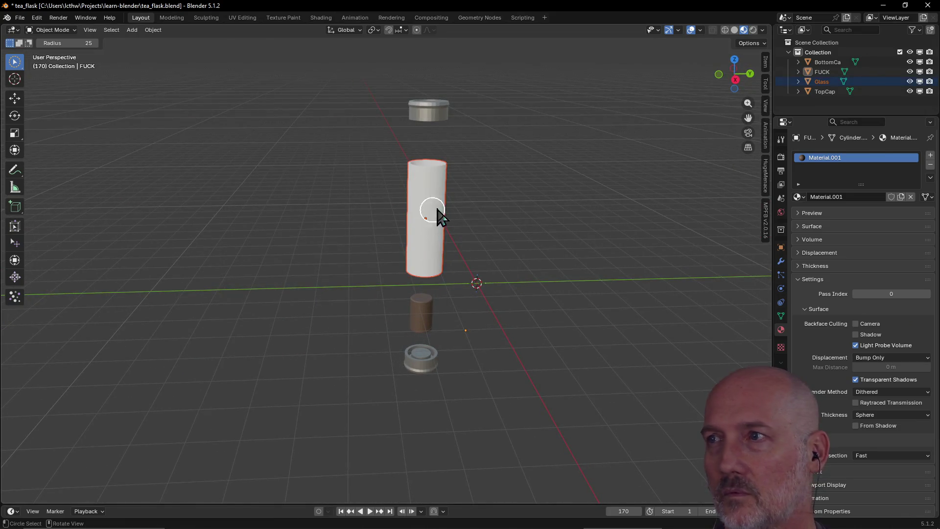
left_click(823, 82)
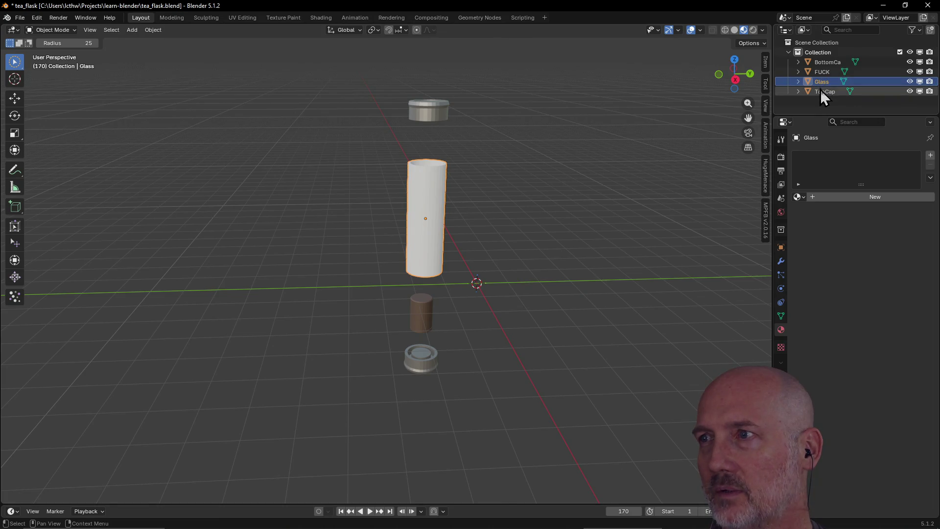
left_click(809, 82)
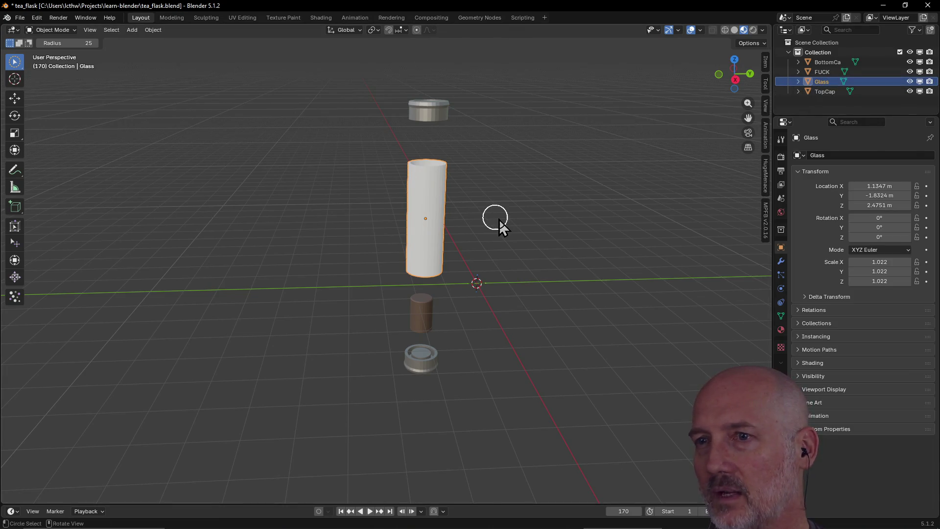
scroll(500, 221, "up", 3)
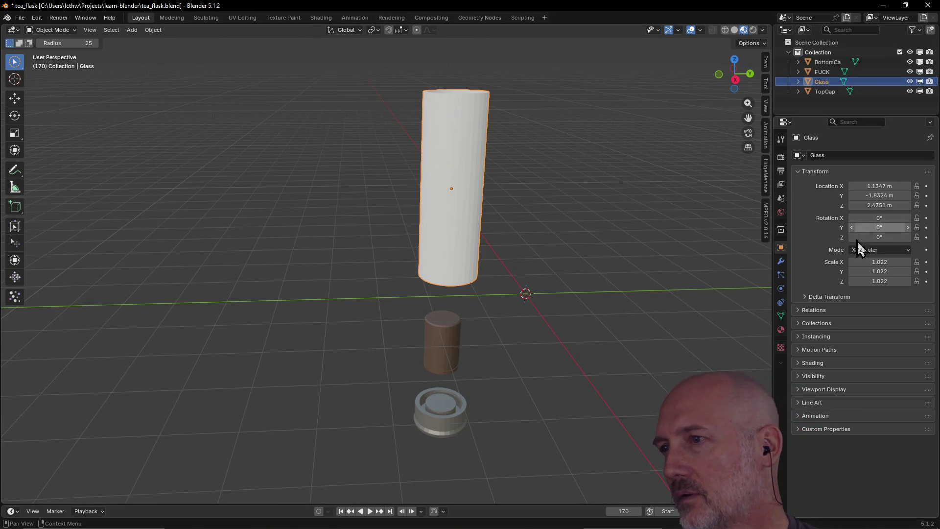
Create a new material, Material.004, for the Glass cylinder
left_click(780, 329)
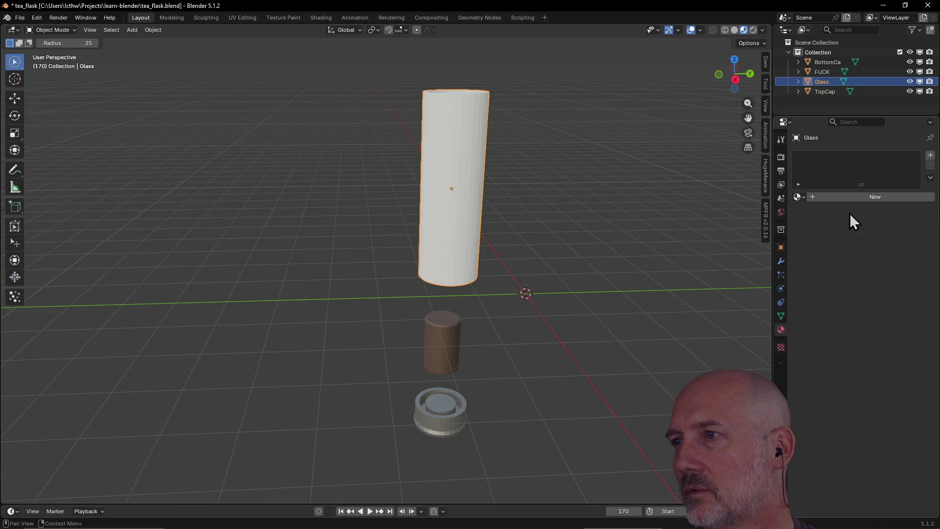
left_click(859, 195)
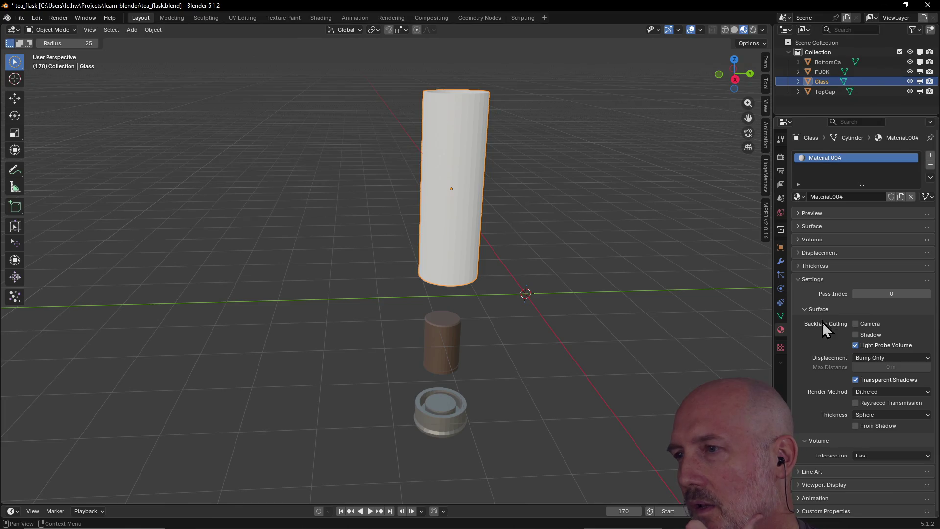
Switch Material.004's surface shader from Principled BSDF to Glass BSDF
left_click(797, 227)
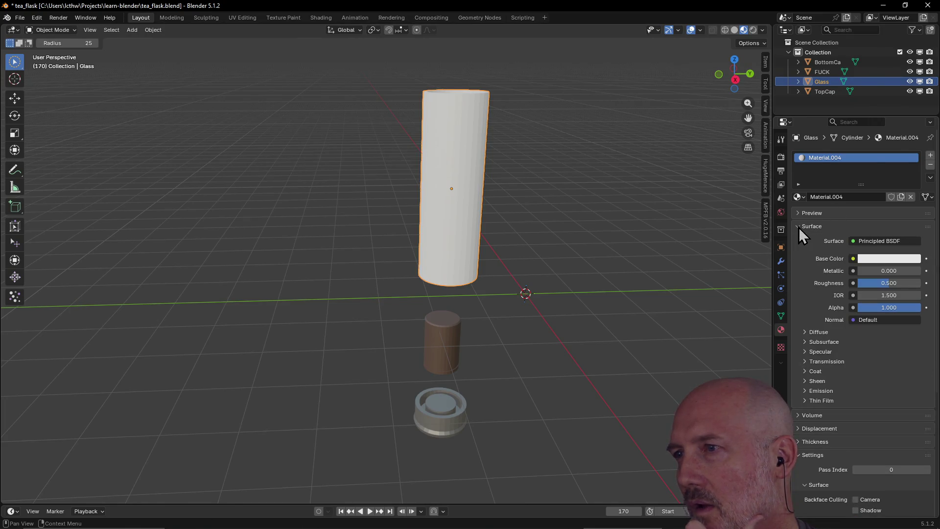
left_click(870, 259)
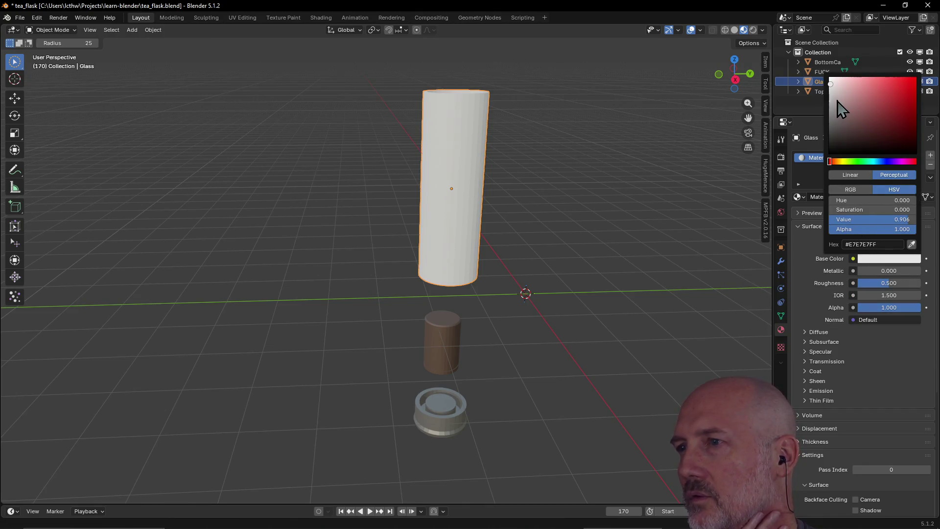
left_click(878, 240)
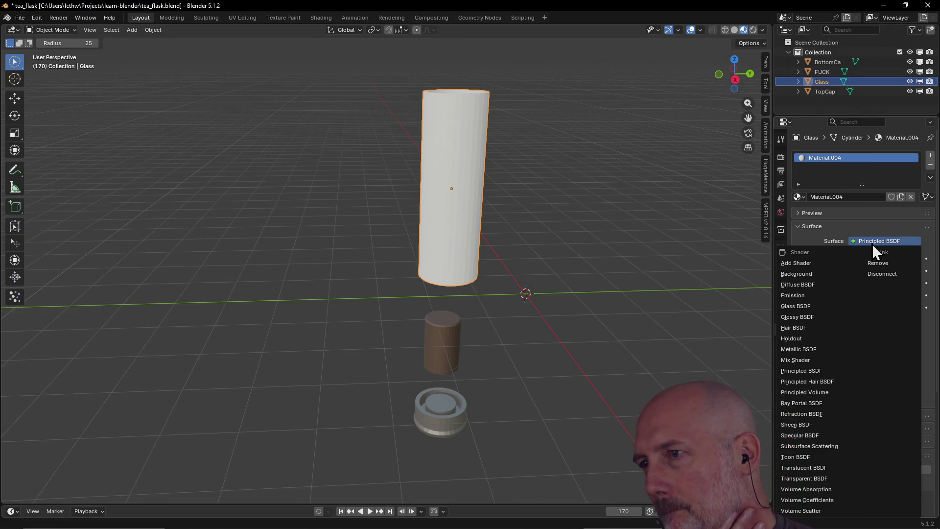
left_click(799, 306)
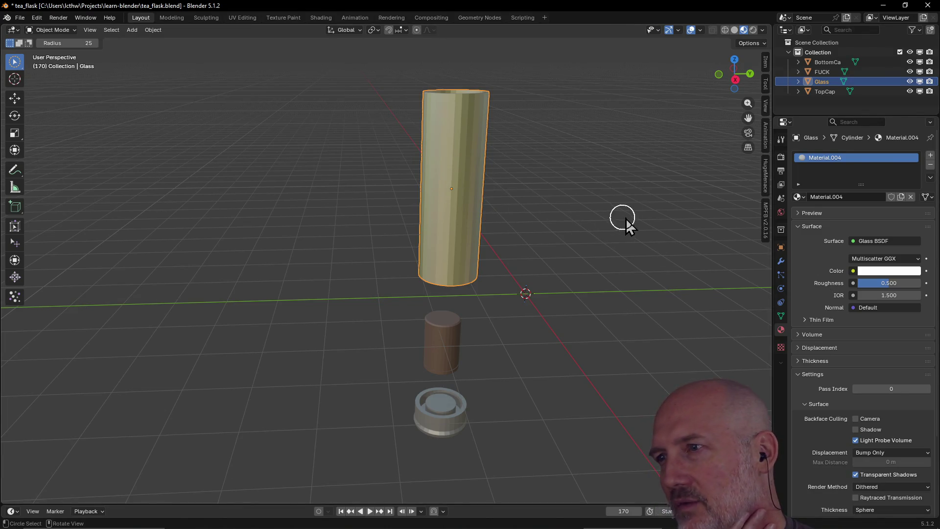
Try IOR values 1.800 and 1.000, then leave the Glass BSDF IOR at 1.500
mouse_move(899, 295)
left_mouse_down()
mouse_move(874, 295)
mouse_move(893, 294)
left_mouse_up()
type("1.8")
key("Return")
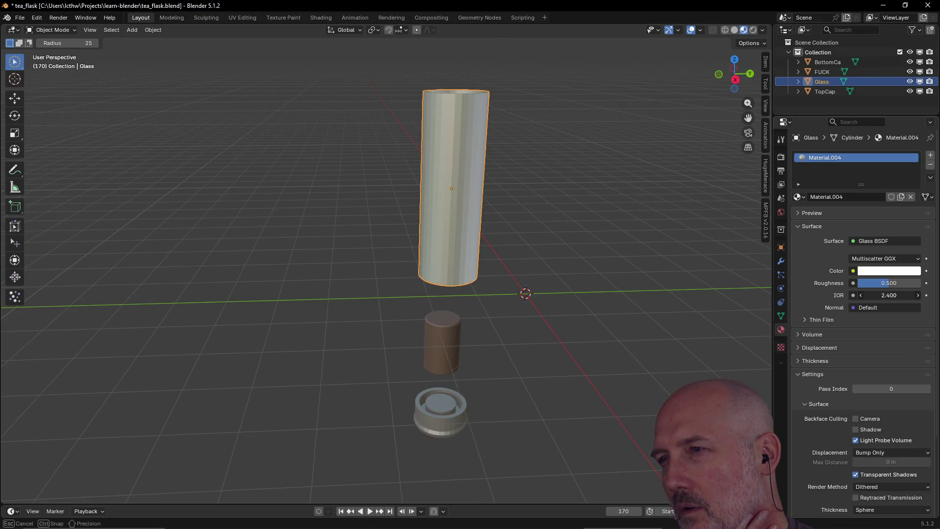
left_click_drag(900, 294, 873, 295)
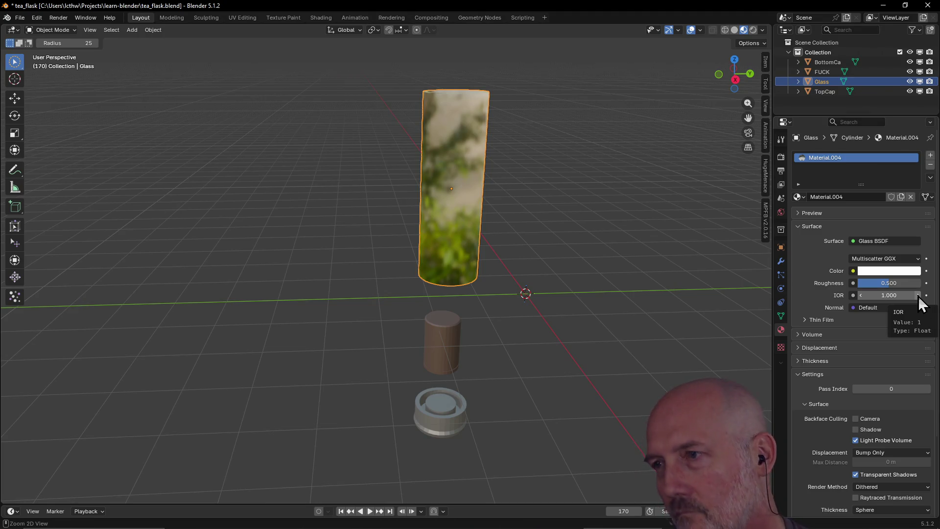
left_click(920, 294)
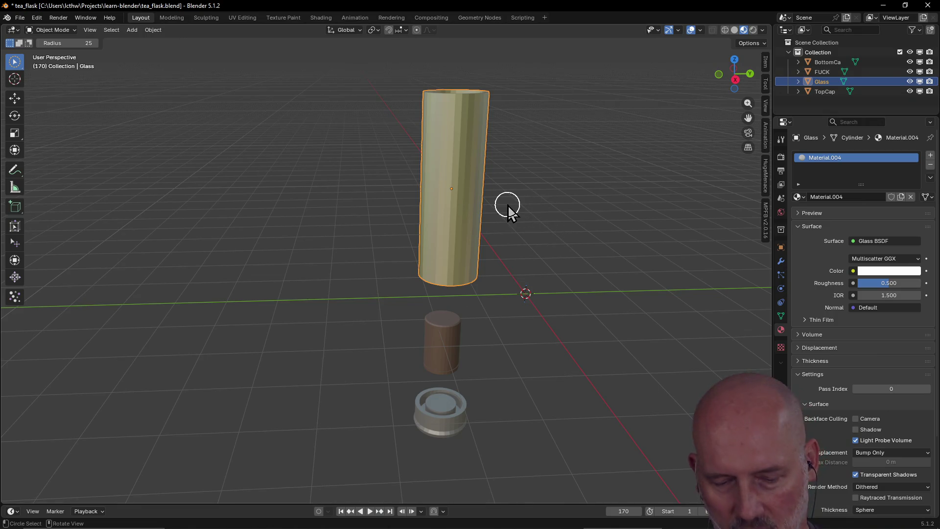
mouse_move(507, 207)
middle_mouse_down()
mouse_move(484, 149)
mouse_move(481, 77)
mouse_move(482, 233)
mouse_move(512, 235)
middle_mouse_up()
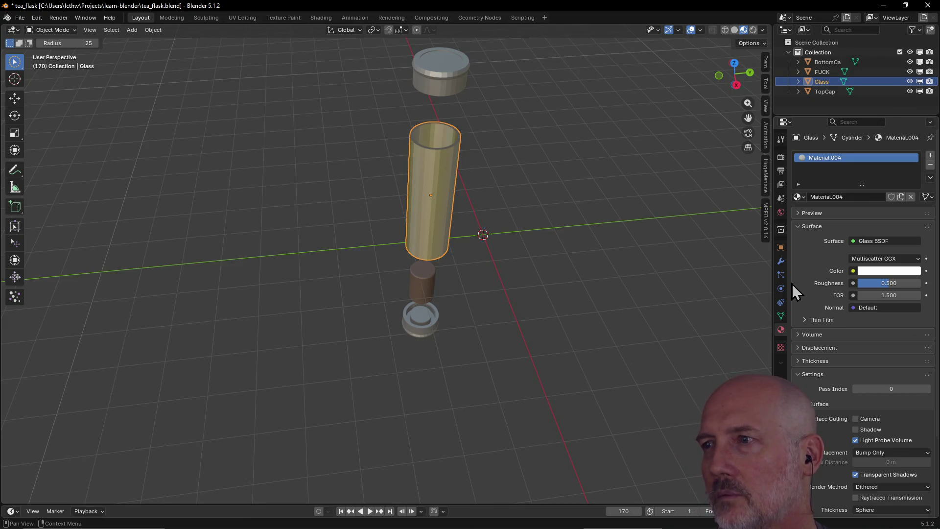
left_click(896, 258)
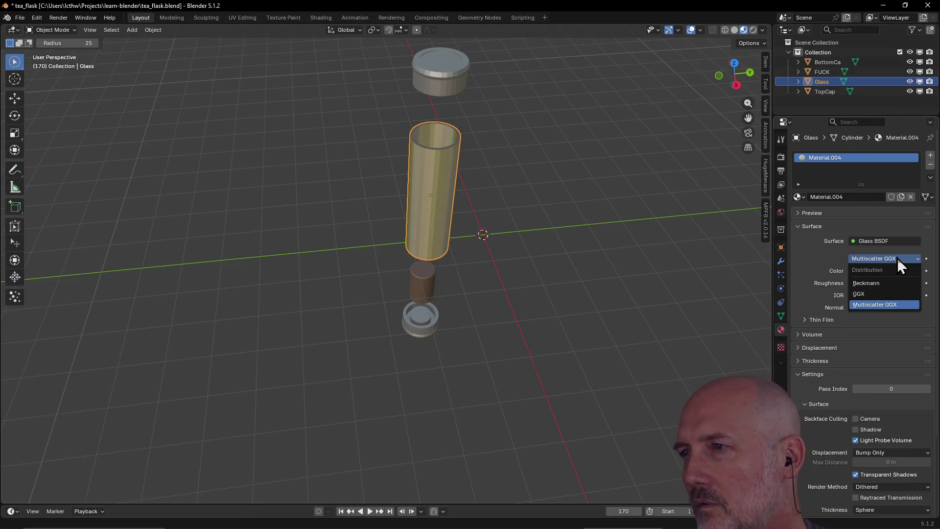
left_click(890, 294)
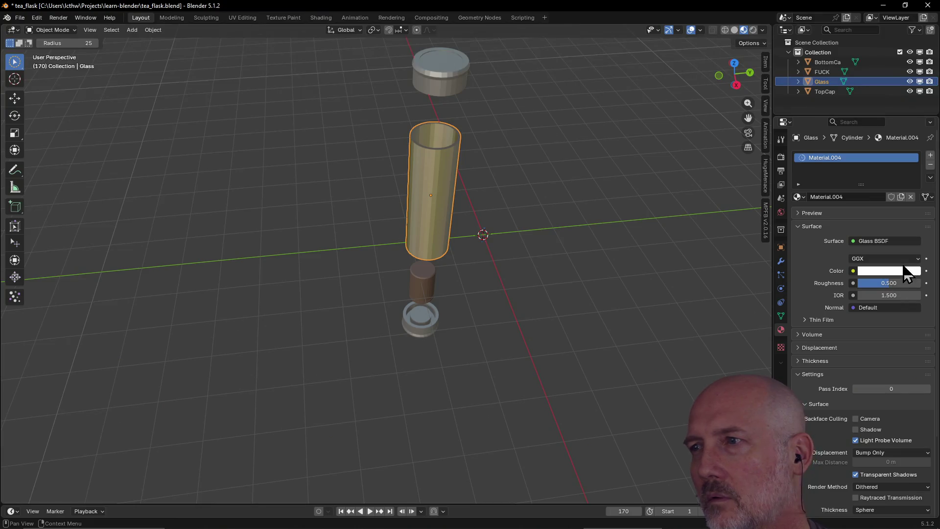
left_click(903, 258)
left_click(895, 281)
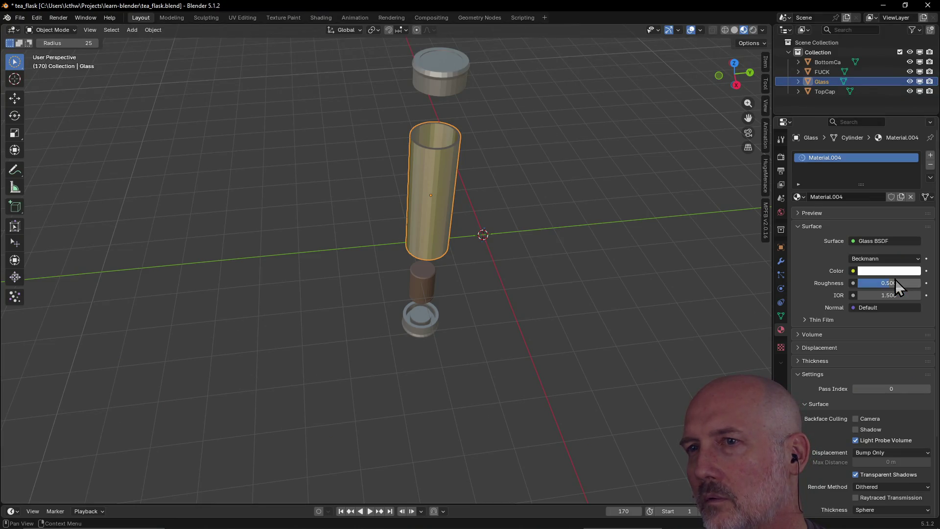
left_click(899, 260)
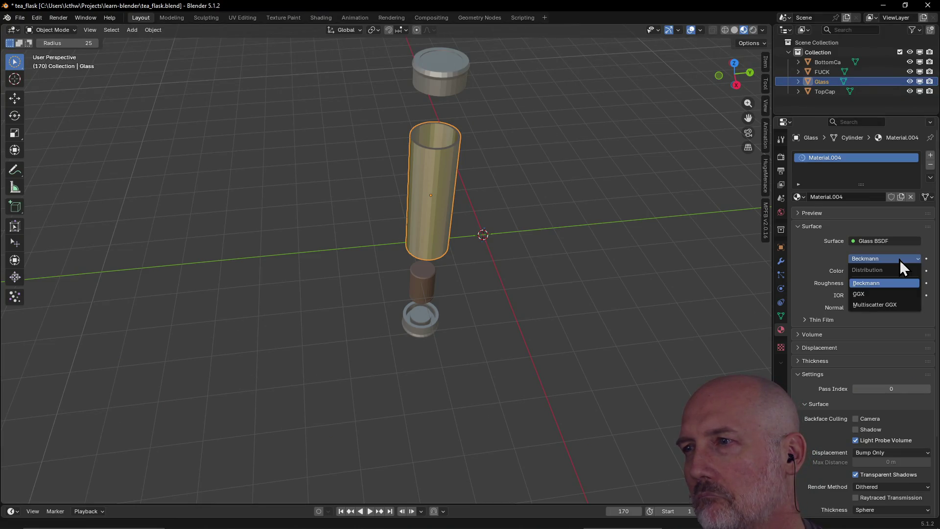
left_click(881, 303)
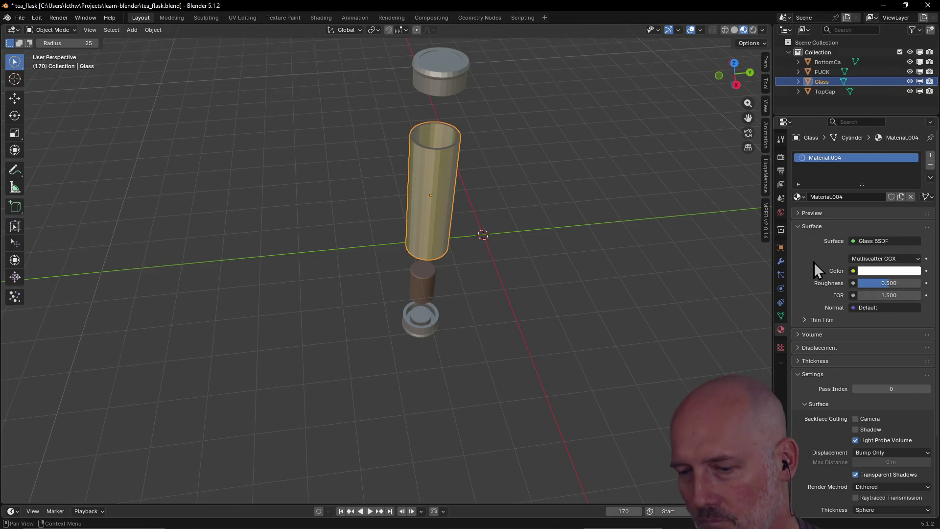
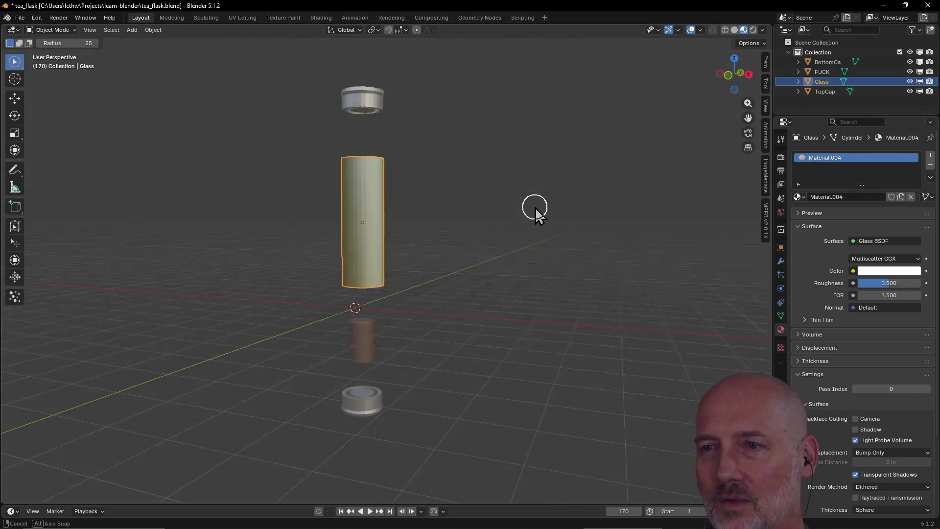
Orbit around the flask parts and deselect the glass tube
middle_click_drag(521, 213, 277, 218)
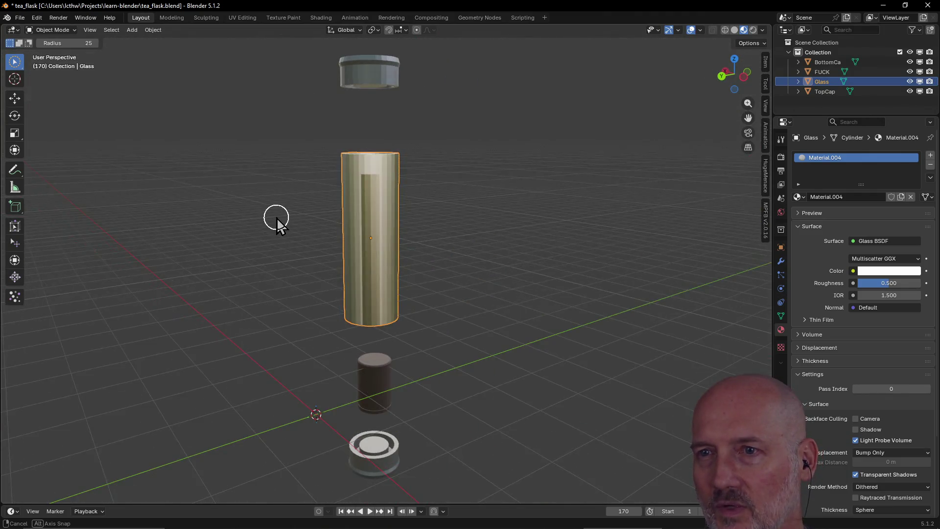
scroll(345, 243, "up", 5)
mouse_move(411, 250)
middle_mouse_down()
mouse_move(384, 253)
mouse_move(570, 244)
middle_mouse_up()
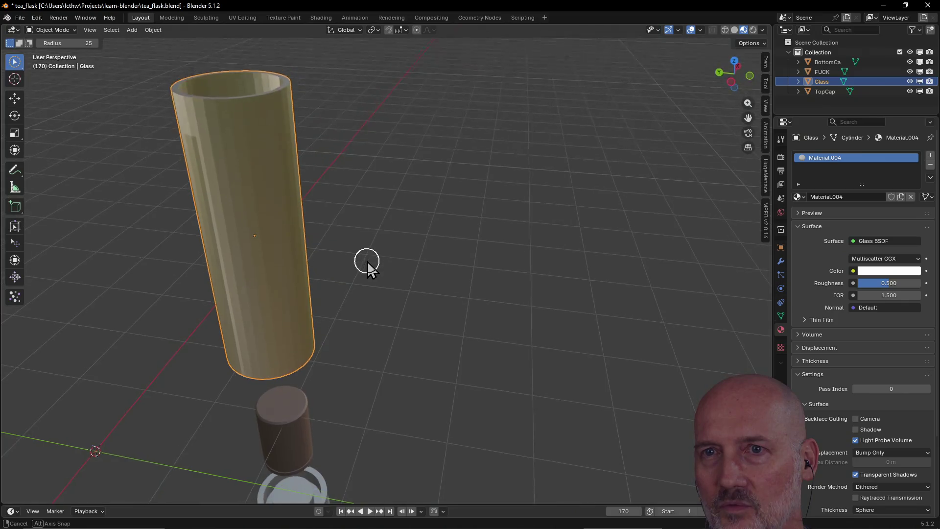
scroll(570, 244, "down", 4)
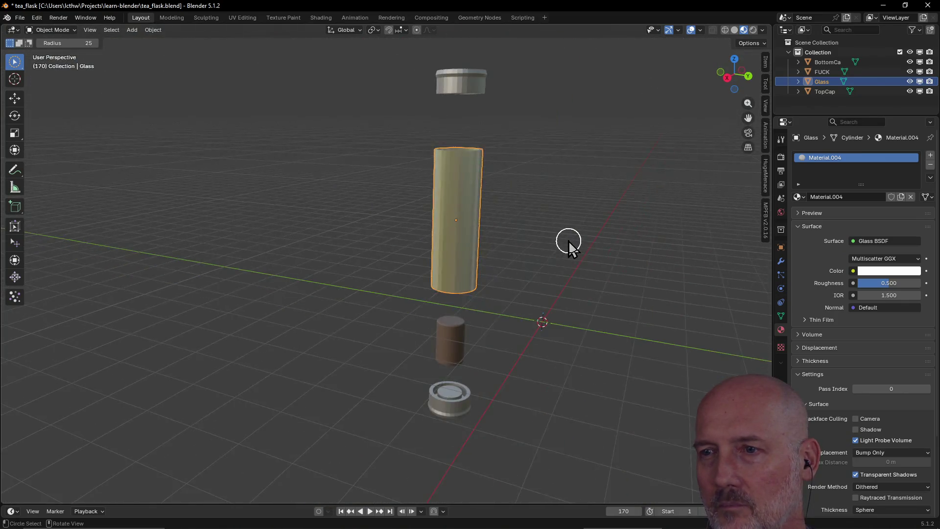
mouse_move(565, 242)
middle_mouse_down()
mouse_move(610, 249)
mouse_move(512, 266)
mouse_move(631, 261)
mouse_move(487, 255)
mouse_move(514, 239)
mouse_move(595, 227)
mouse_move(489, 259)
mouse_move(543, 276)
mouse_move(389, 270)
mouse_move(521, 265)
mouse_move(389, 256)
mouse_move(473, 258)
mouse_move(518, 242)
mouse_move(565, 205)
mouse_move(548, 109)
mouse_move(501, 134)
mouse_move(506, 151)
mouse_move(482, 308)
mouse_move(515, 312)
mouse_move(547, 299)
mouse_move(553, 204)
mouse_move(551, 269)
middle_mouse_up()
scroll(487, 255, "up", 3)
mouse_move(565, 224)
middle_mouse_down()
mouse_move(503, 257)
mouse_move(485, 320)
middle_mouse_up()
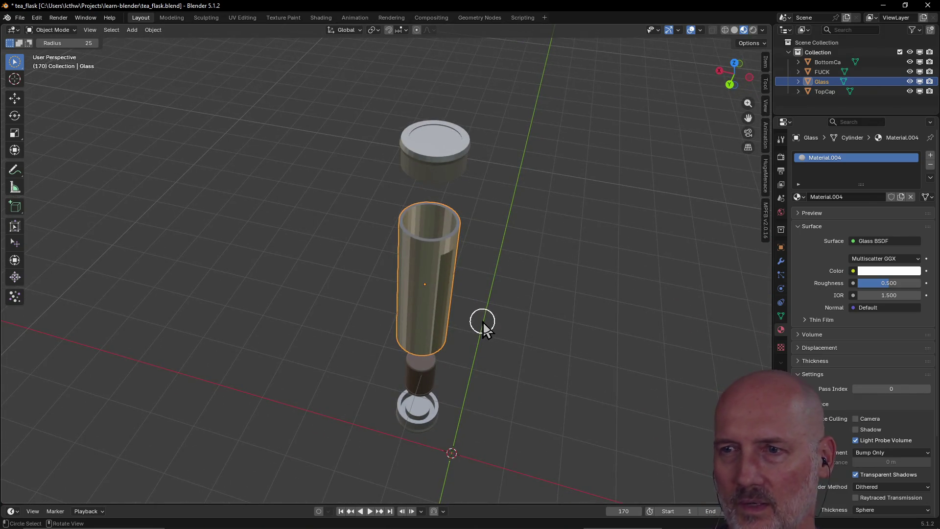
mouse_move(426, 382)
middle_mouse_down()
mouse_move(477, 301)
mouse_move(472, 344)
middle_mouse_up()
left_click(463, 359)
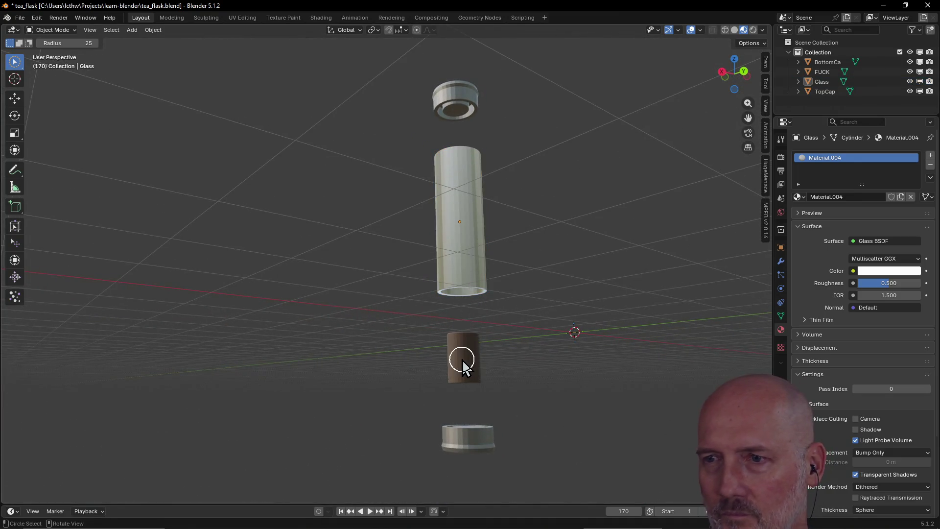
Look down on the parts and switch to the Place tool for surface placement
middle_click_drag(513, 294, 462, 352)
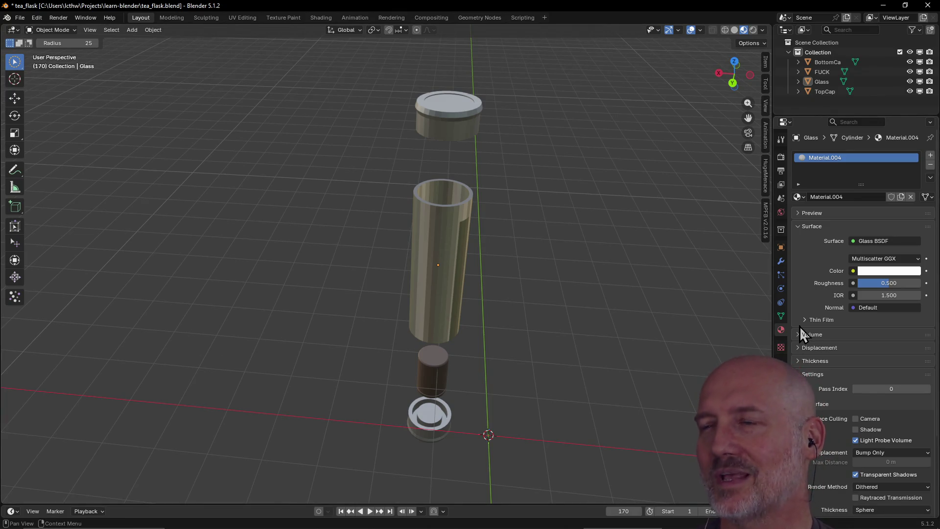
scroll(812, 297, "down", 2)
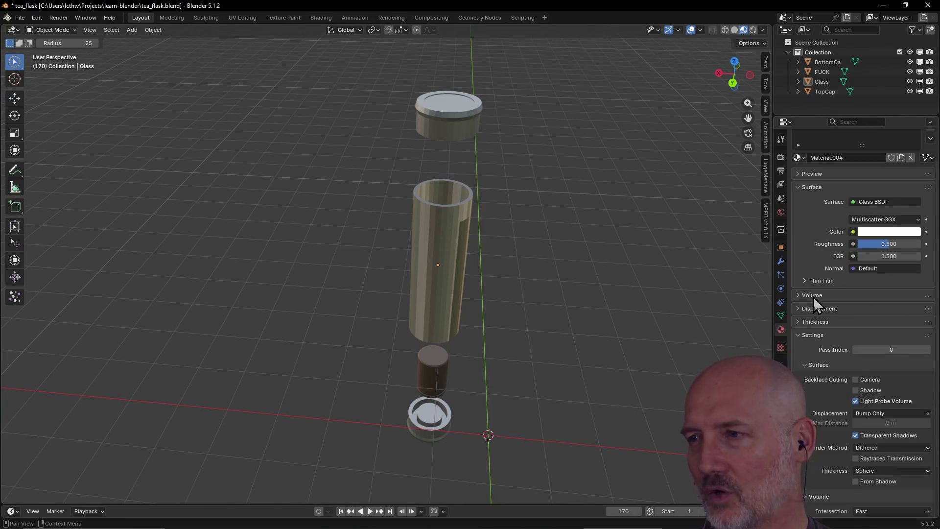
scroll(813, 296, "up", 2)
mouse_move(558, 345)
middle_mouse_down()
mouse_move(462, 312)
mouse_move(455, 345)
middle_mouse_up()
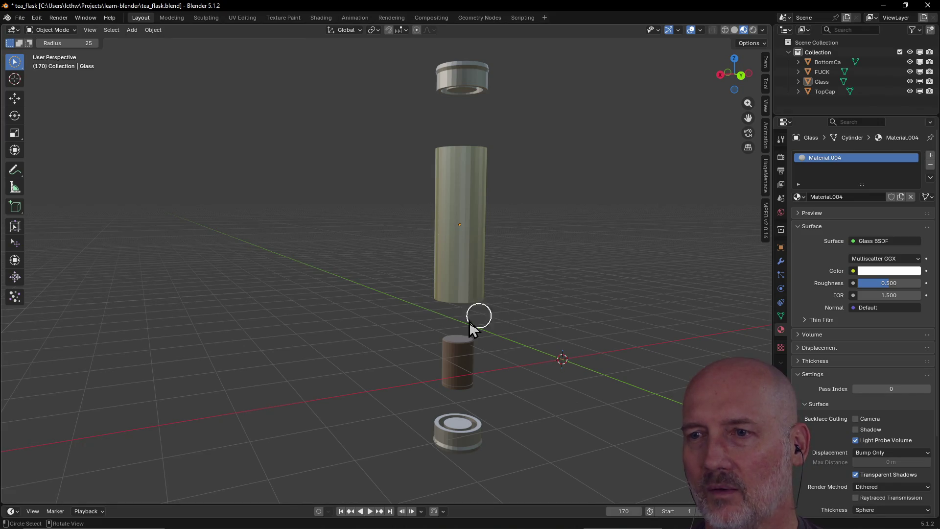
middle_click_drag(469, 321, 512, 310)
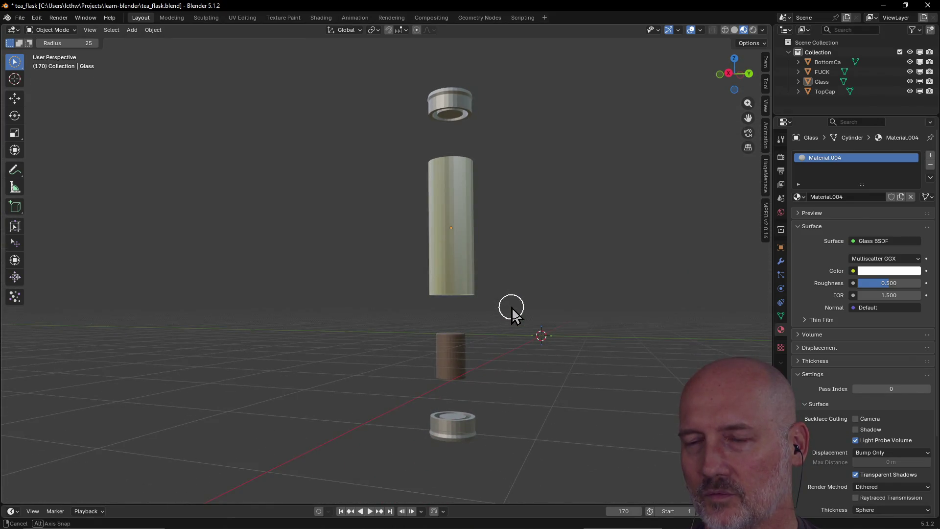
middle_click_drag(481, 346, 480, 394)
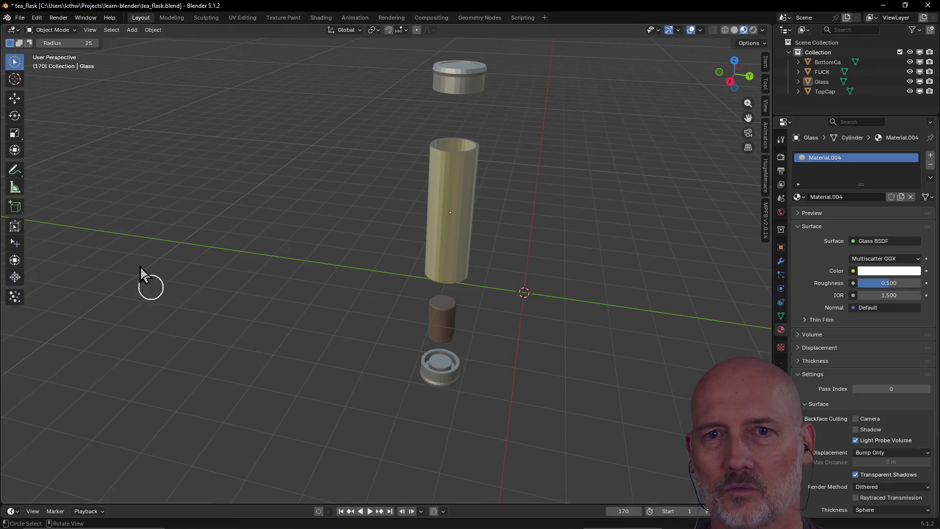
left_click(15, 226)
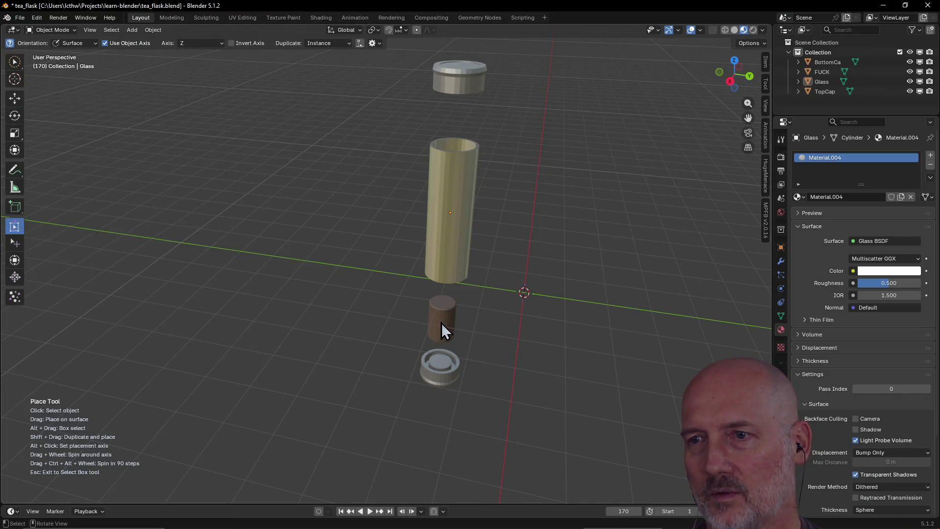
Move the small brown cylinder aside to the left and set the bottom cap against the glass tube
left_click(439, 307)
left_click_drag(440, 307, 305, 292)
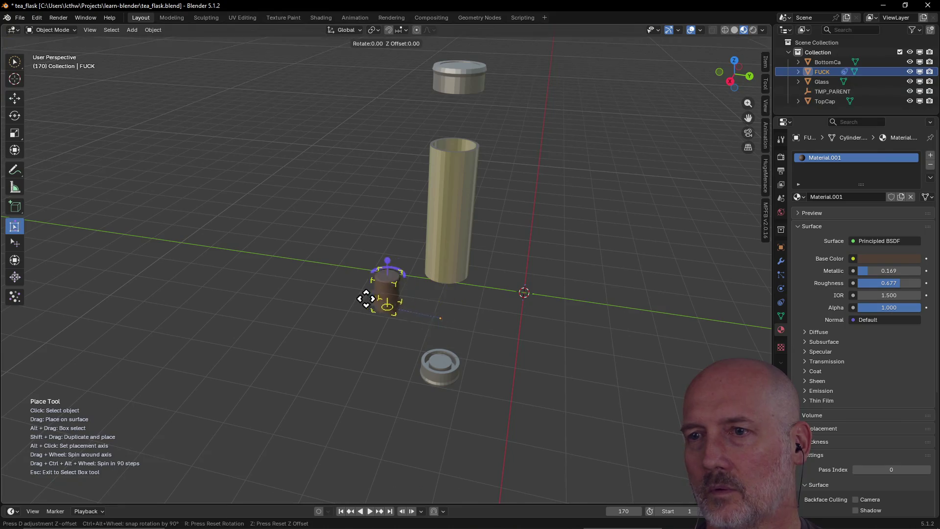
left_click(444, 367)
middle_click_drag(448, 369, 452, 265)
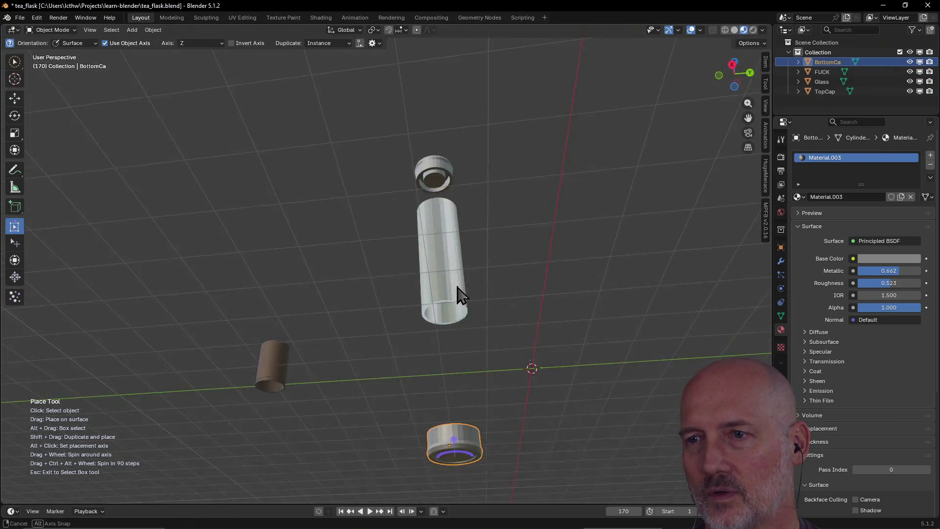
mouse_move(473, 412)
left_mouse_down()
mouse_move(451, 319)
mouse_move(456, 335)
left_mouse_up()
Switch to Top view to see the parts from directly above
middle_click_drag(450, 378, 356, 422)
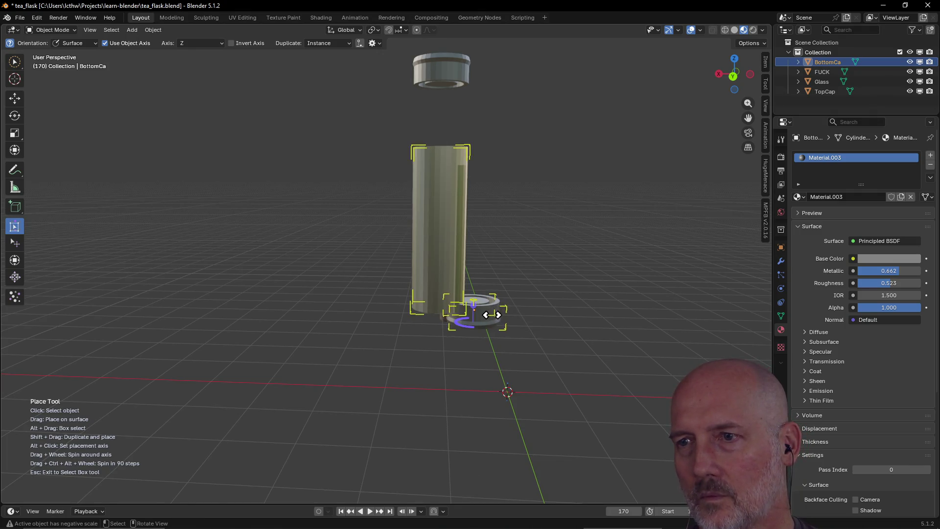
scroll(494, 307, "down", 3)
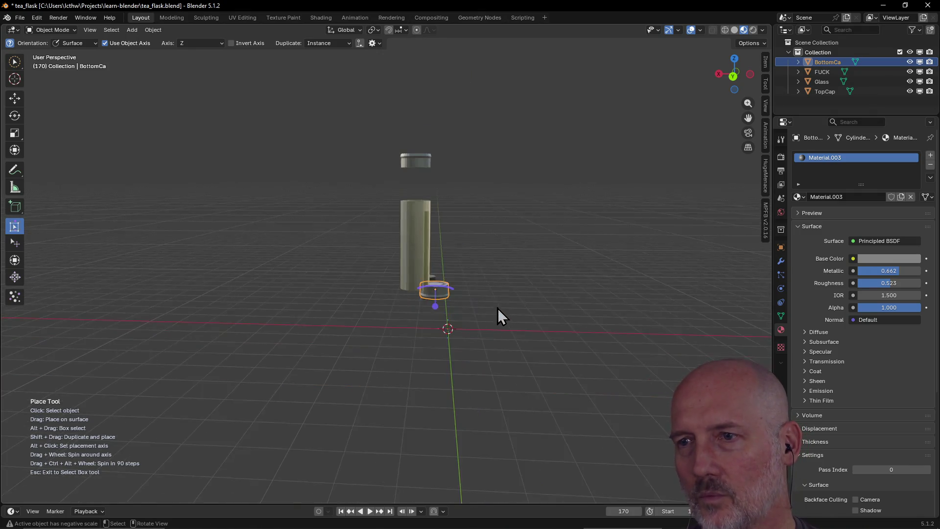
scroll(448, 256, "up", 2)
scroll(473, 265, "up", 3)
middle_click_drag(472, 265, 441, 275)
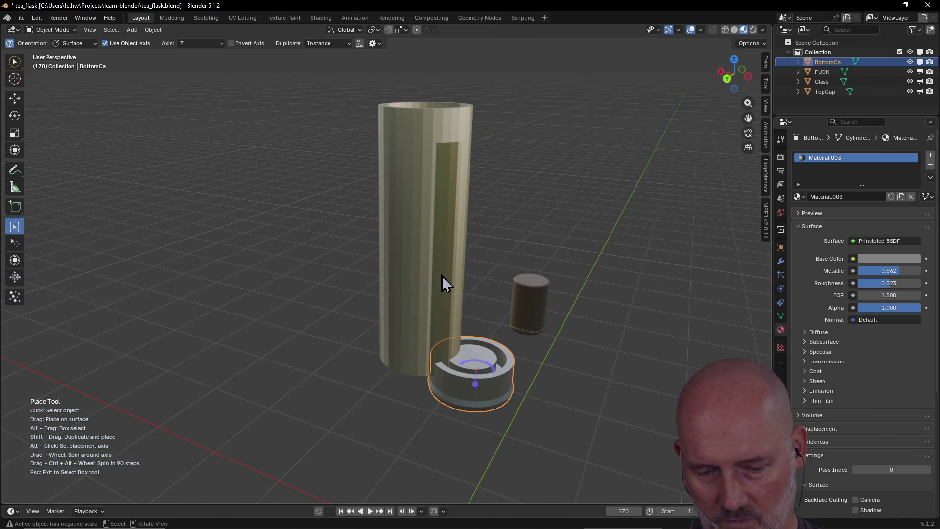
key("grave")
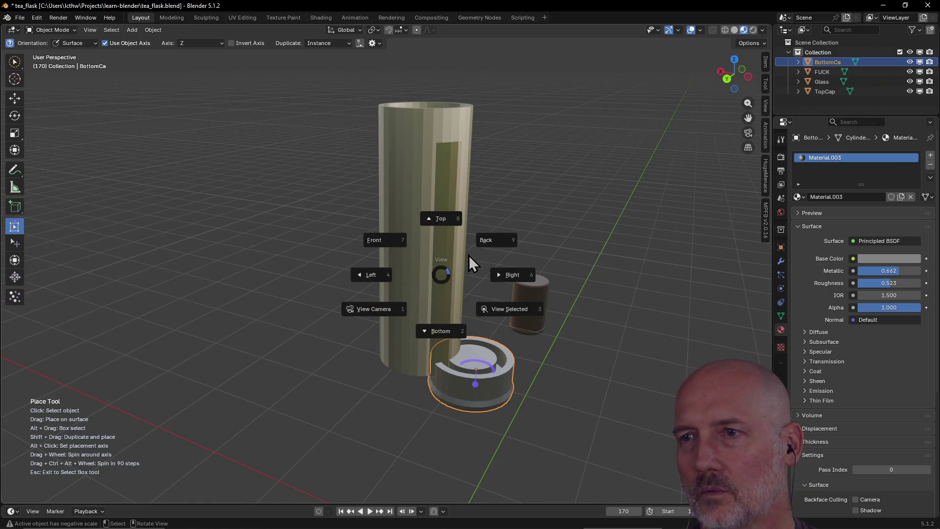
left_click(441, 219)
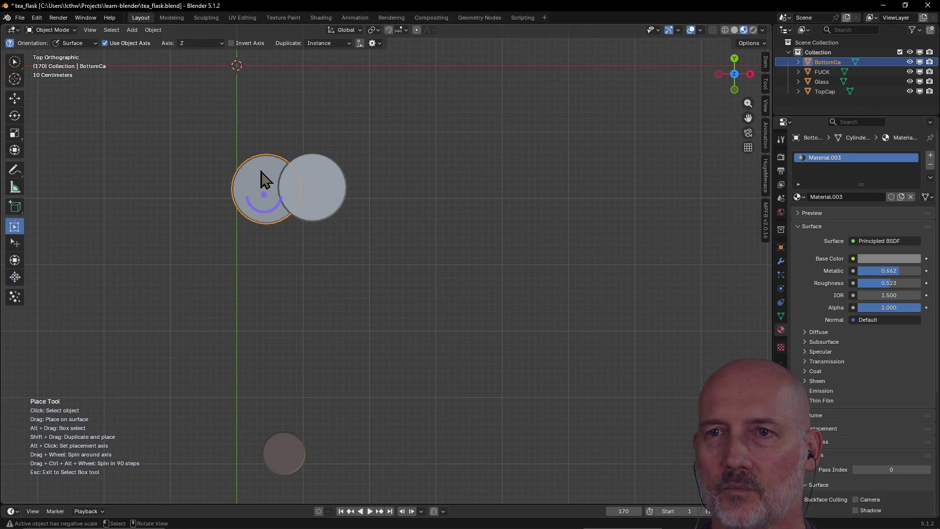
Drag the bottom cap over the tube's circle, then undo its jump to the top
left_click_drag(252, 176, 315, 186)
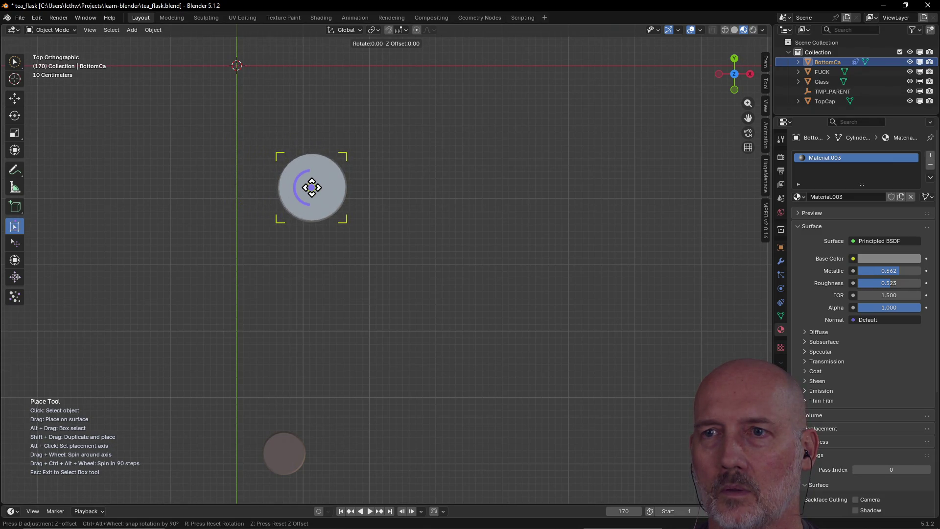
left_click_drag(313, 186, 312, 186)
mouse_move(316, 188)
middle_mouse_down()
mouse_move(294, 183)
mouse_move(292, 100)
middle_mouse_up()
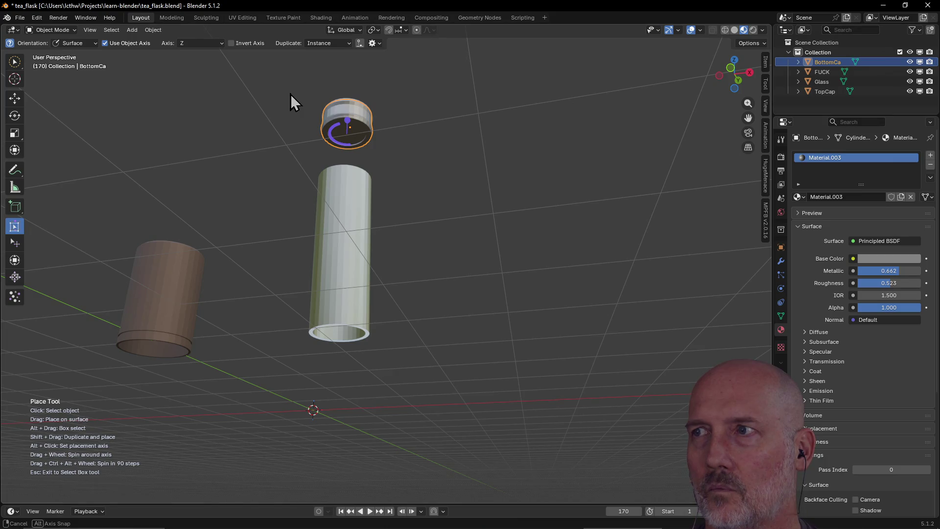
mouse_move(290, 94)
middle_mouse_down()
mouse_move(286, 151)
mouse_move(283, 101)
mouse_move(285, 146)
mouse_move(267, 138)
mouse_move(270, 97)
mouse_move(269, 110)
middle_mouse_up()
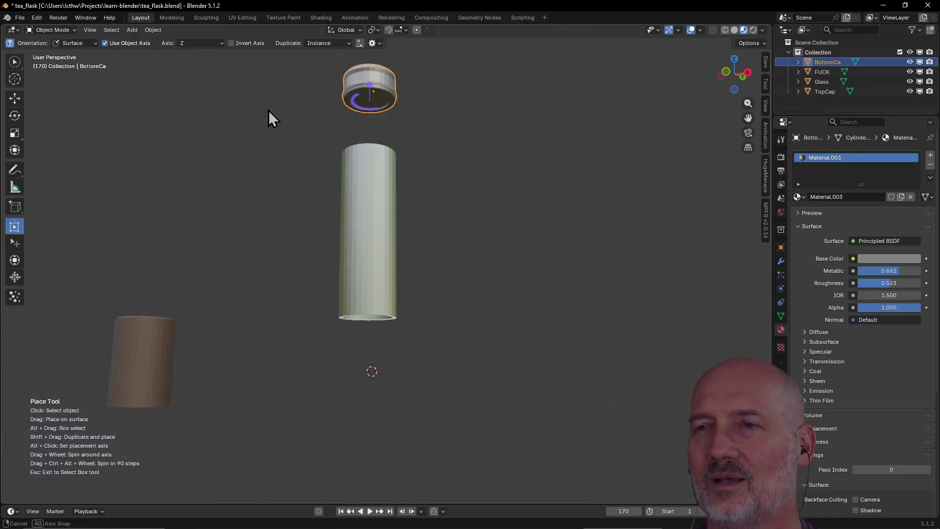
key("ctrl+z")
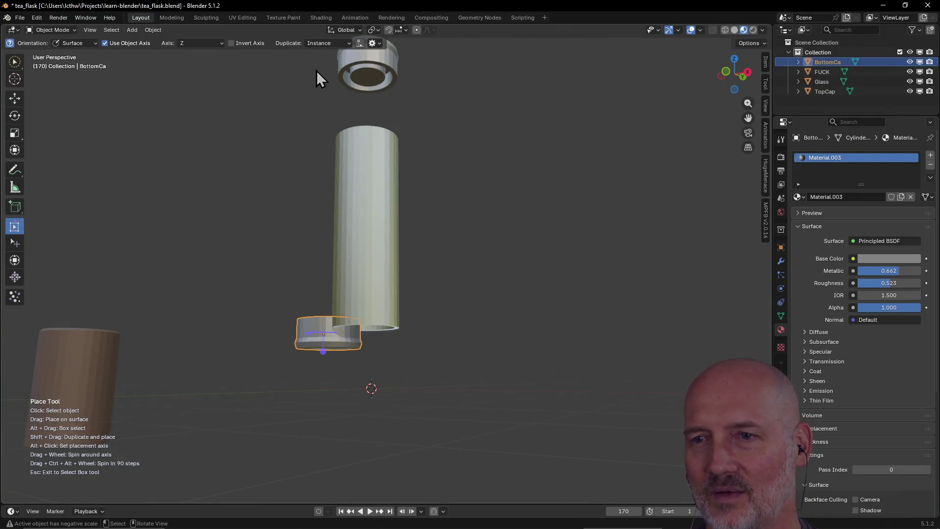
In Top view, move the bottom cap about 0.707 m along X to sit beneath the tube
middle_click_drag(317, 71, 303, 202)
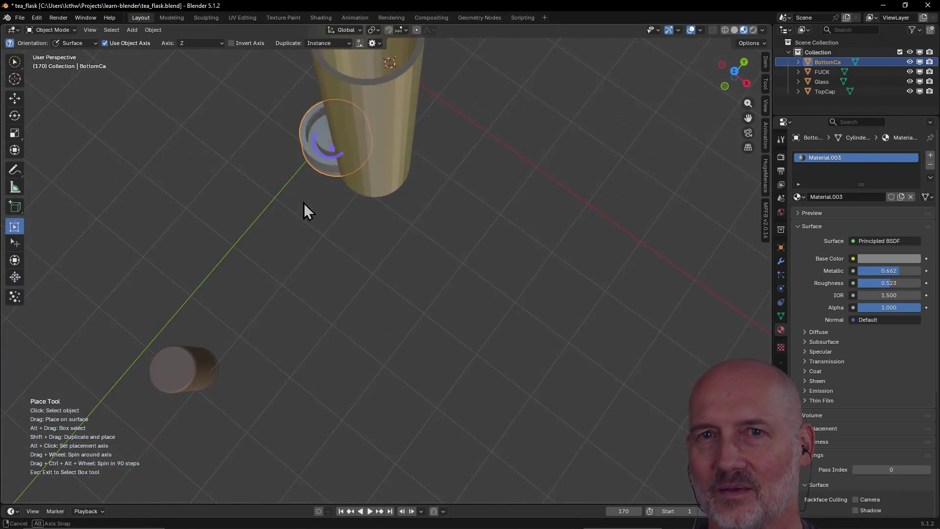
left_click(15, 62)
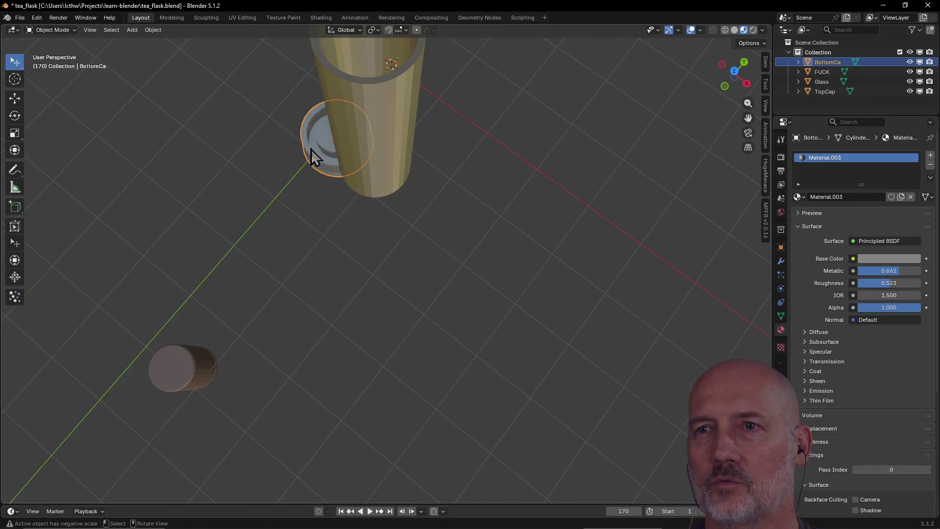
key("grave")
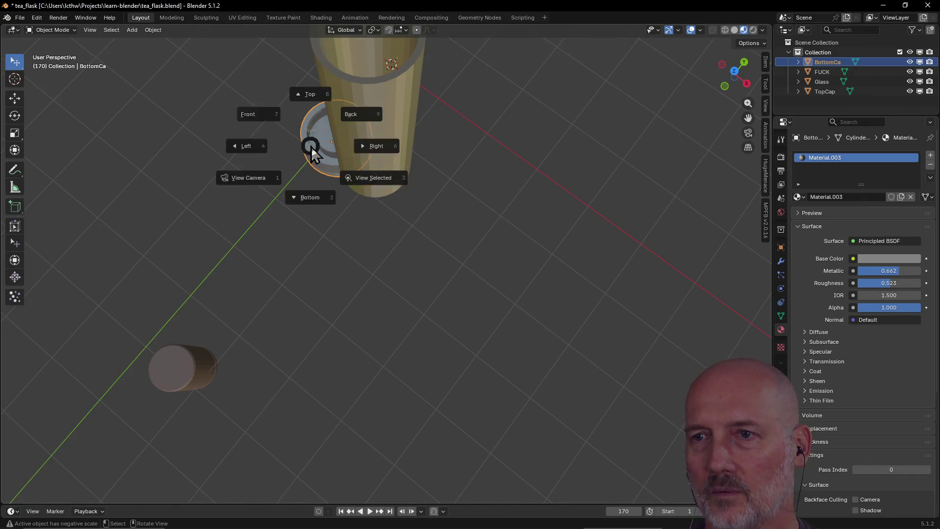
left_click(311, 91)
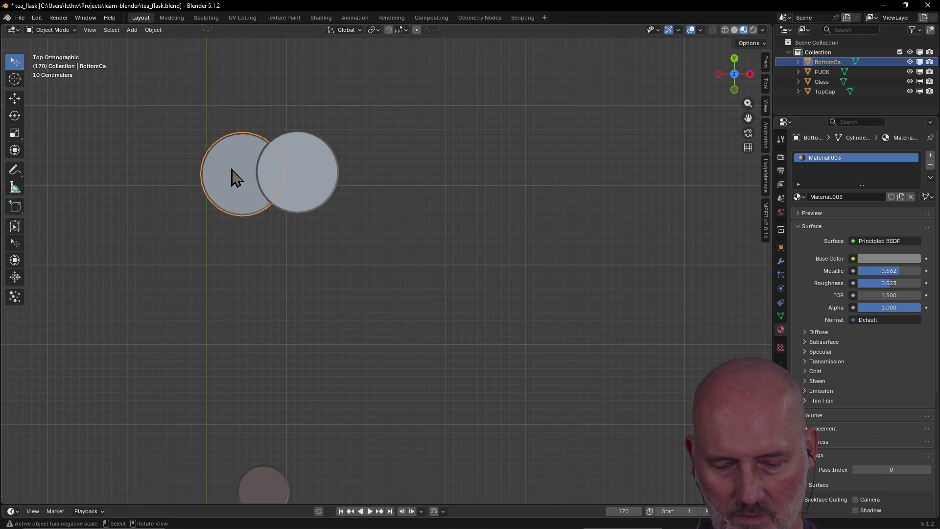
key("g")
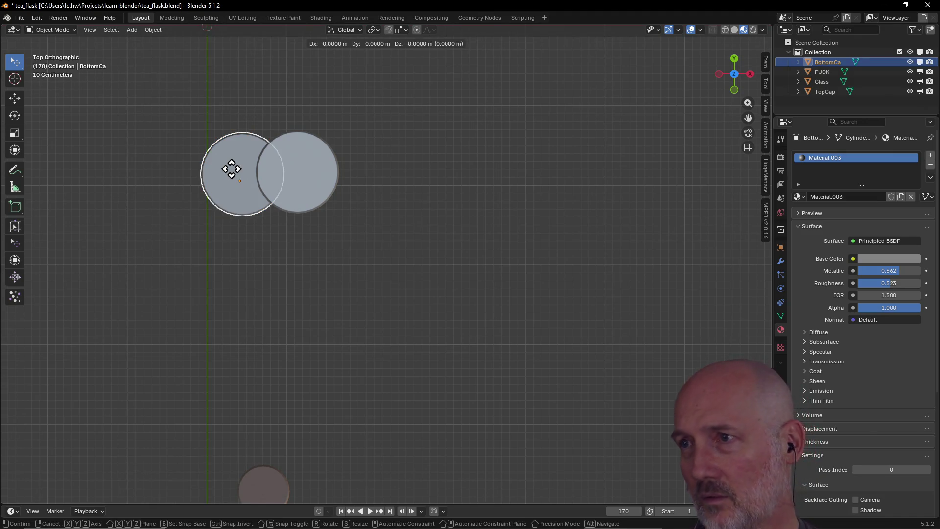
key("x")
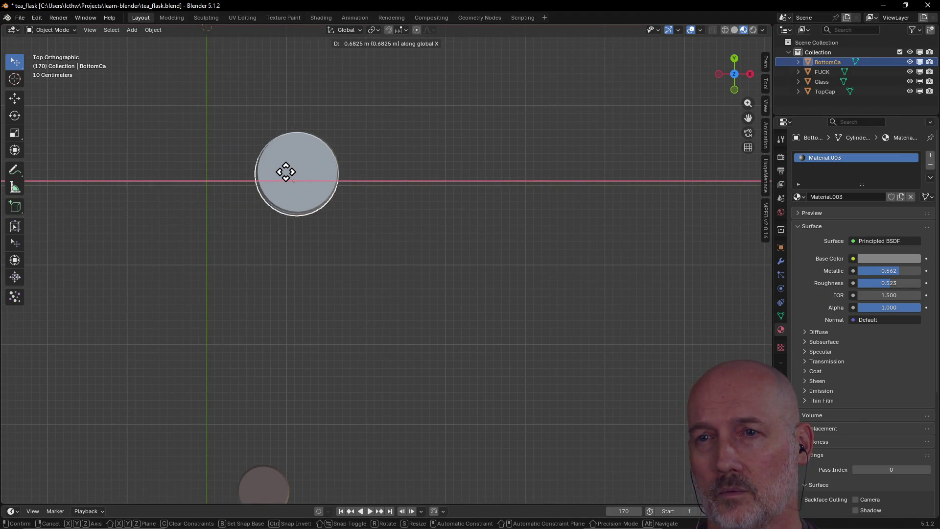
left_click(287, 172)
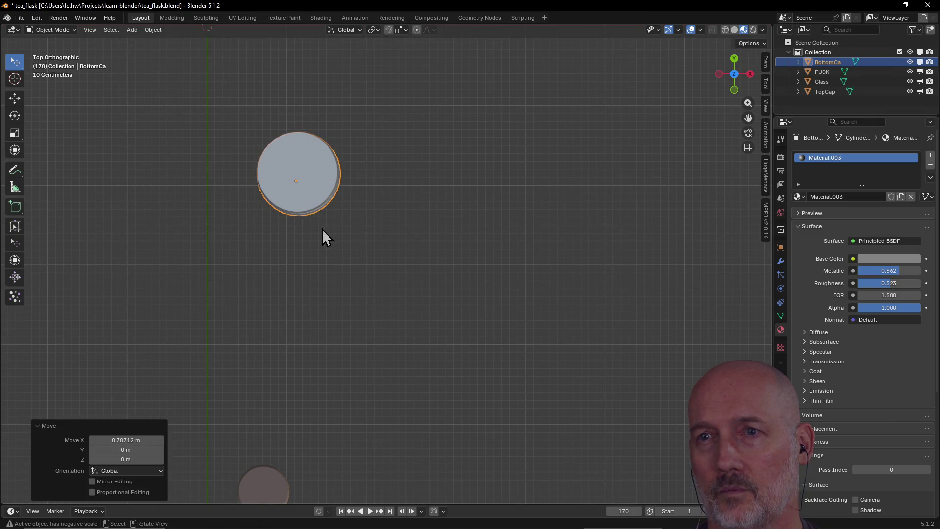
scroll(323, 255, "down", 2)
mouse_move(325, 240)
middle_mouse_down()
mouse_move(352, 167)
mouse_move(430, 248)
middle_mouse_up()
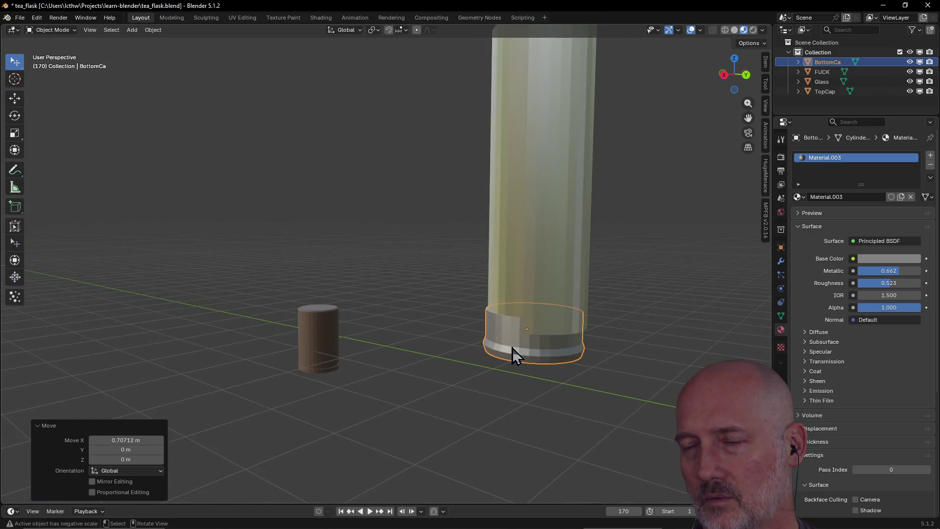
middle_click_drag(512, 348, 566, 345)
key("grave")
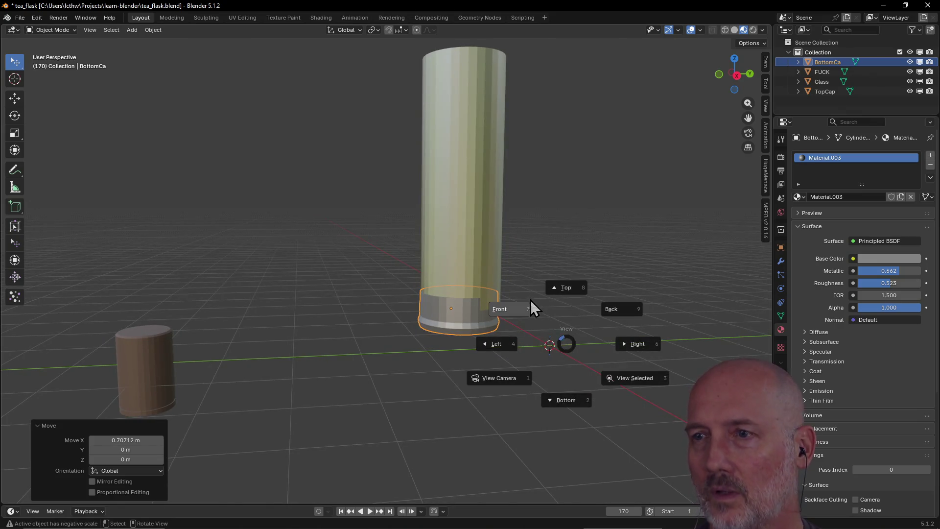
In front view, shift the bottom cap along X and lower it along Z toward the tube base
left_click(513, 315)
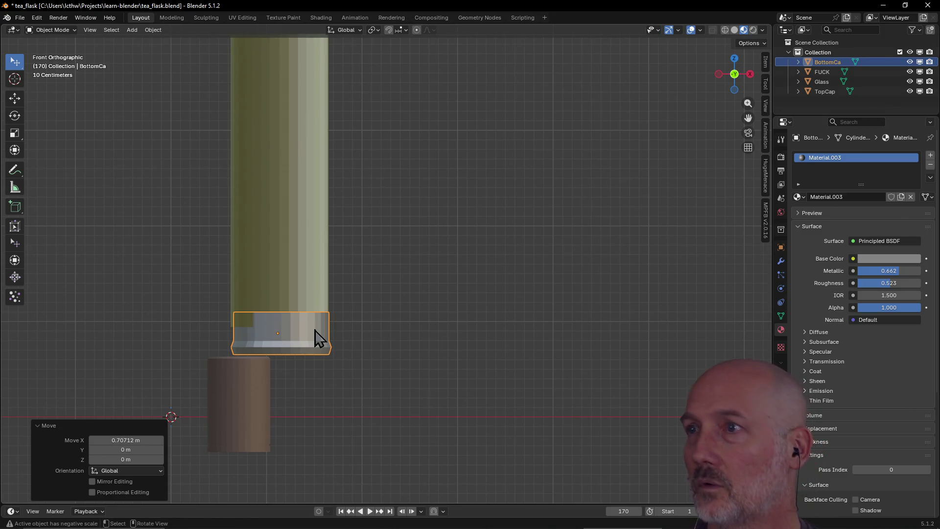
key("g")
key("x")
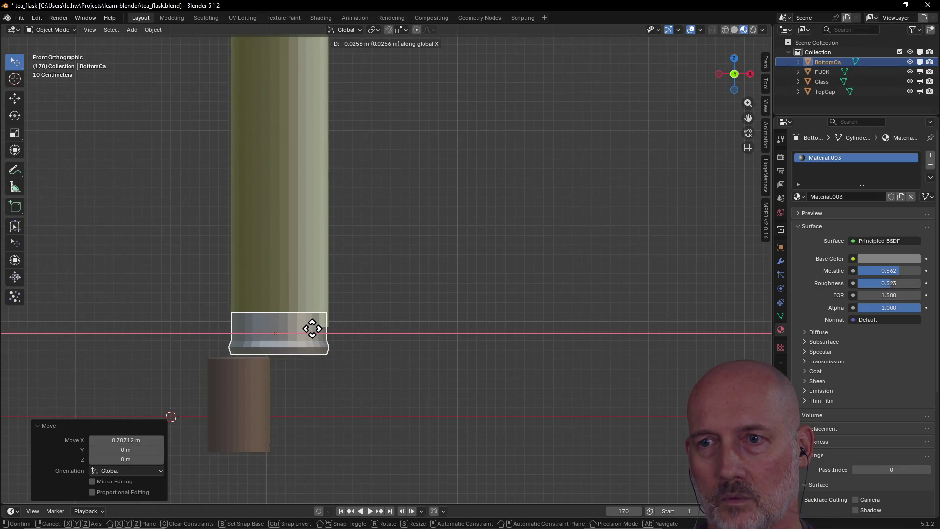
left_click(313, 328)
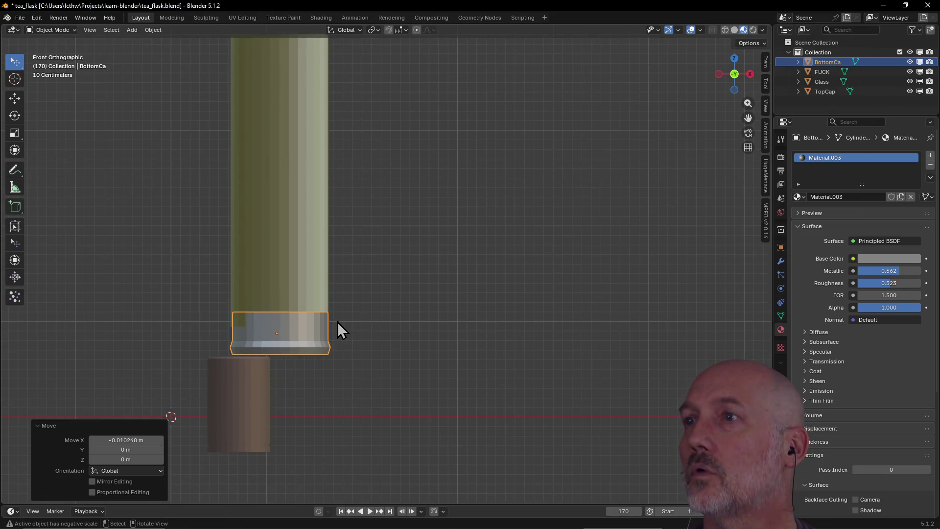
key("g")
key("z")
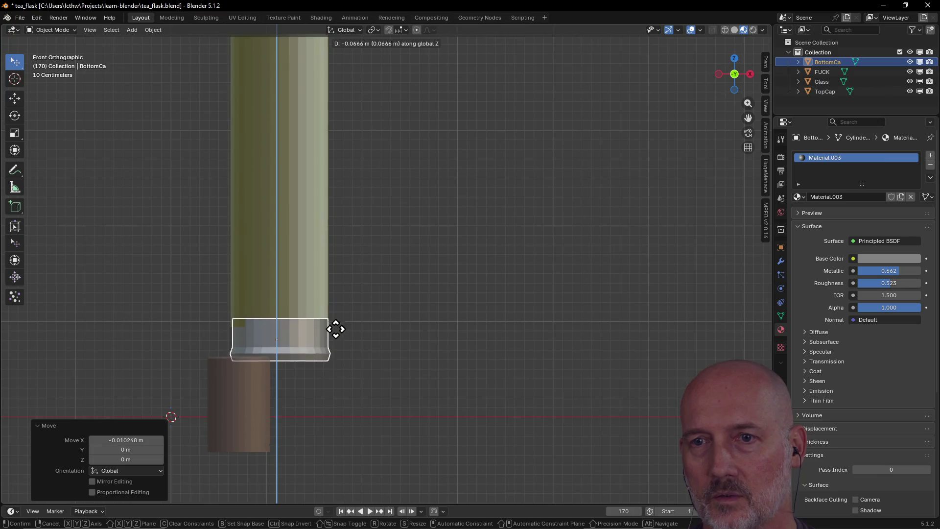
left_click(335, 337)
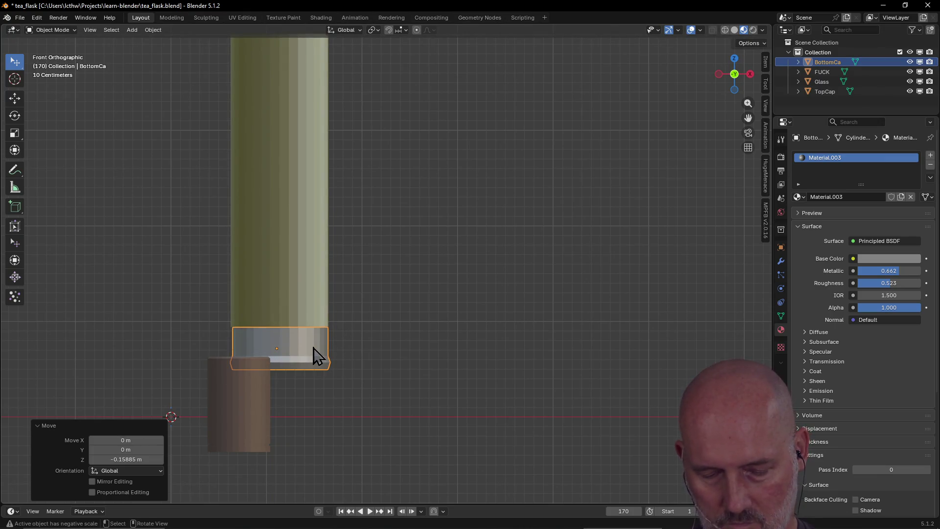
Fine-tune the cap along X and scale it to 1.092 to fit the tube's base
key("g")
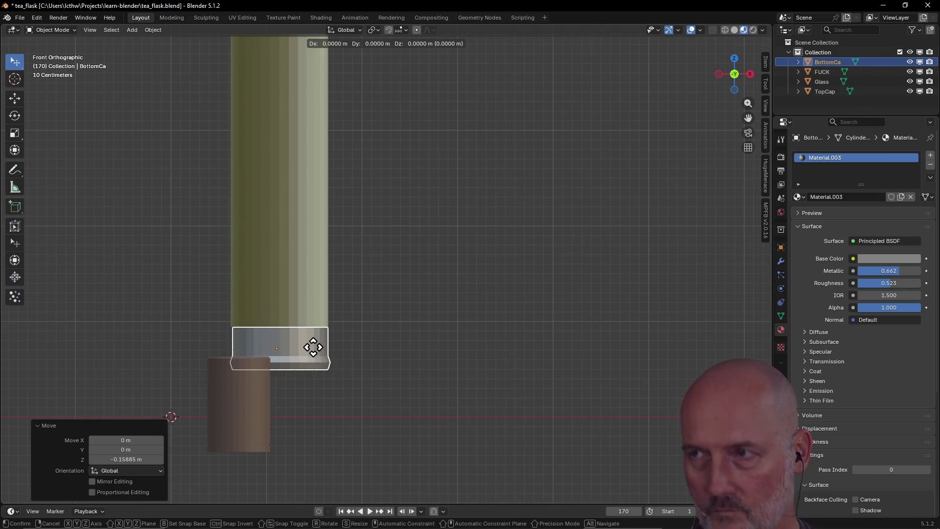
key("x")
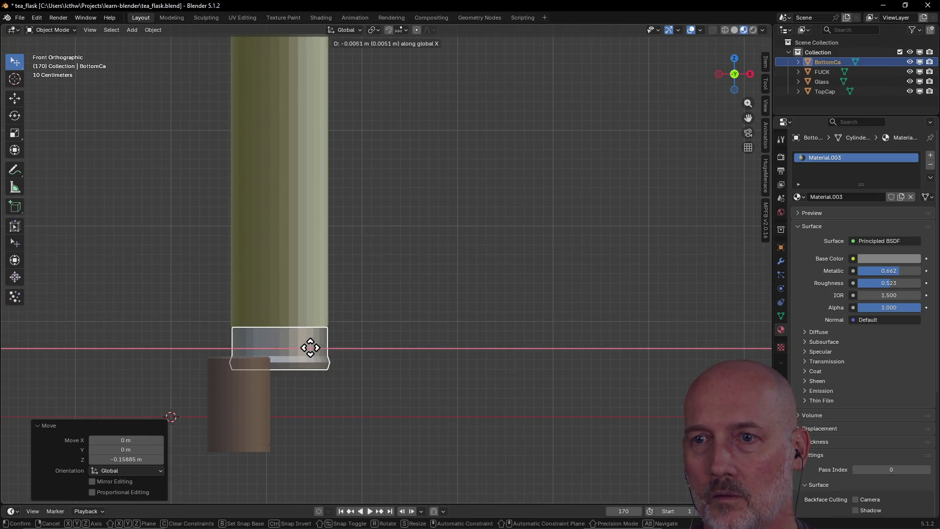
left_click(313, 347)
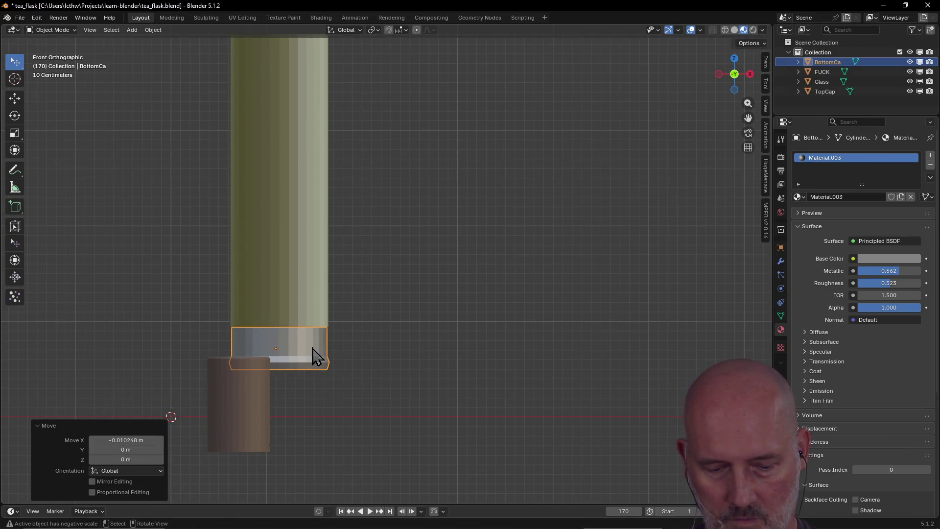
key("s")
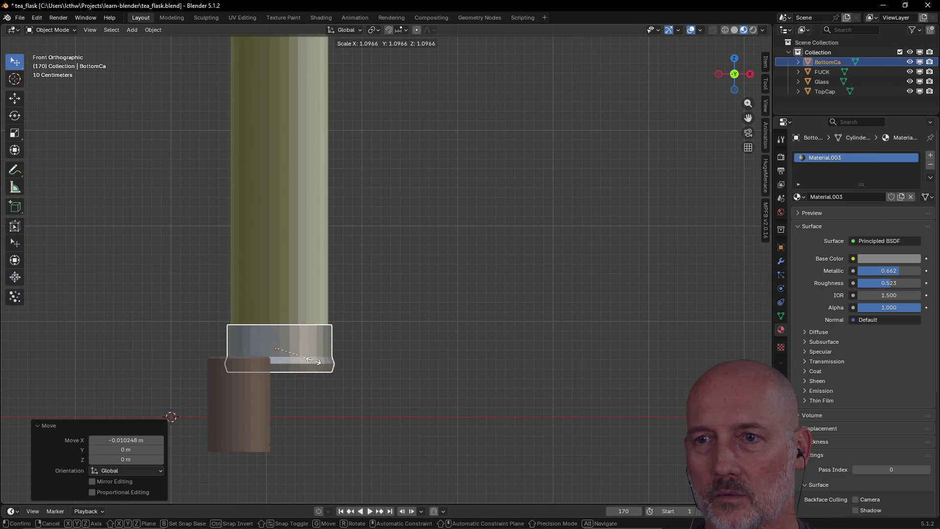
left_click(312, 359)
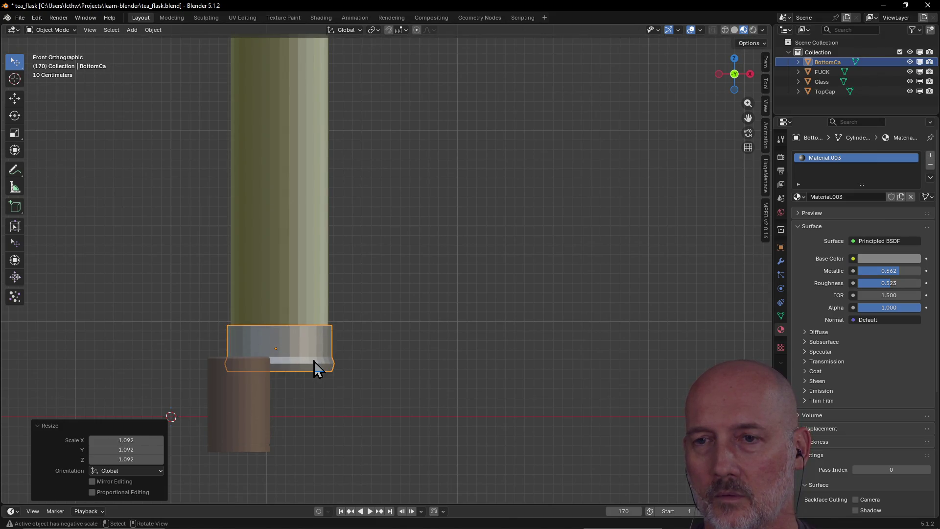
scroll(335, 324, "down", 3)
With the Place tool drop the brown cylinder inside the tube, then set it back on the ground
mouse_move(323, 316)
middle_mouse_down()
mouse_move(271, 342)
mouse_move(429, 287)
mouse_move(285, 354)
mouse_move(395, 289)
middle_mouse_up()
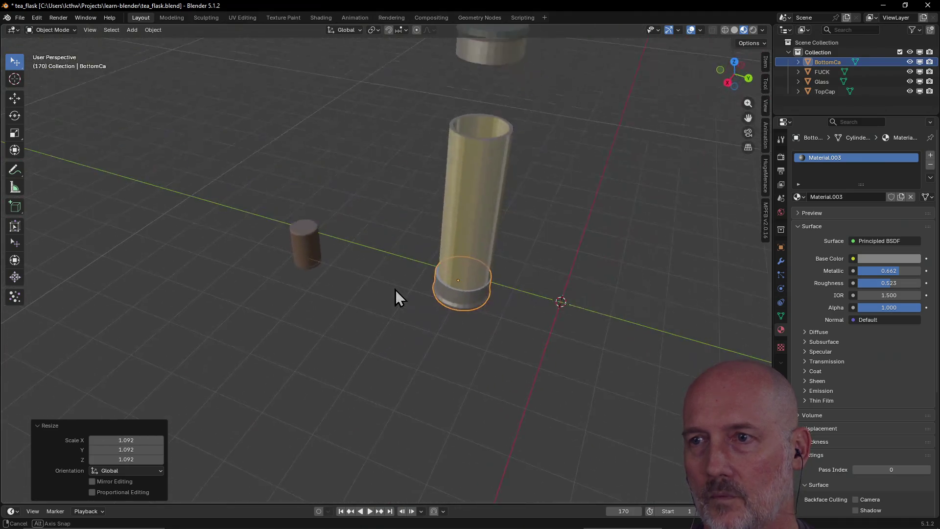
scroll(539, 269, "up", 3)
scroll(538, 269, "up", 2)
mouse_move(437, 252)
middle_mouse_down()
mouse_move(418, 243)
mouse_move(351, 264)
mouse_move(409, 266)
mouse_move(314, 271)
mouse_move(496, 230)
mouse_move(412, 241)
mouse_move(371, 230)
mouse_move(397, 241)
mouse_move(506, 237)
mouse_move(455, 238)
mouse_move(470, 203)
mouse_move(374, 232)
mouse_move(175, 233)
middle_mouse_up()
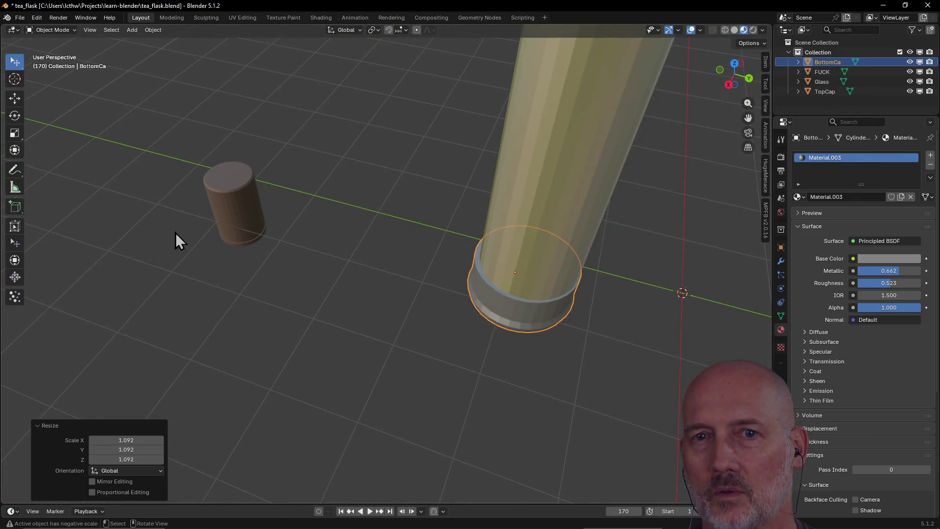
left_click(16, 226)
left_click(224, 196)
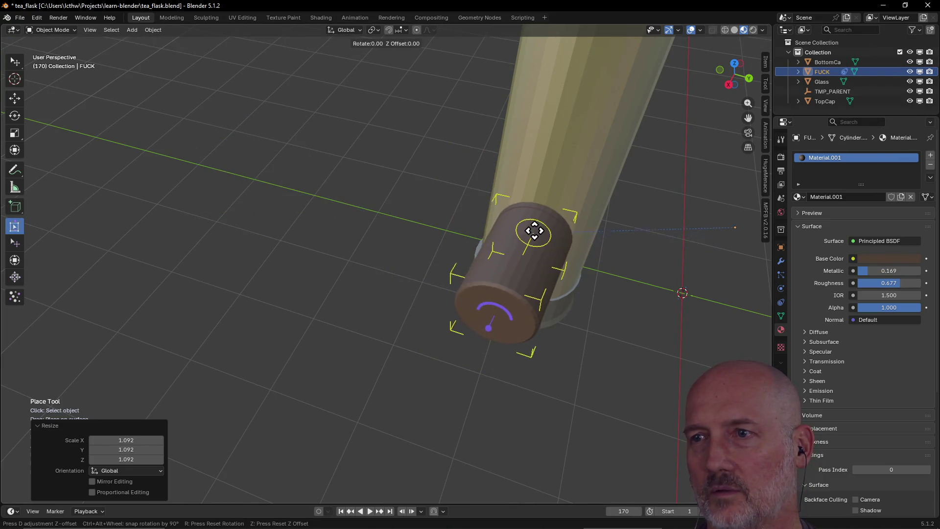
left_click(550, 196)
middle_click_drag(565, 161, 541, 199)
mouse_move(501, 269)
left_mouse_down()
mouse_move(522, 227)
mouse_move(485, 214)
mouse_move(514, 220)
mouse_move(502, 237)
mouse_move(451, 252)
mouse_move(387, 294)
mouse_move(373, 284)
left_mouse_up()
mouse_move(373, 284)
middle_mouse_down()
mouse_move(479, 225)
mouse_move(441, 215)
middle_mouse_up()
Move the glass tube about 4 m aside along Y
left_click(441, 215)
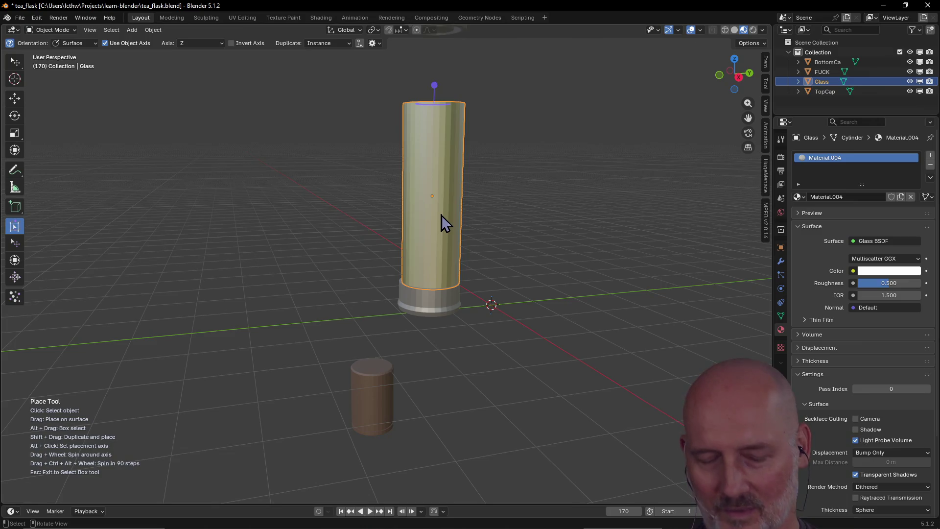
key("g")
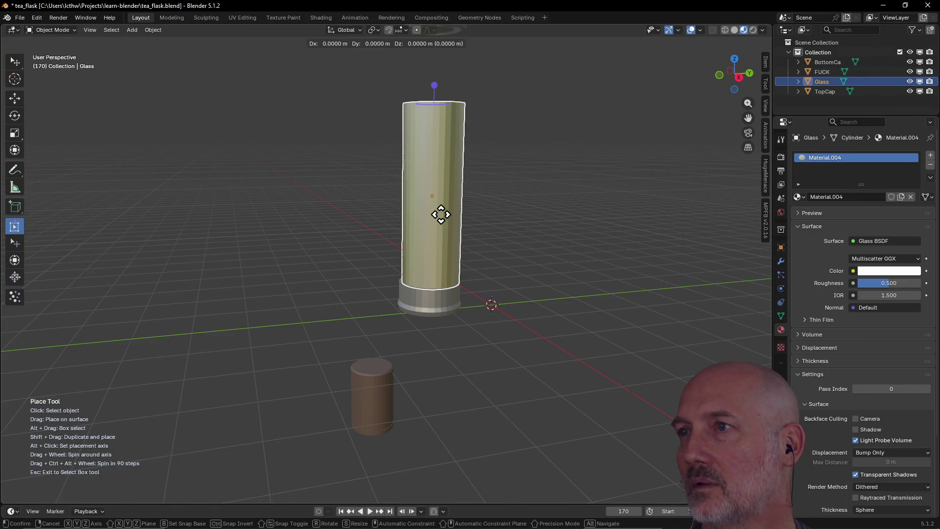
key("y")
left_click(629, 226)
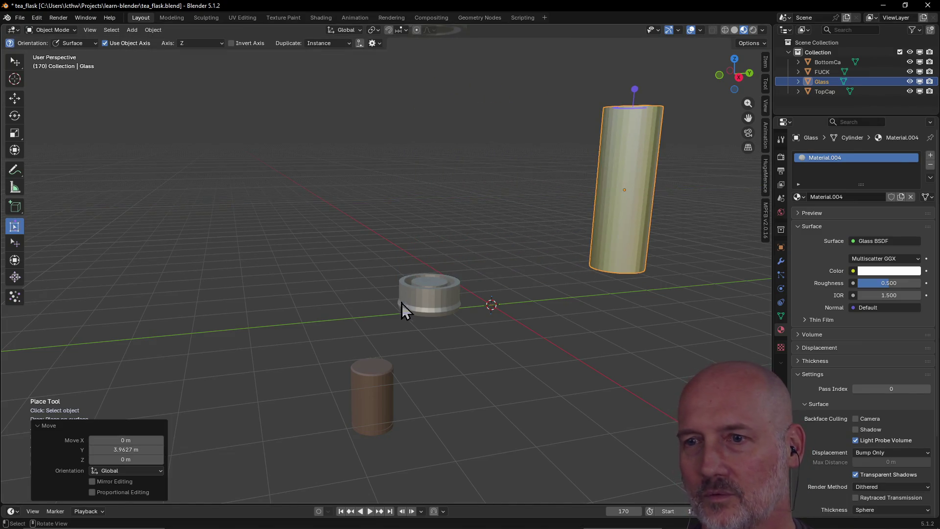
Stand the brown cylinder on the bottom cap and place the glass tube above it
left_click(377, 380)
left_click_drag(376, 379, 431, 281)
mouse_move(474, 289)
middle_mouse_down()
mouse_move(641, 296)
mouse_move(611, 295)
middle_mouse_up()
scroll(504, 294, "up", 3)
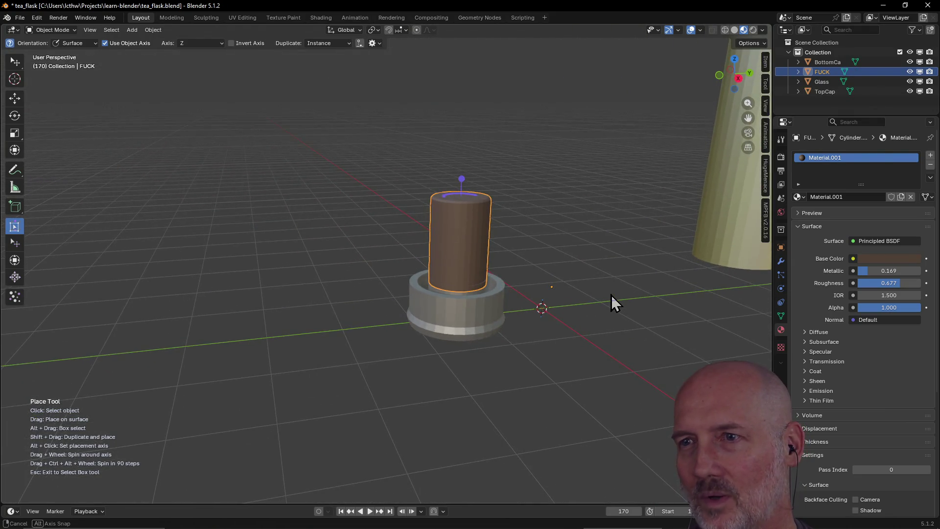
scroll(611, 295, "down", 3)
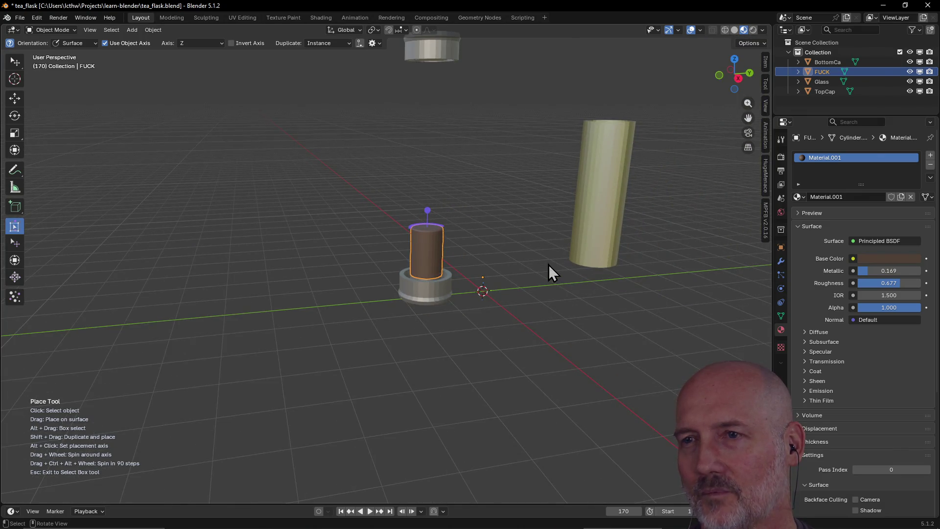
mouse_move(598, 235)
left_mouse_down()
mouse_move(527, 209)
mouse_move(444, 220)
mouse_move(427, 246)
mouse_move(428, 220)
mouse_move(430, 236)
left_mouse_up()
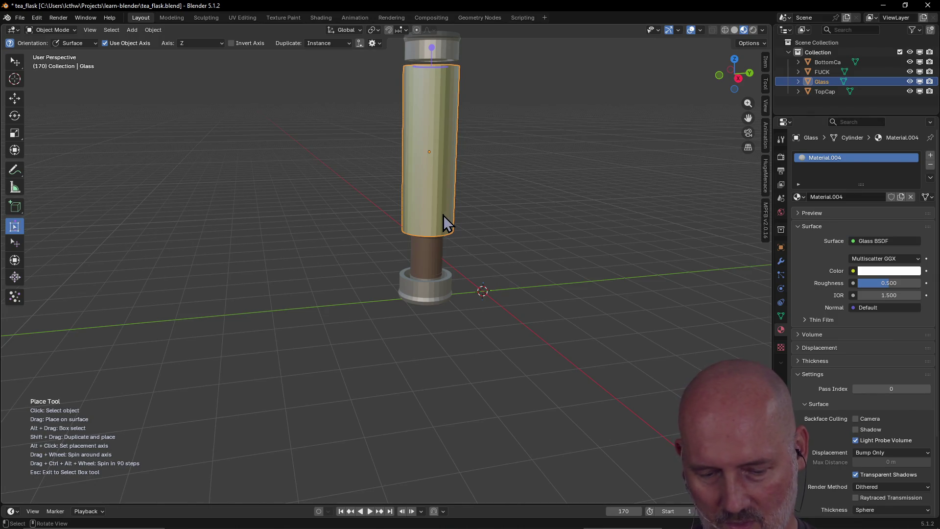
Lower the glass tube 0.897 m along Z onto the cap and check it from Top view
key("g")
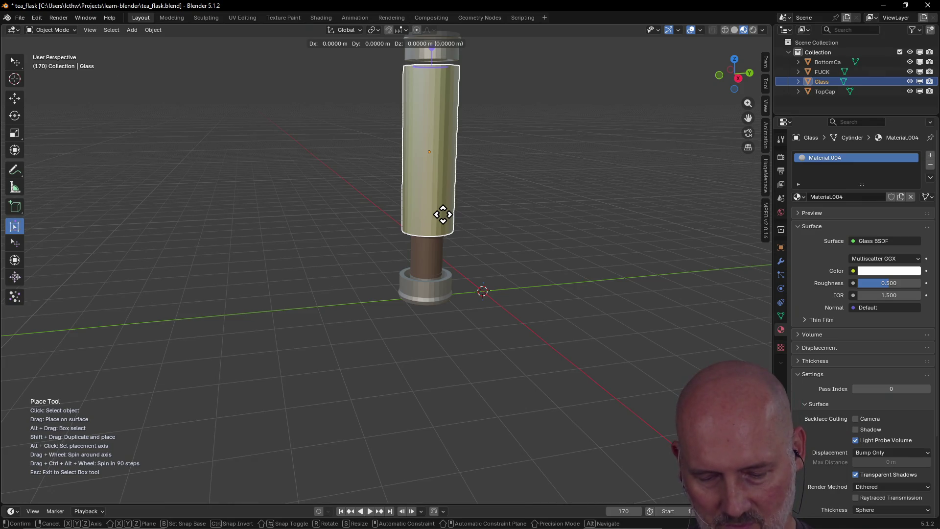
key("z")
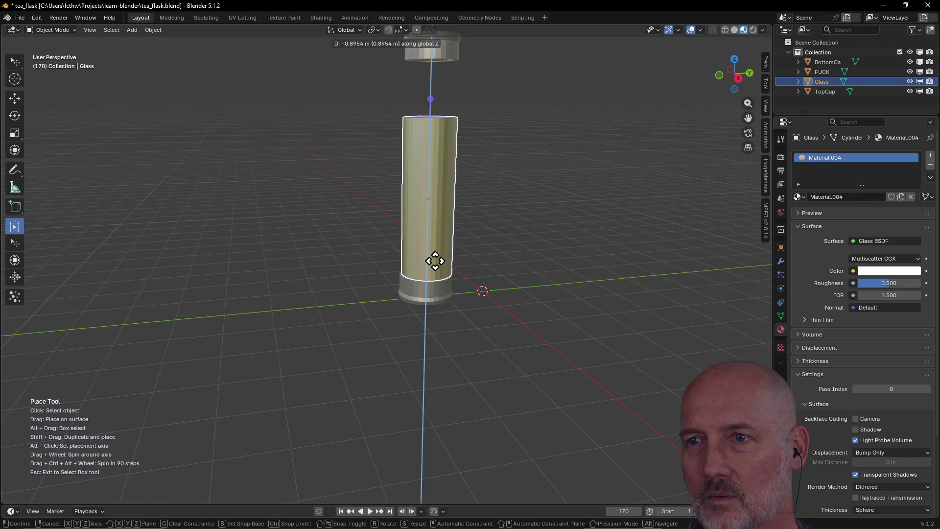
left_click(429, 261)
mouse_move(476, 231)
middle_mouse_down()
mouse_move(337, 209)
mouse_move(353, 215)
middle_mouse_up()
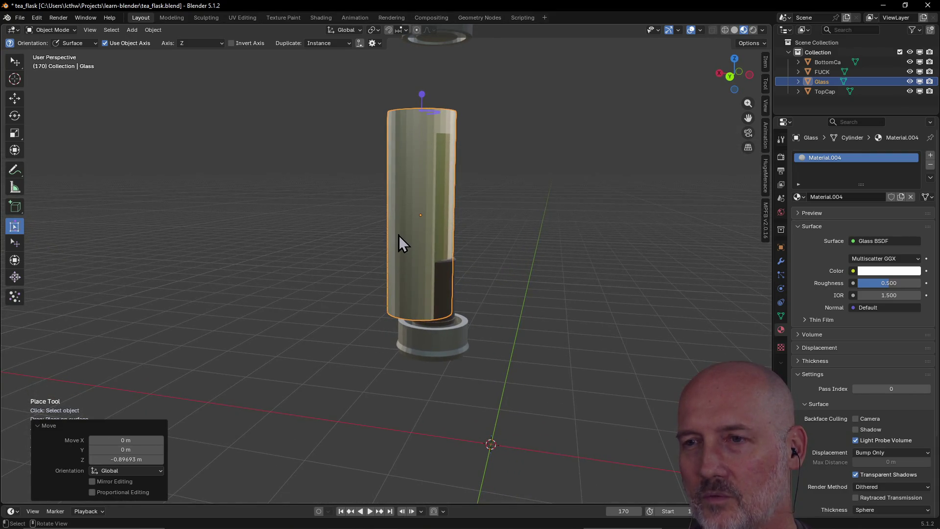
key("grave")
left_click(405, 179)
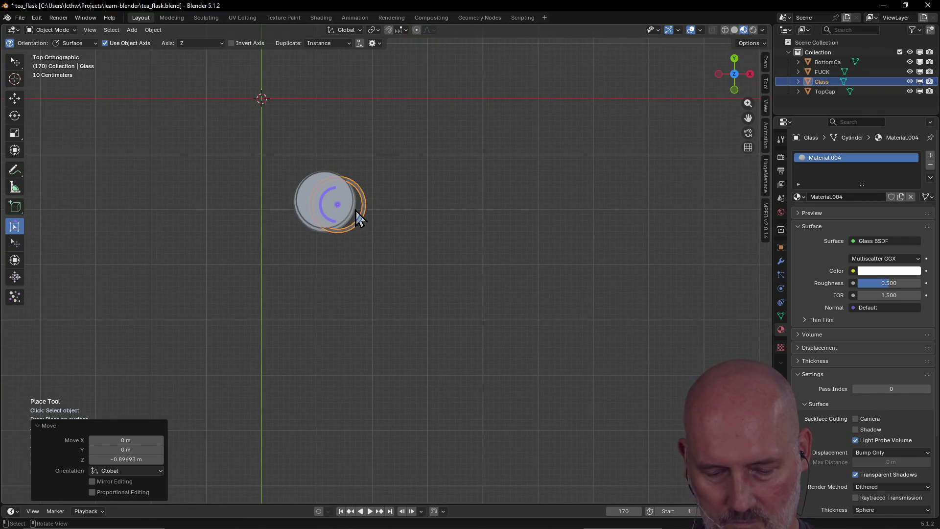
Shift the glass tube about -0.248 m along X to centre it on the bottom cap
key("g")
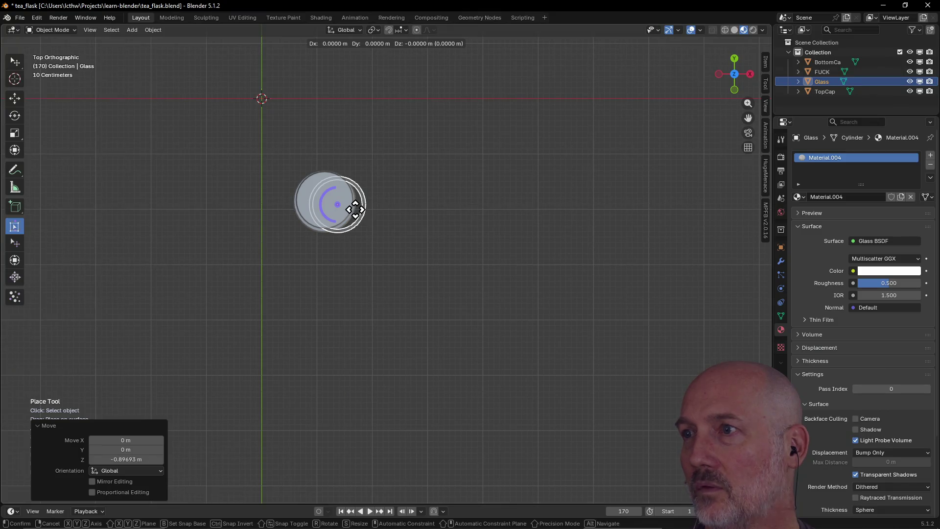
key("x")
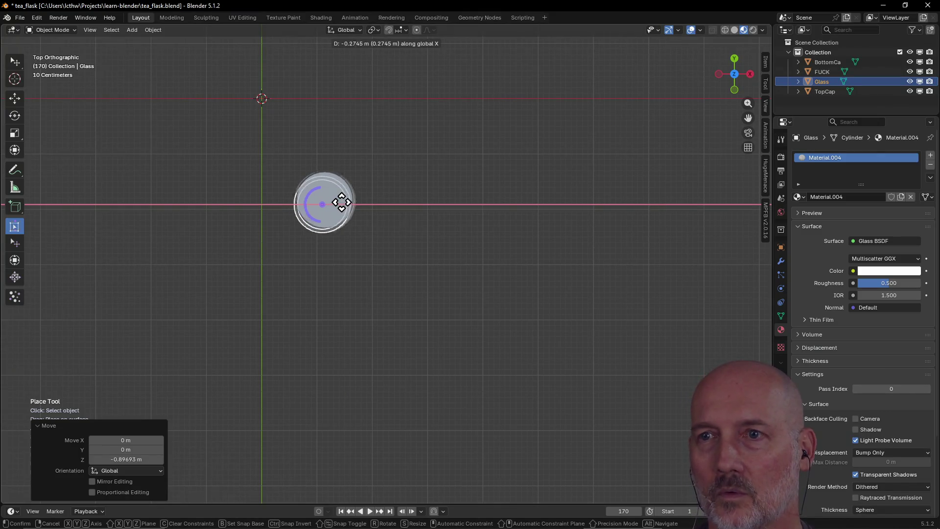
left_click(341, 204)
middle_click_drag(311, 213, 415, 157)
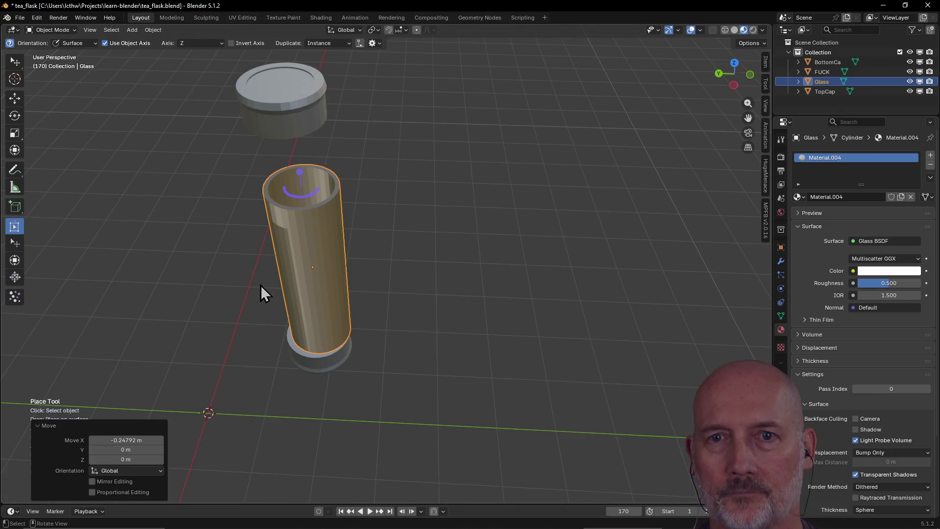
left_click(15, 243)
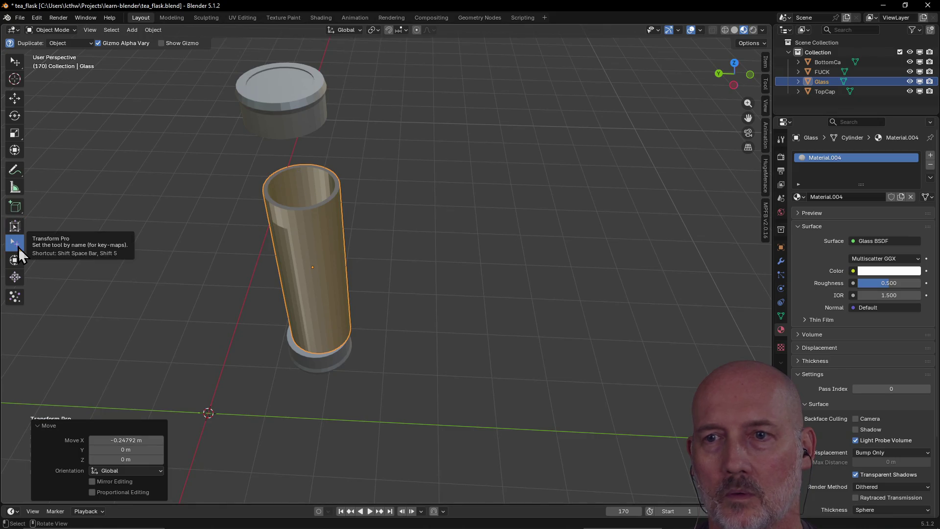
Reselect the glass tube and nudge it slightly while looking down its axis
left_click(298, 276)
left_click(288, 112)
left_click(300, 235)
left_click_drag(311, 261, 305, 272)
middle_click_drag(317, 295, 272, 305)
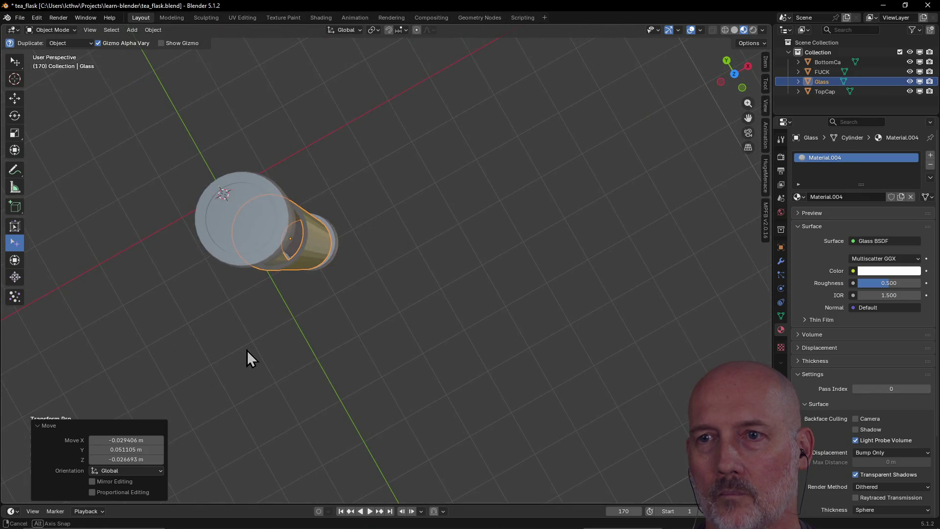
left_click_drag(309, 256, 318, 259)
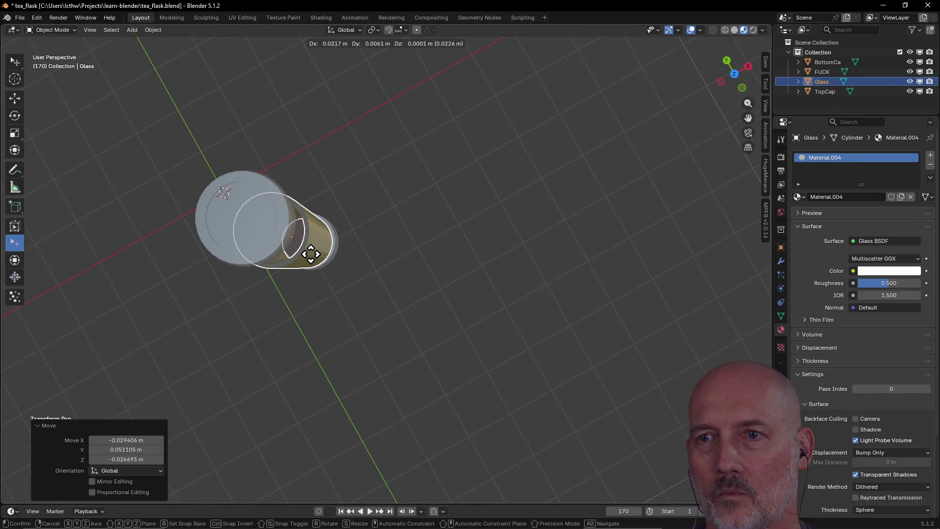
From a side view nudge and grab the glass tube into place over the cap
mouse_move(385, 237)
middle_mouse_down()
mouse_move(321, 245)
mouse_move(427, 180)
mouse_move(309, 253)
mouse_move(311, 296)
middle_mouse_up()
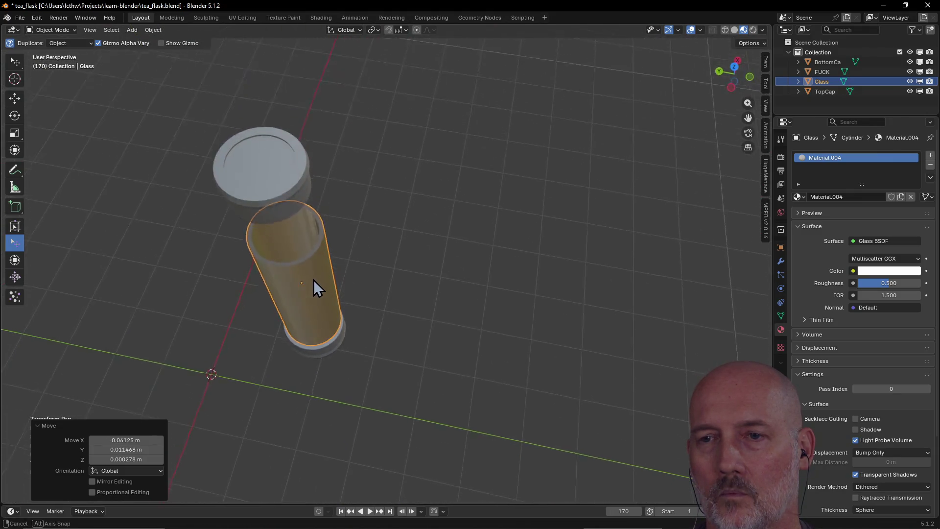
left_click_drag(308, 301, 288, 322)
mouse_move(323, 306)
middle_mouse_down()
mouse_move(496, 223)
mouse_move(428, 297)
middle_mouse_up()
left_click_drag(425, 310, 424, 313)
mouse_move(425, 314)
middle_mouse_down()
mouse_move(506, 294)
mouse_move(477, 295)
middle_mouse_up()
key("g")
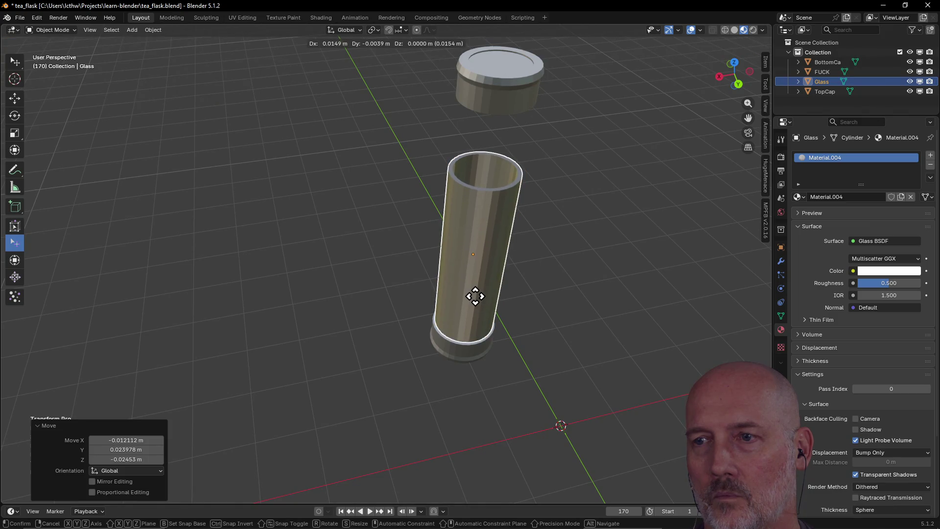
left_click(475, 297)
Lower the glass tube along Z so it stands on the bottom cap
mouse_move(475, 297)
middle_mouse_down()
mouse_move(581, 272)
mouse_move(365, 253)
mouse_move(315, 271)
mouse_move(349, 245)
middle_mouse_up()
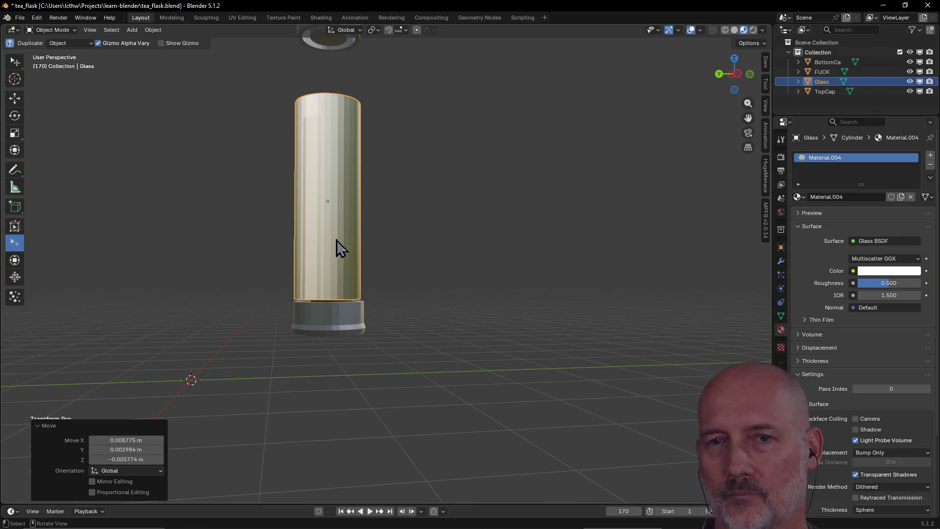
key("g")
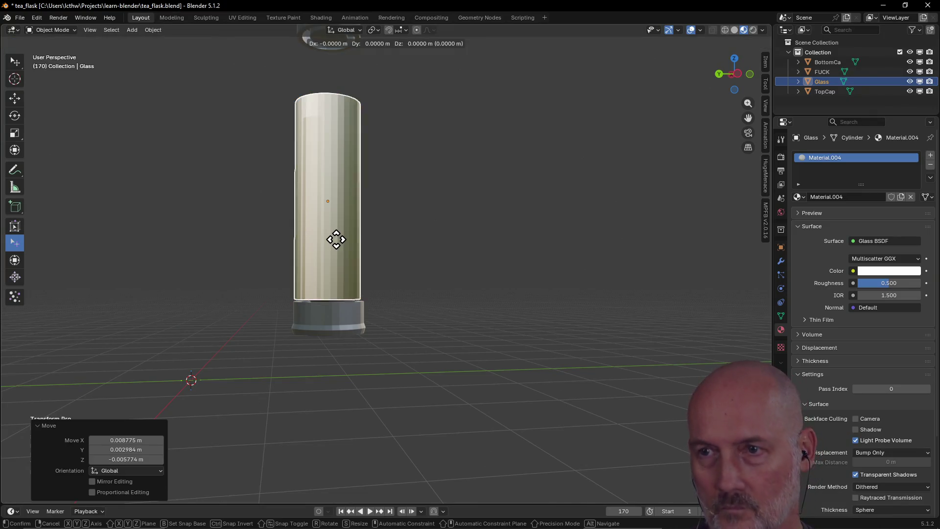
key("z")
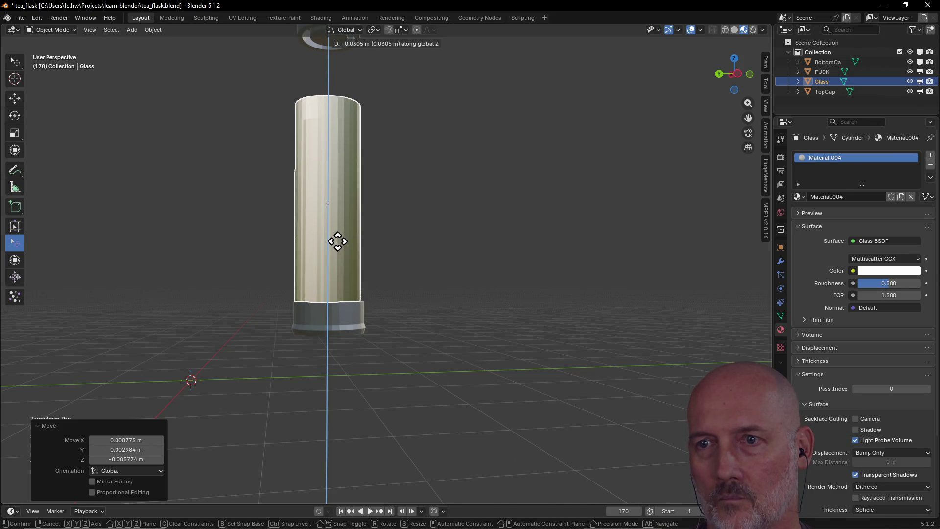
left_click(336, 242)
left_click(325, 322)
scroll(325, 321, "down", 3)
middle_click_drag(326, 316, 334, 262)
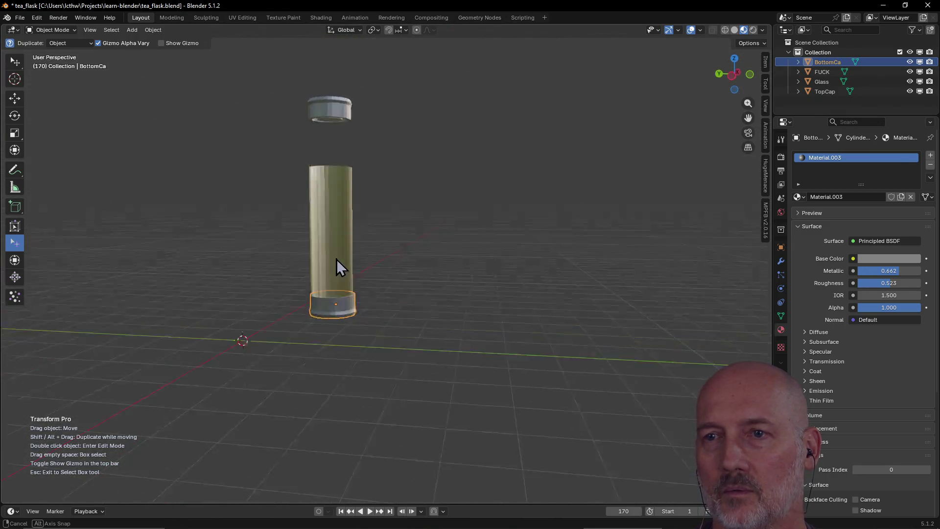
key("a")
right_click(336, 256)
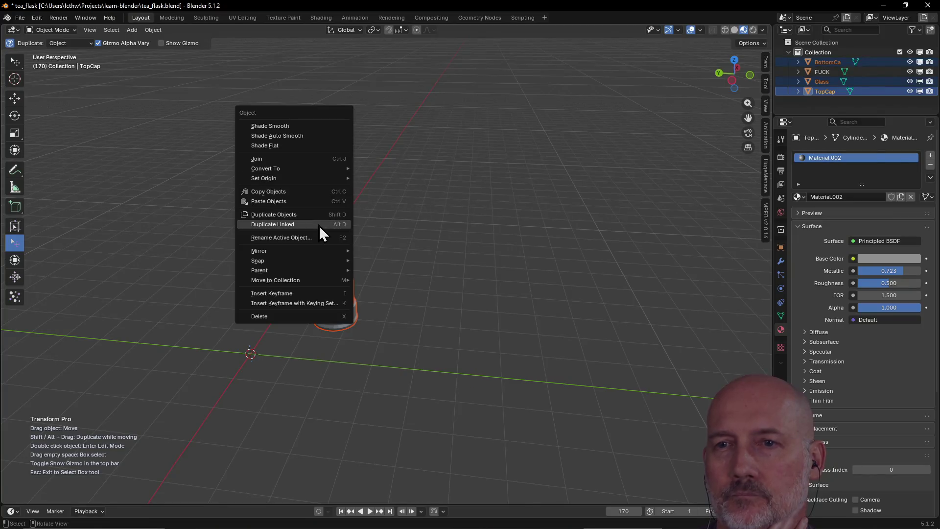
mouse_move(294, 260)
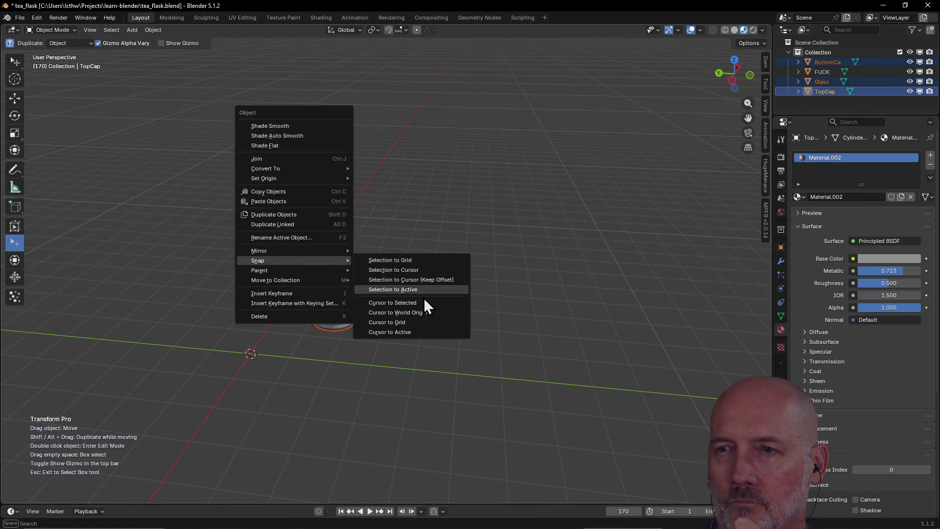
left_click(416, 271)
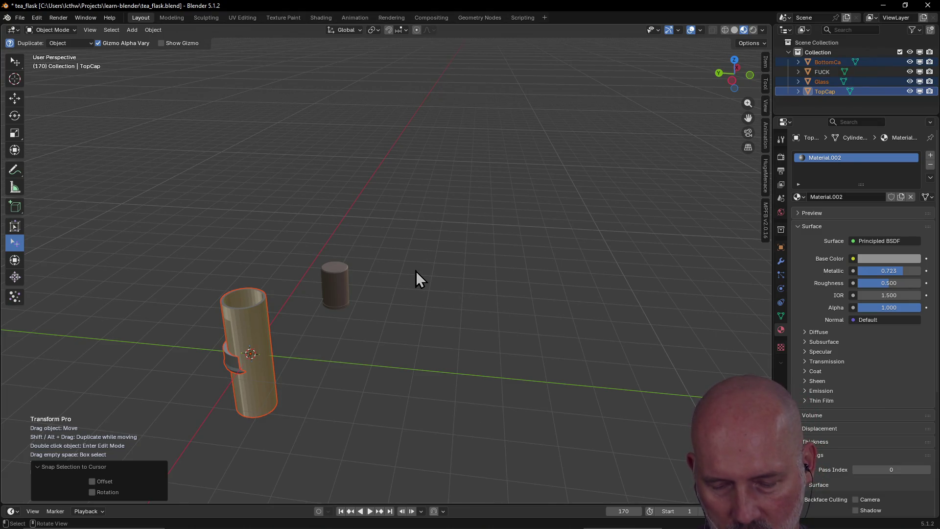
key("ctrl+z")
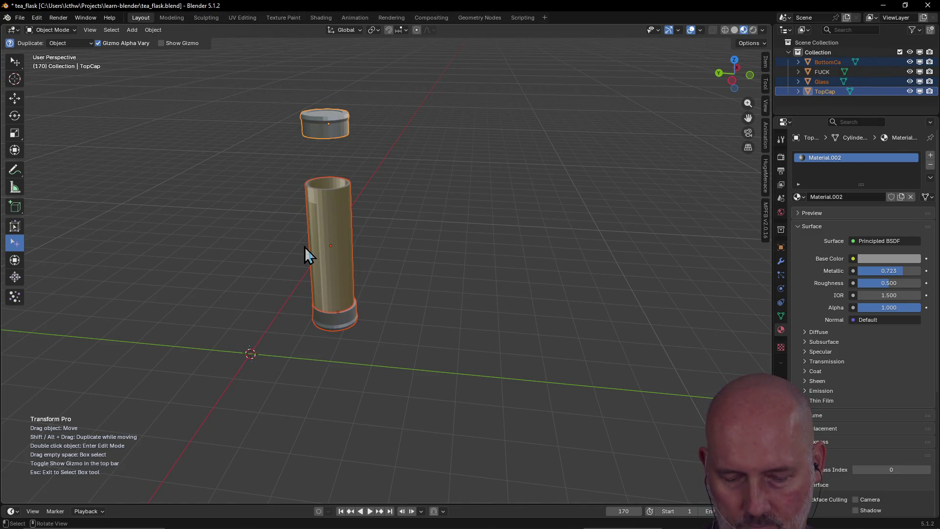
right_click(305, 254)
left_click(341, 223)
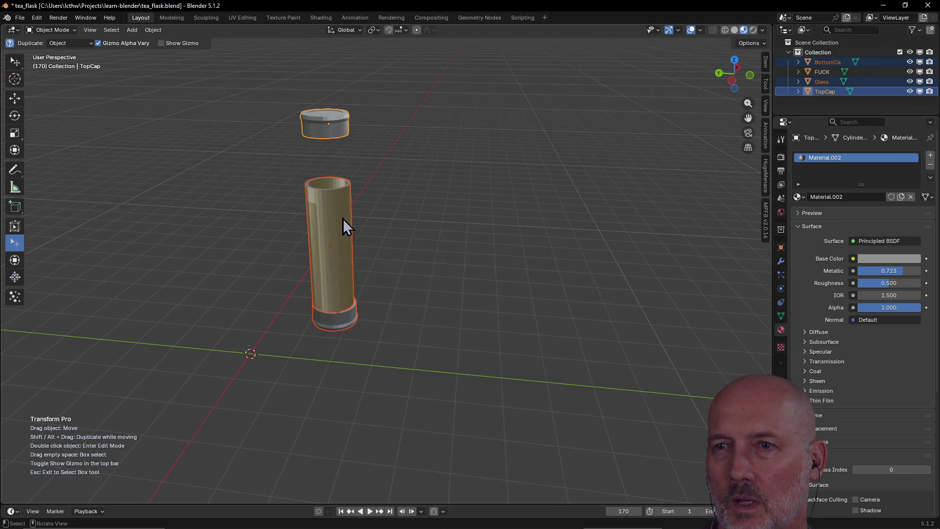
right_click(343, 219)
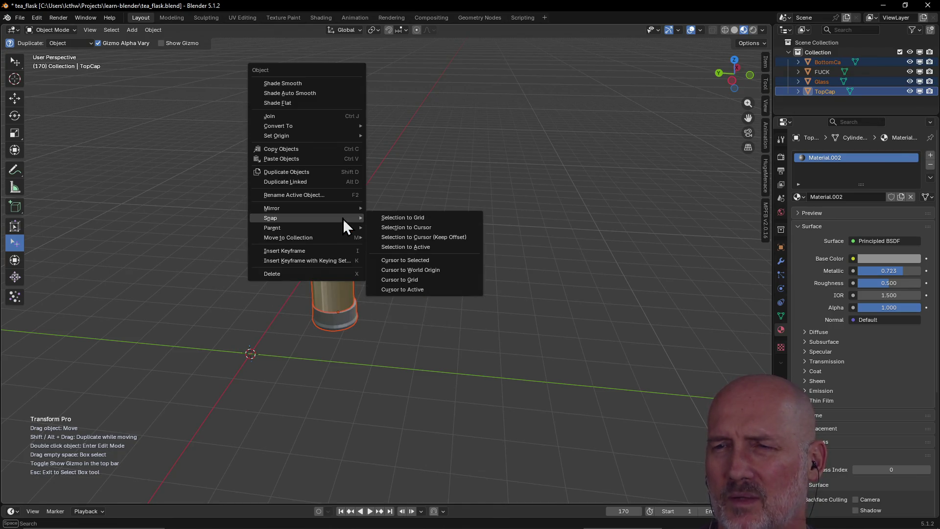
left_click(430, 282)
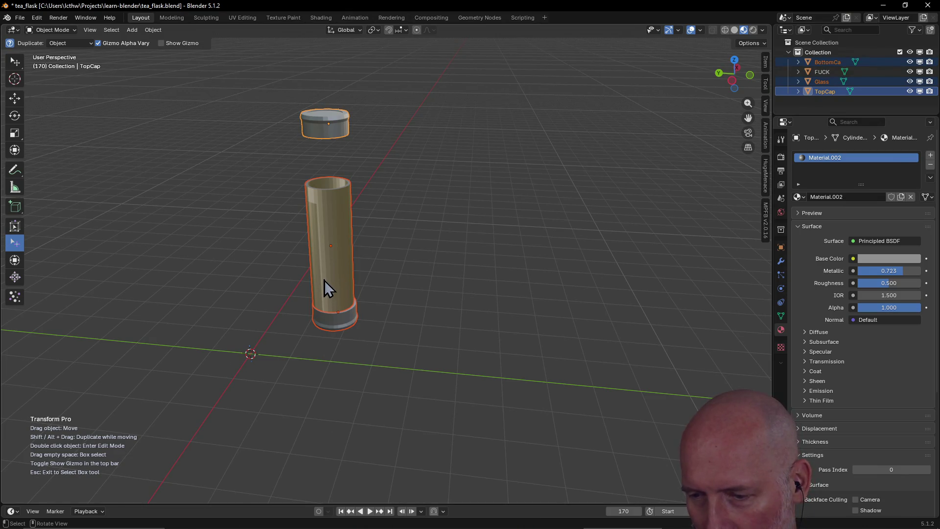
scroll(279, 296, "up", 3)
mouse_move(279, 296)
middle_mouse_down()
mouse_move(365, 299)
mouse_move(294, 274)
middle_mouse_up()
scroll(331, 278, "up", 4)
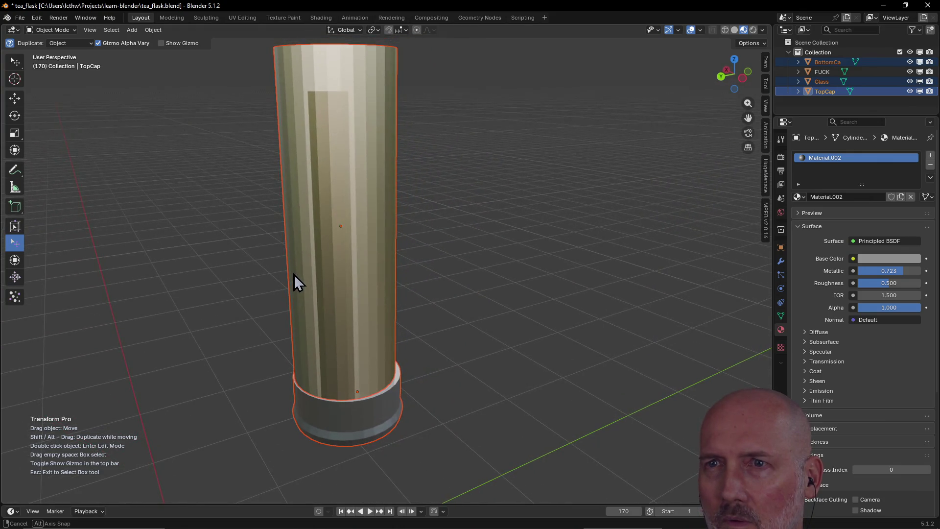
left_click(328, 211)
mouse_move(329, 199)
middle_mouse_down()
mouse_move(409, 215)
mouse_move(483, 206)
mouse_move(317, 209)
mouse_move(351, 189)
mouse_move(330, 195)
mouse_move(374, 189)
mouse_move(382, 163)
mouse_move(385, 193)
mouse_move(423, 168)
mouse_move(387, 167)
mouse_move(417, 181)
mouse_move(429, 206)
mouse_move(437, 189)
mouse_move(414, 144)
middle_mouse_up()
scroll(430, 192, "down", 2)
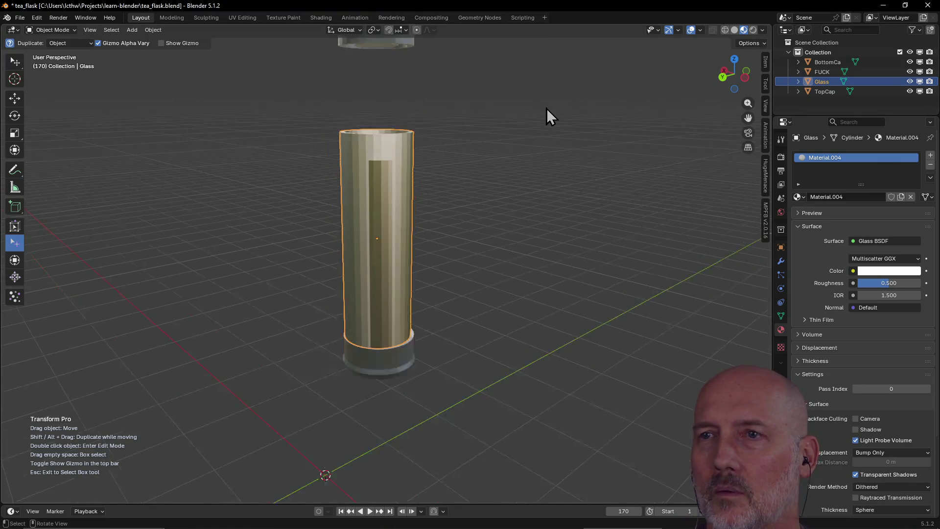
Move the top cap over the glass tube
middle_click_drag(546, 109, 523, 184)
left_click(383, 214)
middle_click_drag(383, 220, 386, 149)
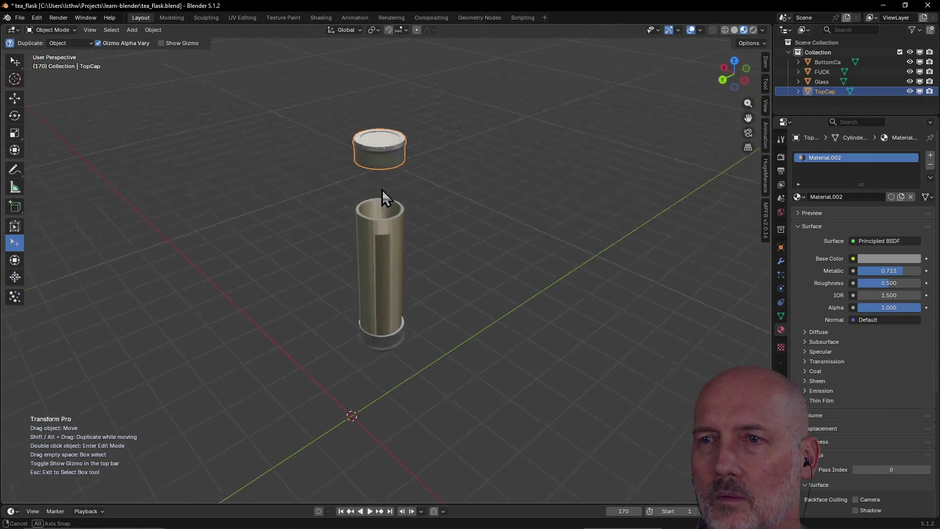
key("g")
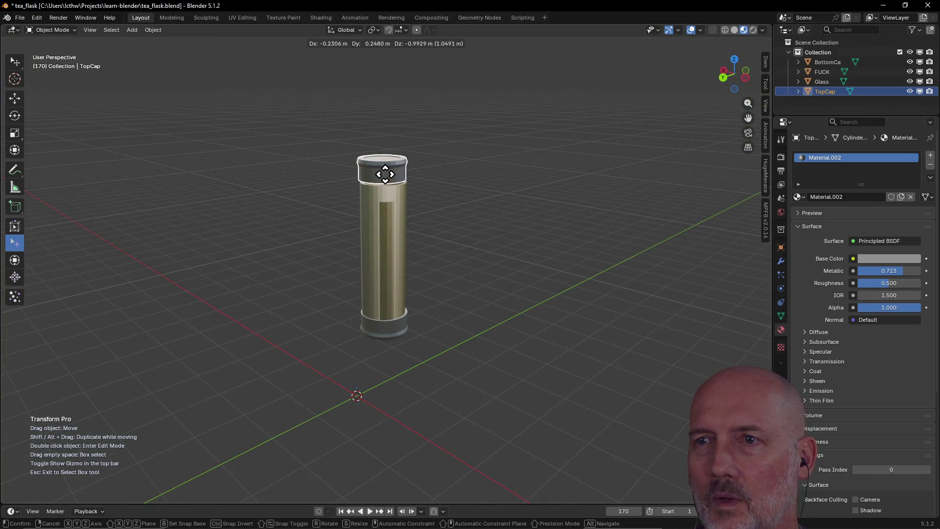
left_click(385, 174)
In Top view select all flask parts and snap the selection to the grid
middle_click_drag(397, 221, 401, 254)
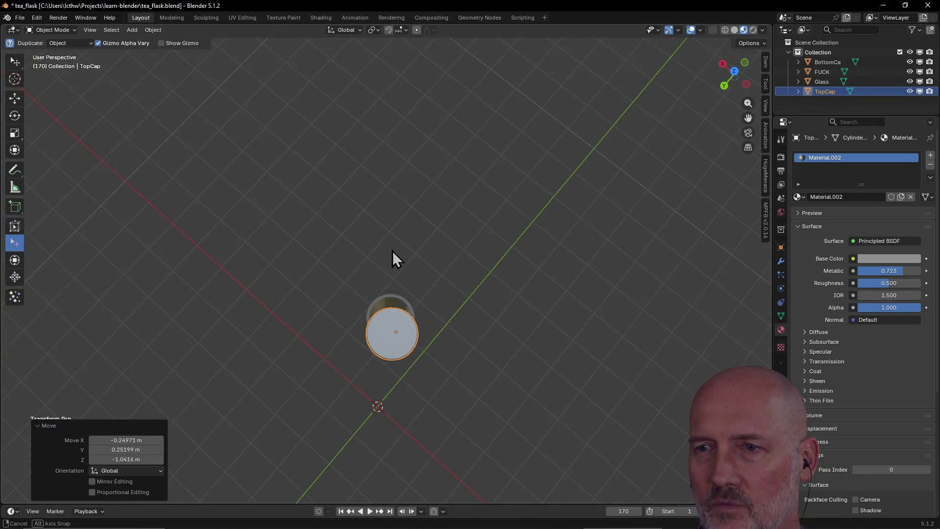
key("grave")
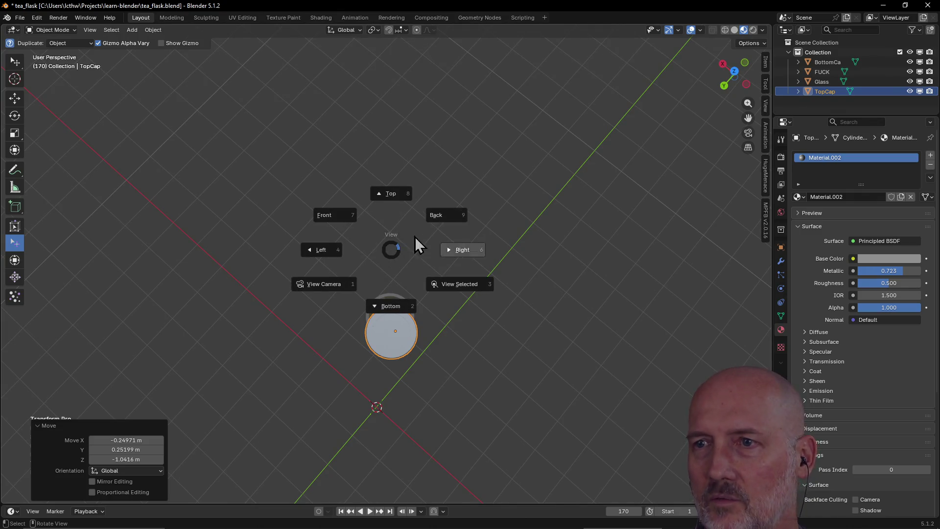
left_click(400, 199)
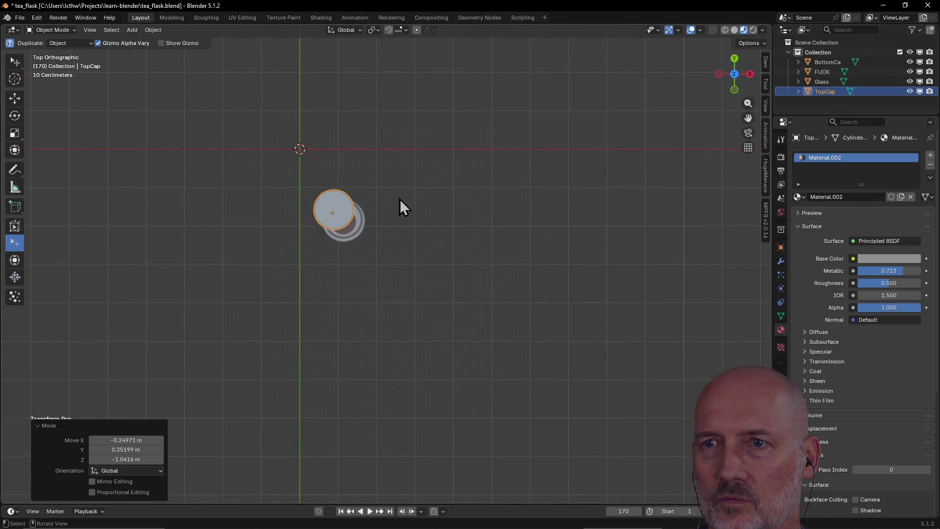
key("a")
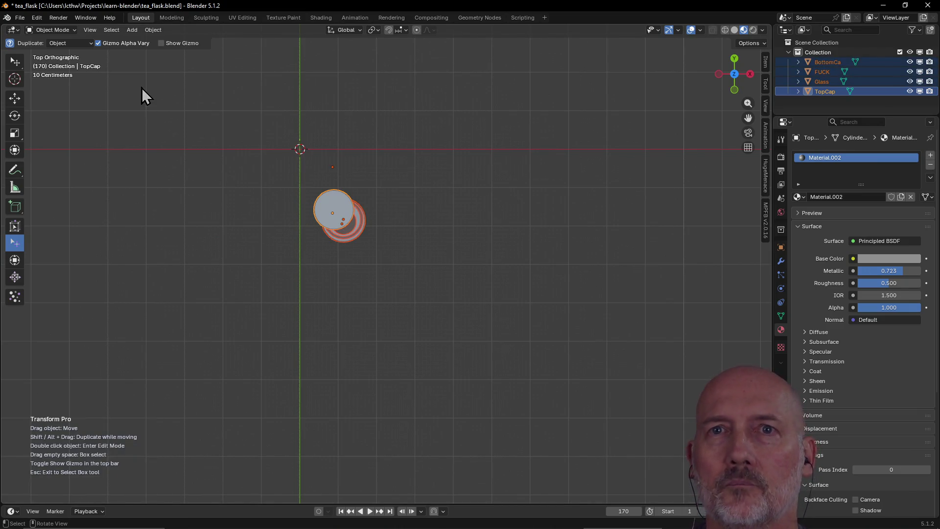
left_click(36, 17)
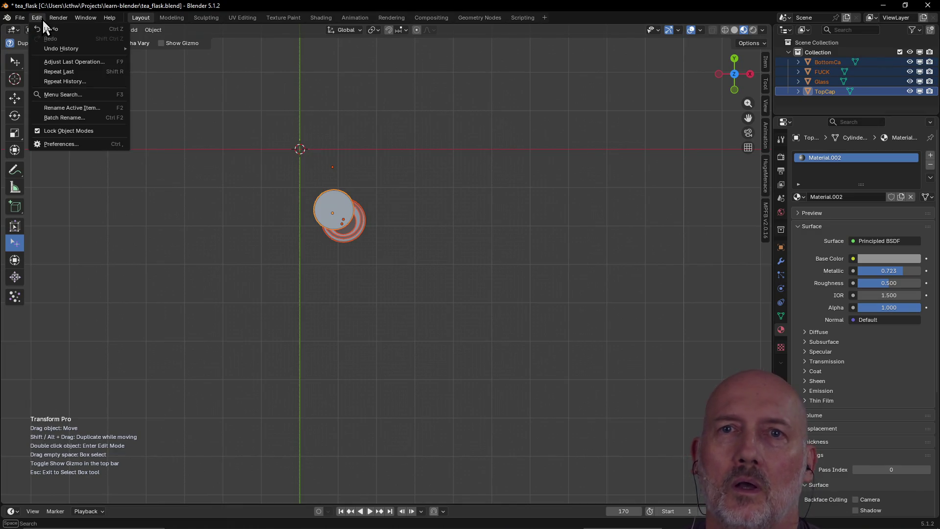
mouse_move(58, 17)
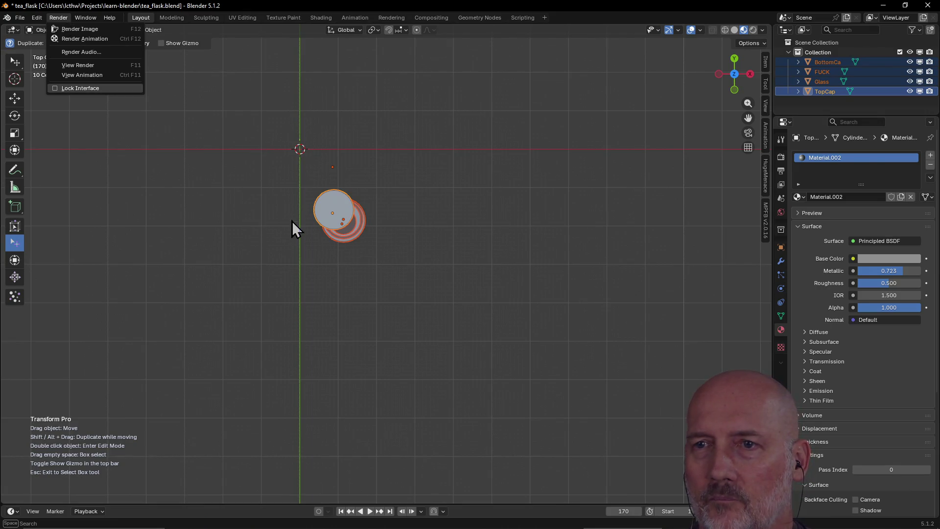
left_click(317, 214)
right_click(327, 213)
mouse_move(251, 206)
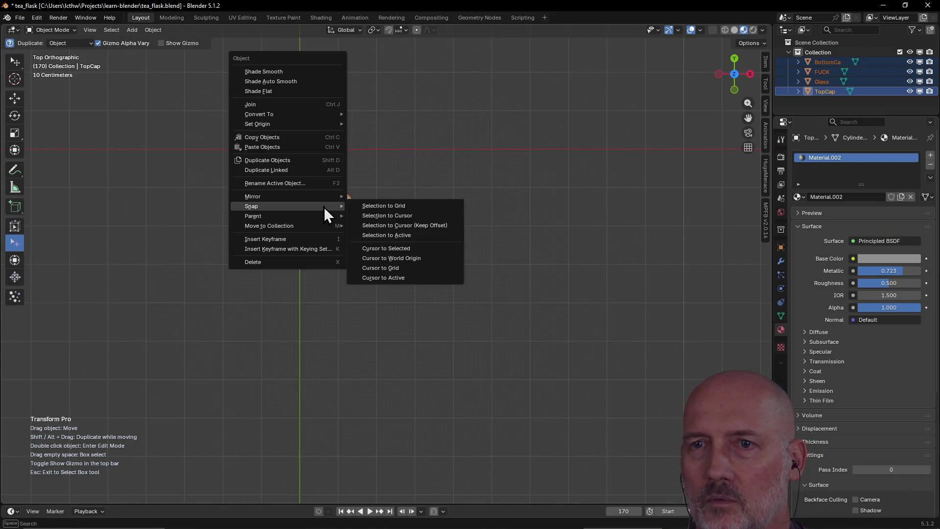
left_click(387, 207)
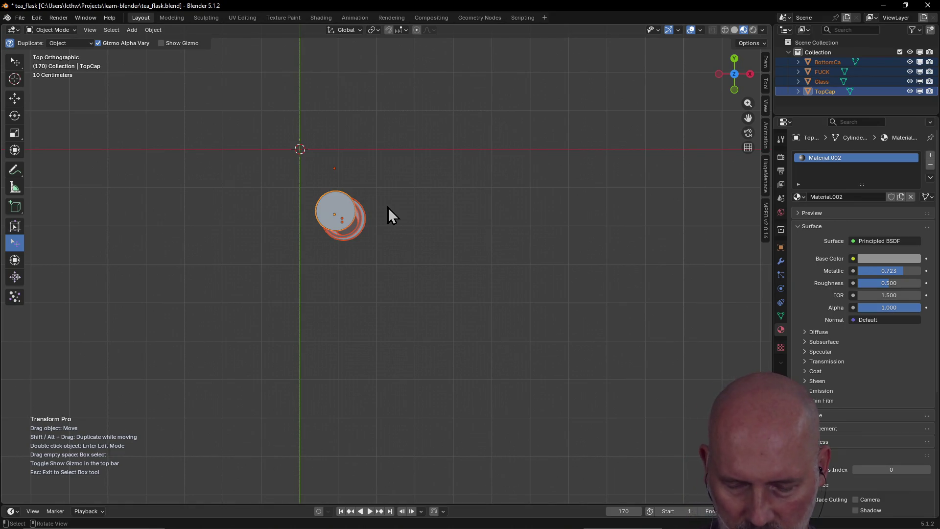
key("alt+Tab")
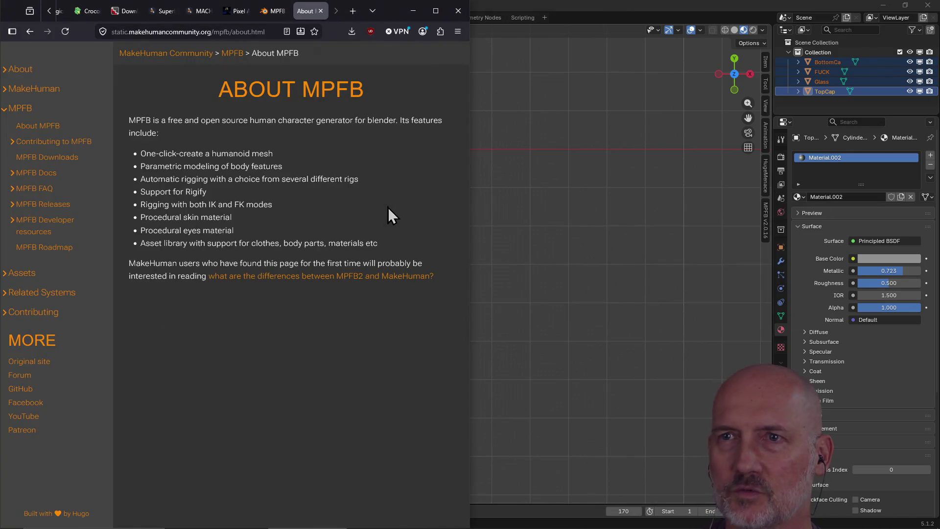
Search 'align objects blender' in a new Firefox tab, then return to Blender
key("ctrl+t")
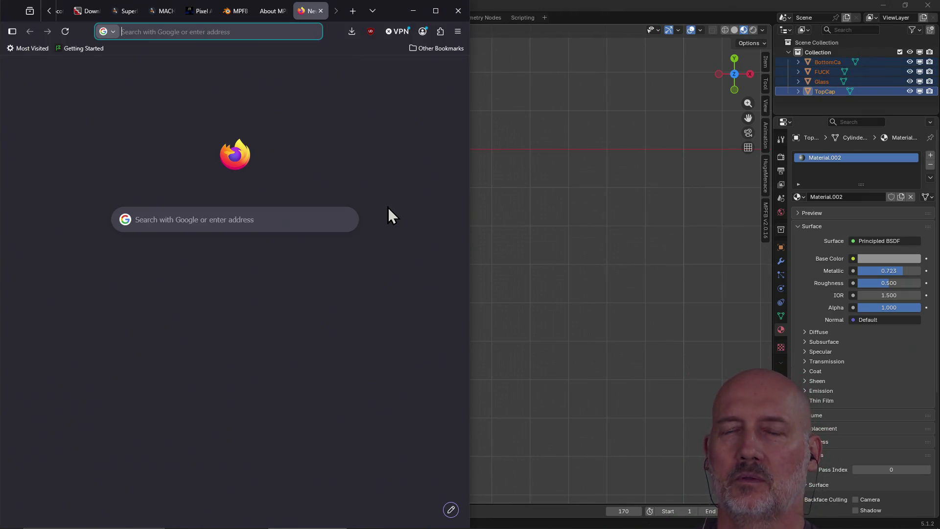
type("alig")
key("BackSpace")
type("gn  objectsblender")
key("Return")
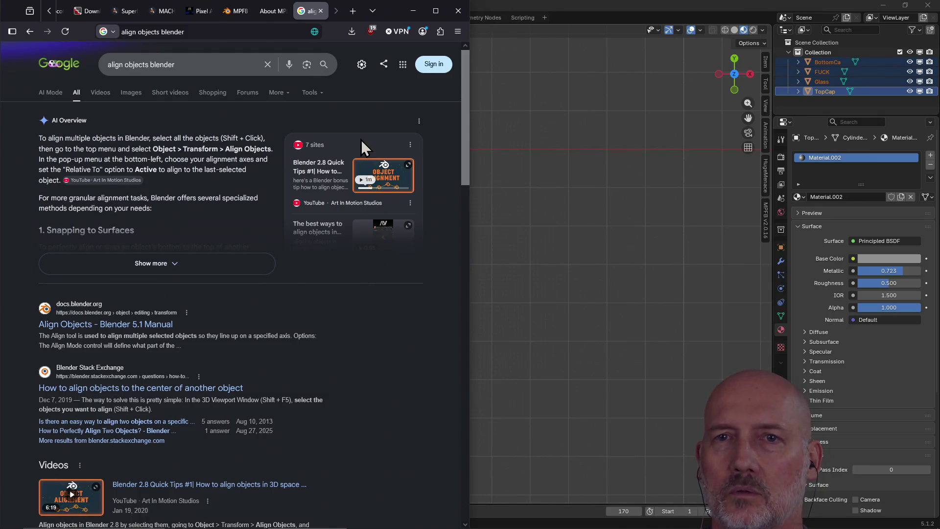
left_click(507, 6)
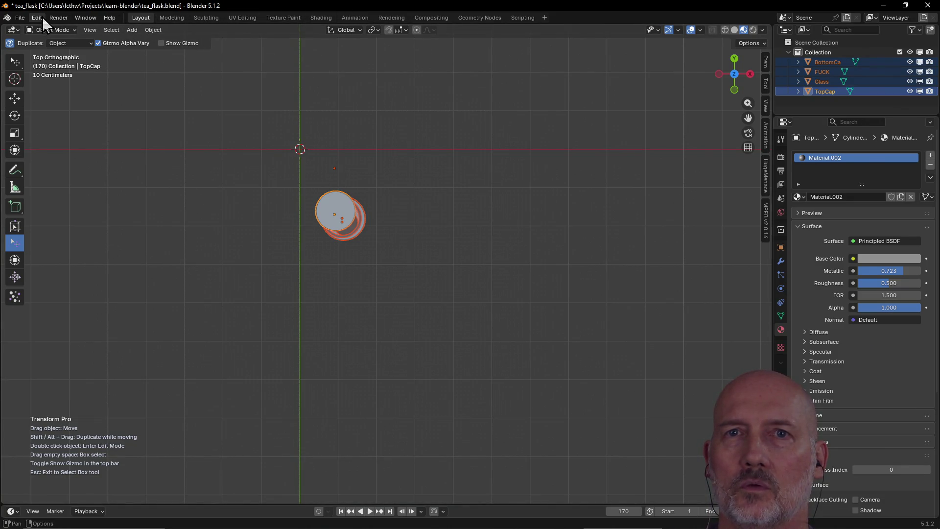
Run Align Objects relative to the active top cap using centers
left_click(158, 30)
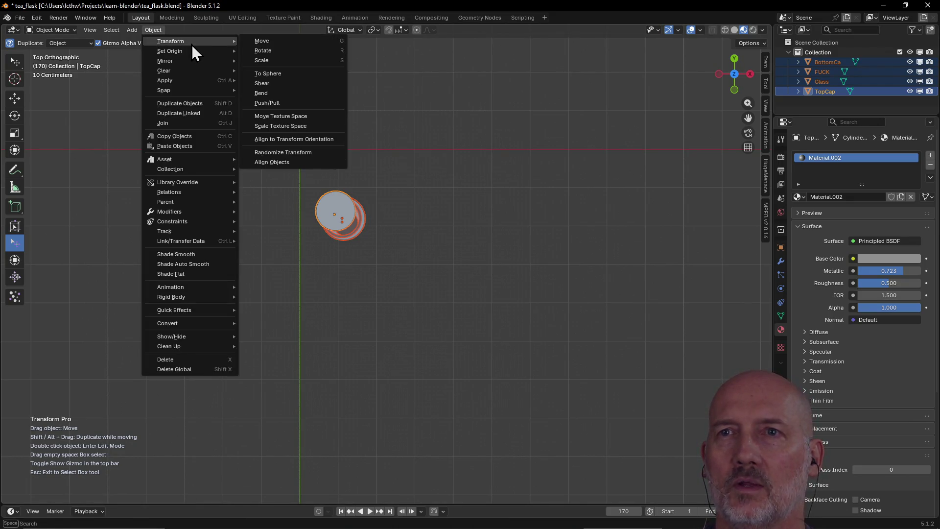
left_click(151, 30)
right_click(348, 199)
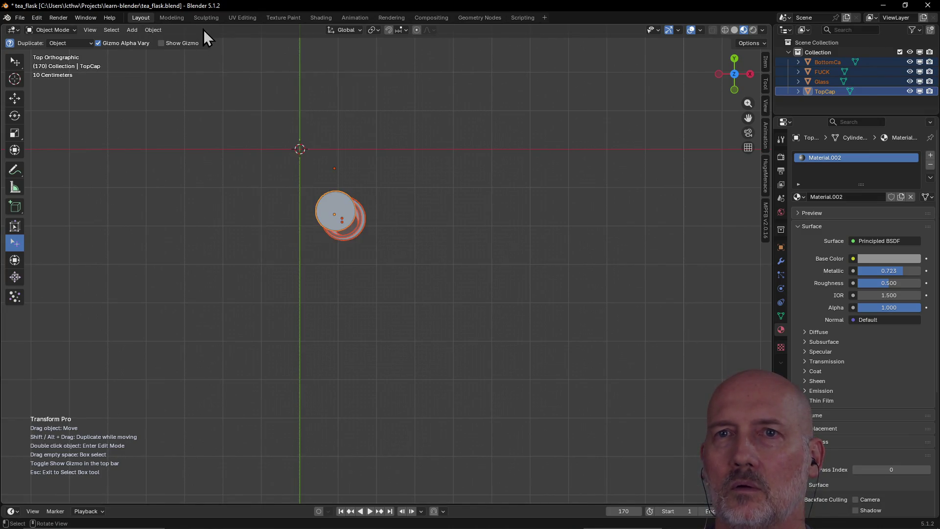
left_click(159, 31)
mouse_move(170, 41)
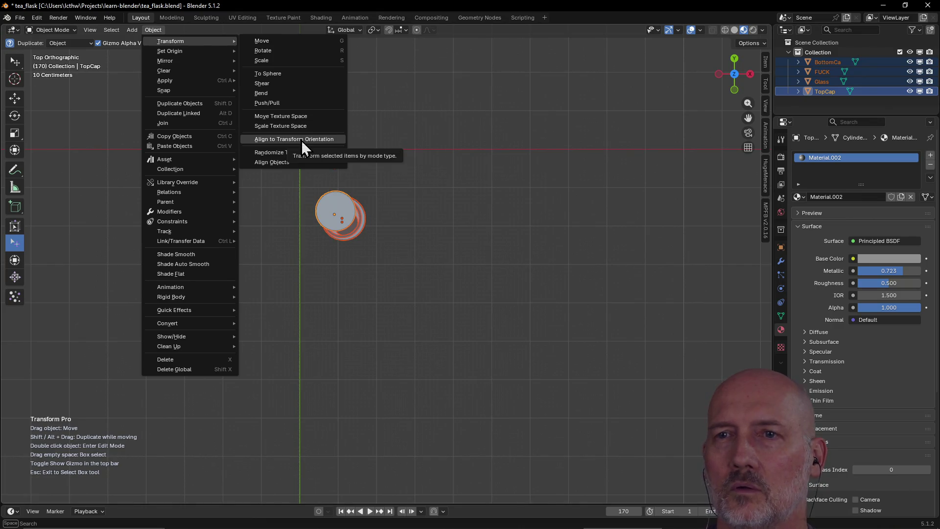
left_click(291, 162)
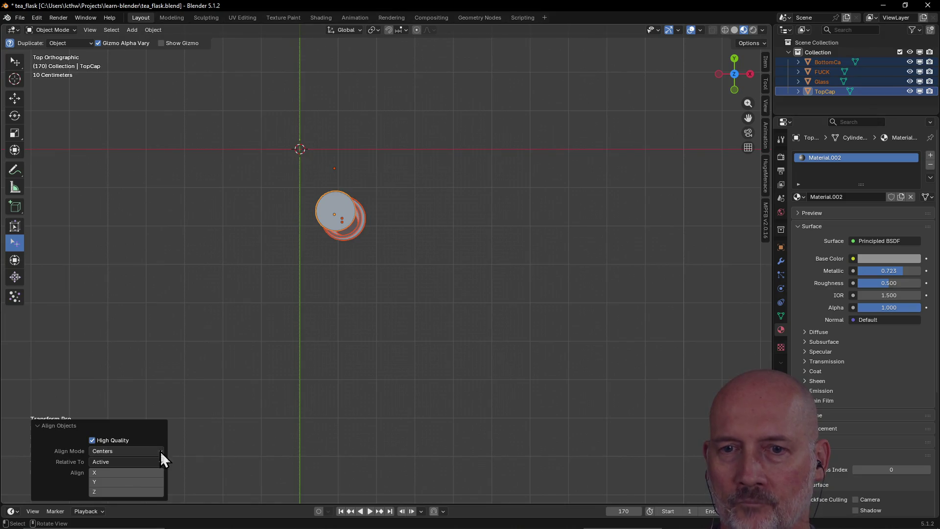
Enable alignment on both X and Y so the parts stack into one column, orbiting to check
left_click(111, 483)
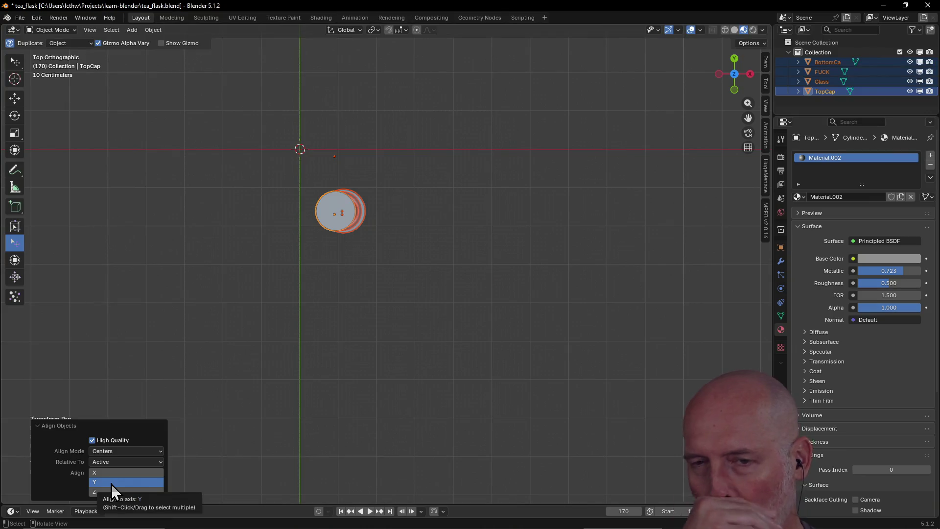
middle_click_drag(221, 408, 348, 216)
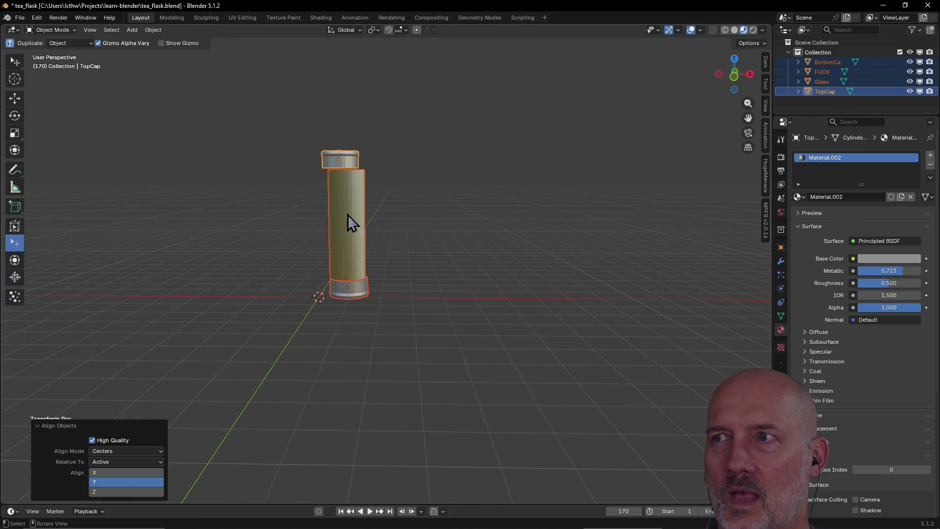
mouse_move(347, 212)
middle_mouse_down()
mouse_move(356, 199)
mouse_move(382, 206)
middle_mouse_up()
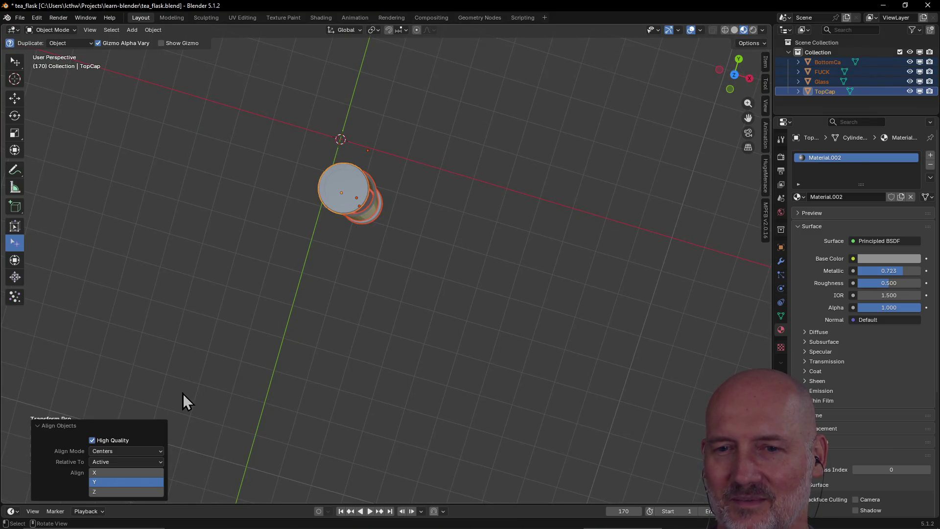
left_click(111, 473)
mouse_move(216, 371)
middle_mouse_down()
mouse_move(285, 278)
mouse_move(256, 355)
middle_mouse_up()
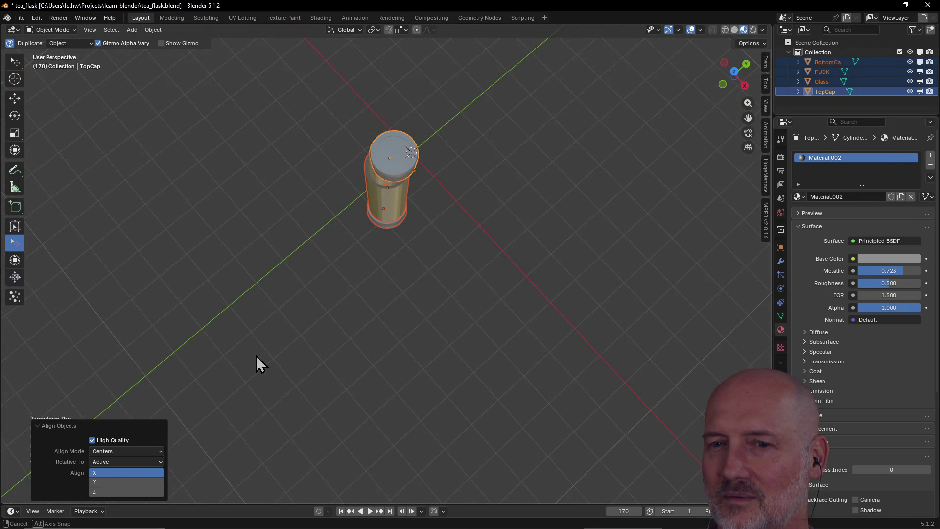
left_click(108, 481, "shift")
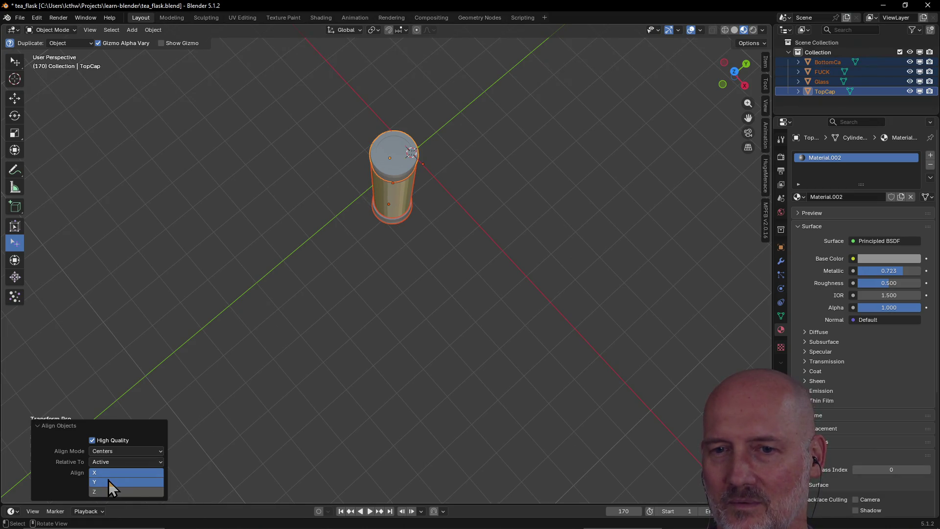
mouse_move(252, 356)
middle_mouse_down()
mouse_move(288, 248)
mouse_move(285, 190)
mouse_move(267, 141)
mouse_move(264, 184)
mouse_move(423, 181)
mouse_move(314, 172)
mouse_move(498, 213)
middle_mouse_up()
scroll(498, 212, "up", 4)
scroll(441, 210, "up", 4)
scroll(397, 217, "up", 2)
mouse_move(386, 223)
middle_mouse_down()
mouse_move(372, 212)
mouse_move(420, 212)
mouse_move(401, 209)
middle_mouse_up()
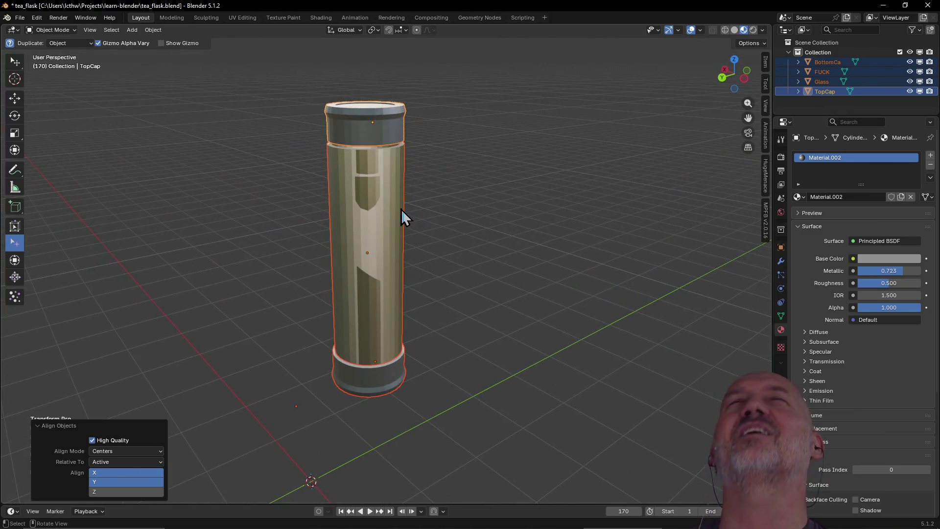
Clear the selection, orbit around the flask, and select only the TopCap object
right_click(367, 143)
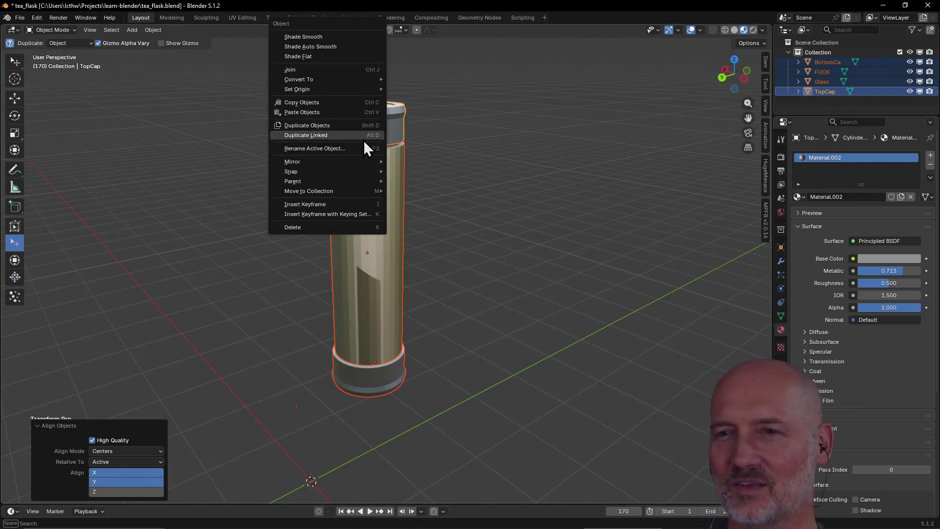
left_click(454, 187)
mouse_move(445, 189)
middle_mouse_down("shift")
mouse_move(361, 200)
mouse_move(351, 230)
mouse_move(392, 174)
mouse_move(411, 211)
mouse_move(464, 209)
mouse_move(331, 215)
mouse_move(378, 300)
mouse_move(357, 351)
mouse_move(358, 330)
middle_mouse_up("shift")
left_click(370, 248)
scroll(334, 216, "up", 3)
scroll(345, 229, "up", 3)
scroll(378, 301, "up", 3)
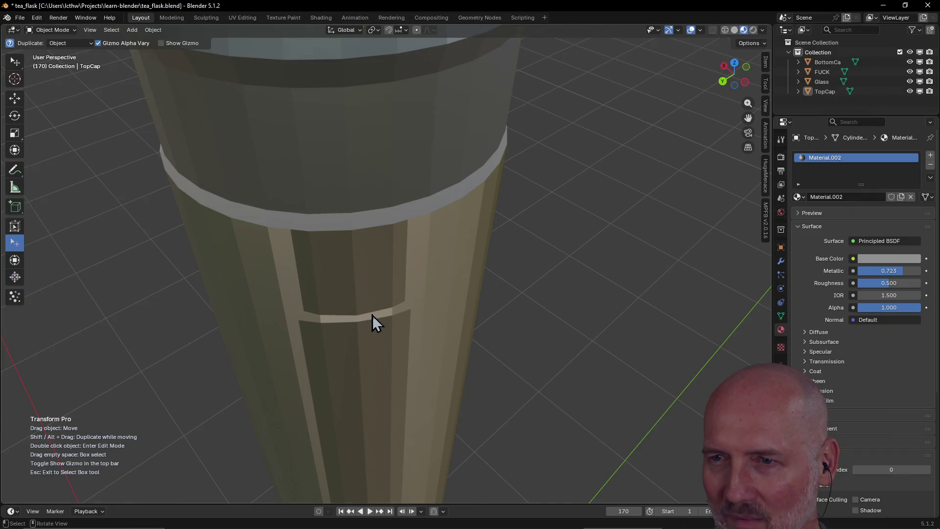
scroll(367, 326, "down", 4)
mouse_move(367, 327)
middle_mouse_down()
mouse_move(467, 321)
mouse_move(548, 278)
mouse_move(566, 259)
mouse_move(534, 202)
middle_mouse_up()
left_click(473, 138)
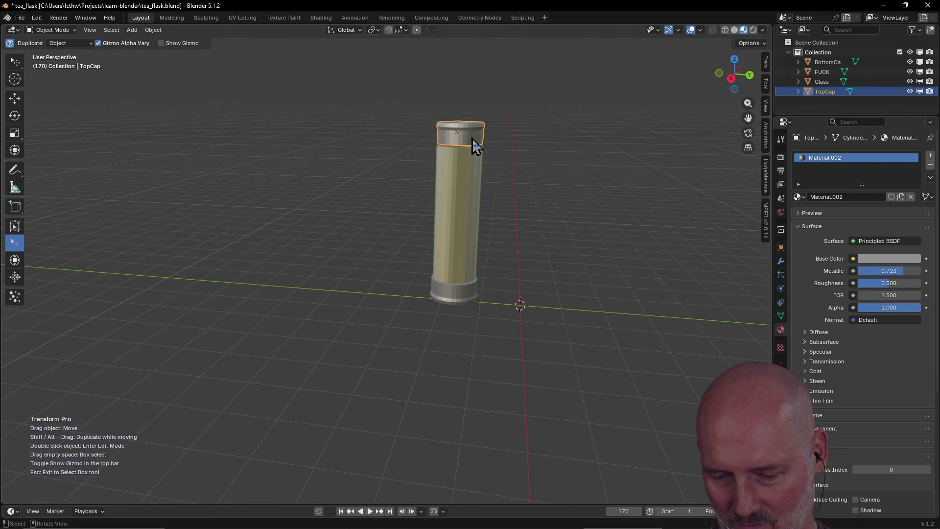
Move the TopCap down about 0.042 m along Z so it sits tighter on the tube
key("g")
key("z")
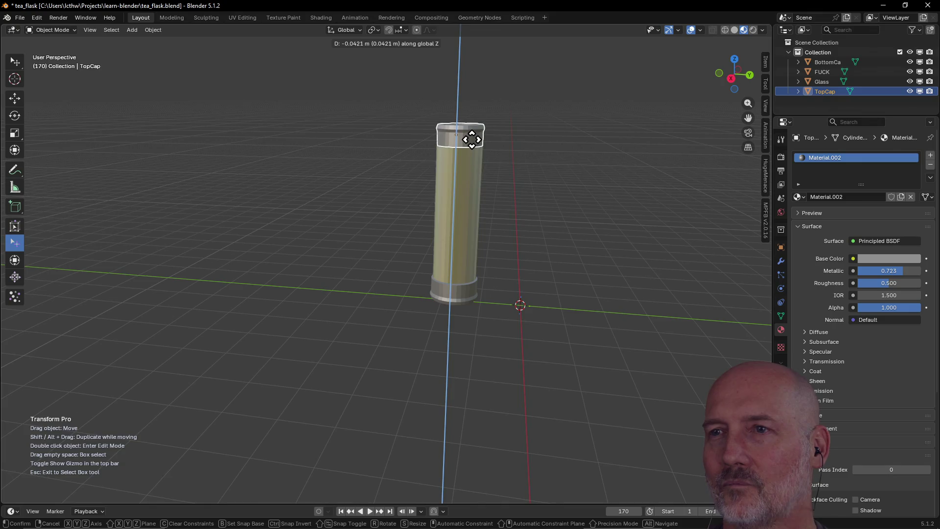
left_click(471, 139)
mouse_move(515, 180)
middle_mouse_down()
mouse_move(381, 183)
mouse_move(554, 146)
mouse_move(552, 125)
middle_mouse_up()
scroll(381, 183, "up", 4)
scroll(381, 183, "down", 4)
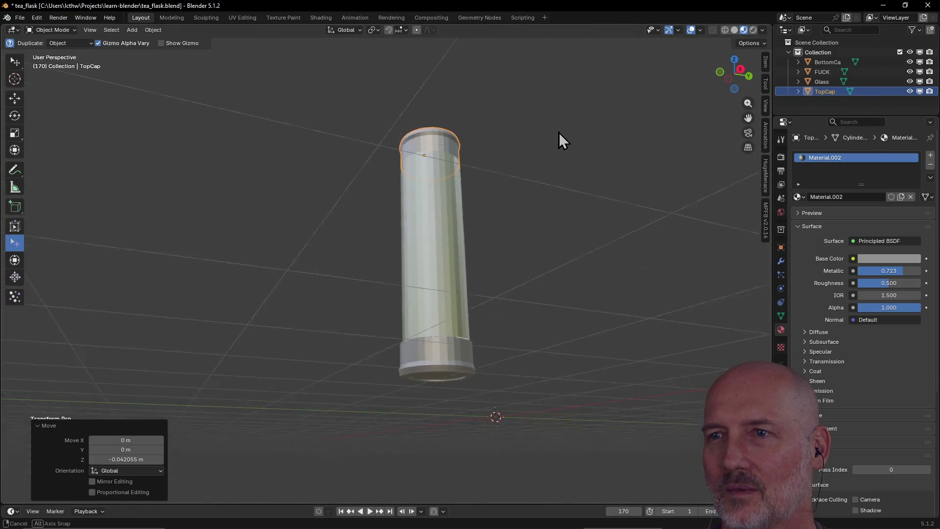
scroll(552, 125, "up", 4)
mouse_move(552, 126)
middle_mouse_down()
mouse_move(597, 141)
mouse_move(468, 170)
mouse_move(376, 153)
middle_mouse_up()
scroll(596, 142, "down", 3)
scroll(470, 163, "up", 3)
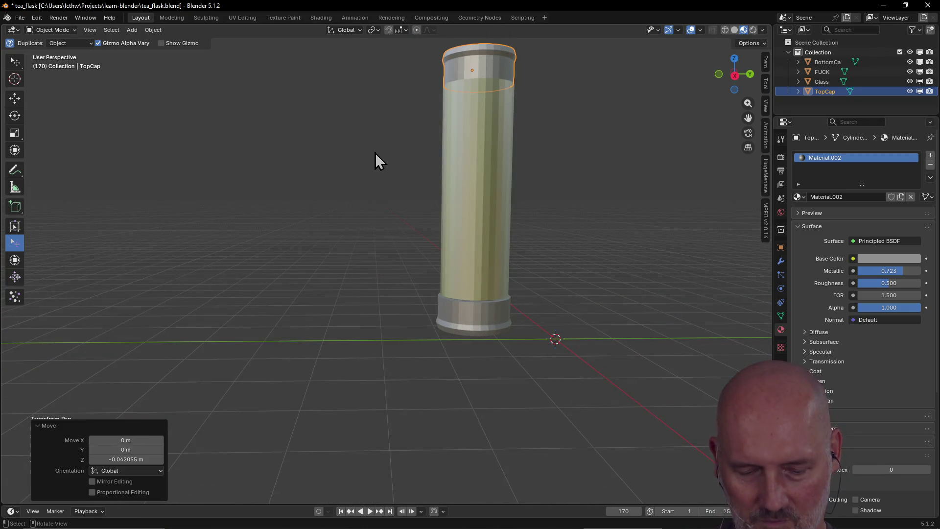
Return to the Layout workspace and switch the viewport to Rendered shading
key("ctrl+Page_Up")
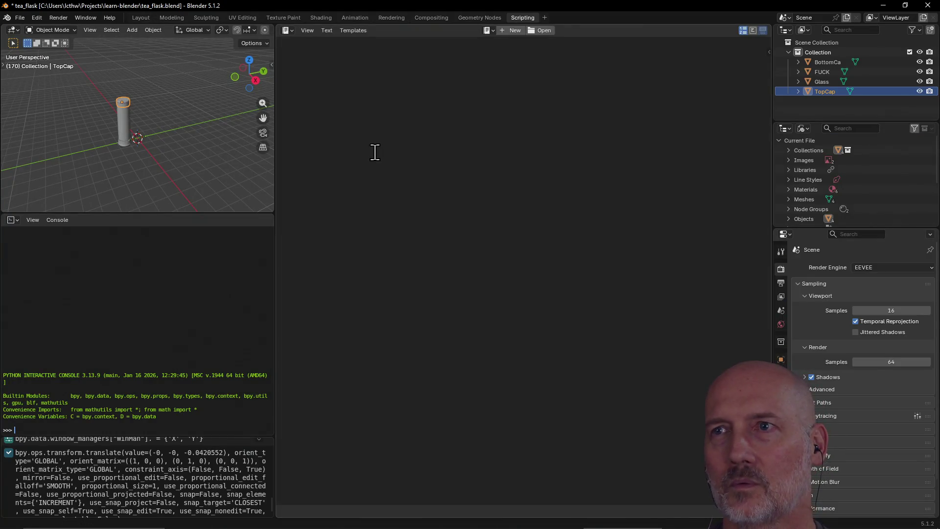
key("ctrl+Page_Down")
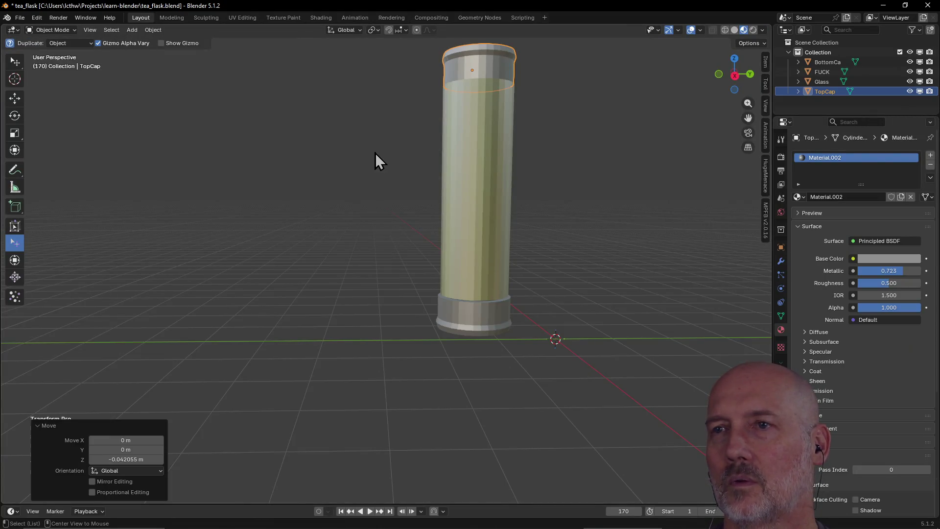
scroll(376, 153, "up", 2)
key("z")
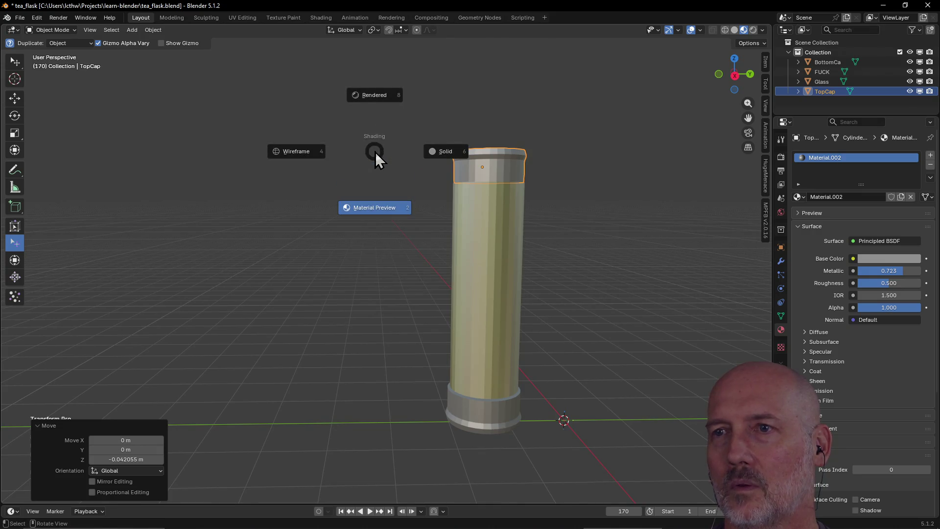
left_click(383, 97)
mouse_move(415, 178)
middle_mouse_down()
mouse_move(464, 194)
mouse_move(352, 190)
mouse_move(521, 172)
mouse_move(448, 171)
middle_mouse_up()
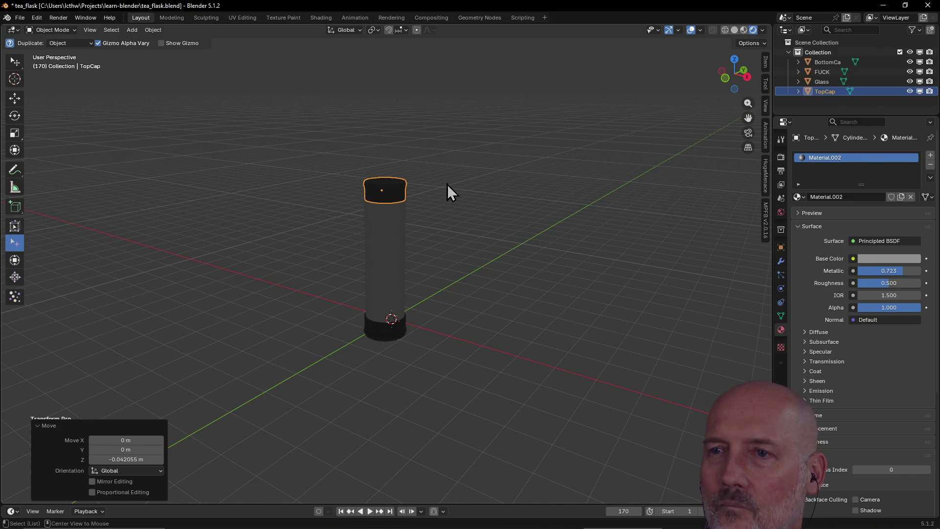
Check the flask in Solid and then Material Preview shading from a closer angle
key("z")
left_click(516, 183)
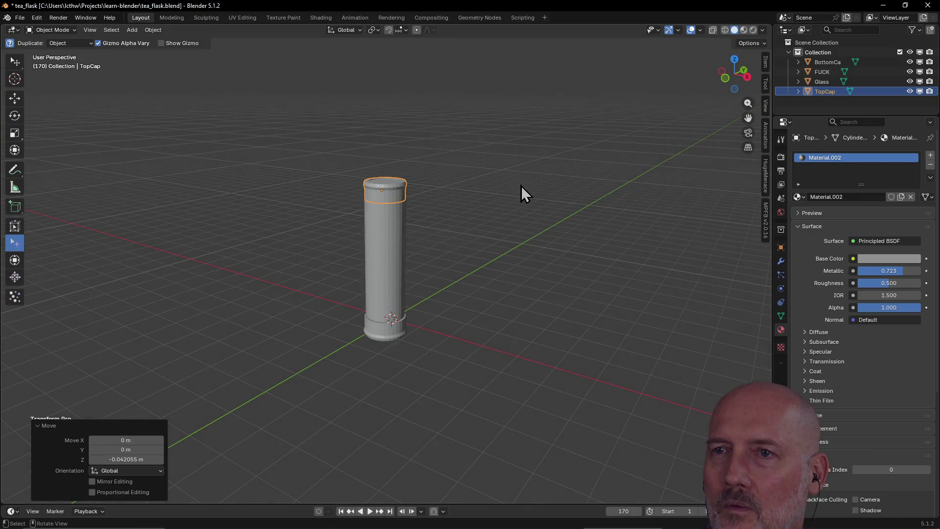
key("z")
left_click(520, 241)
scroll(445, 235, "up", 3)
mouse_move(445, 234)
middle_mouse_down()
mouse_move(366, 233)
mouse_move(410, 230)
middle_mouse_up()
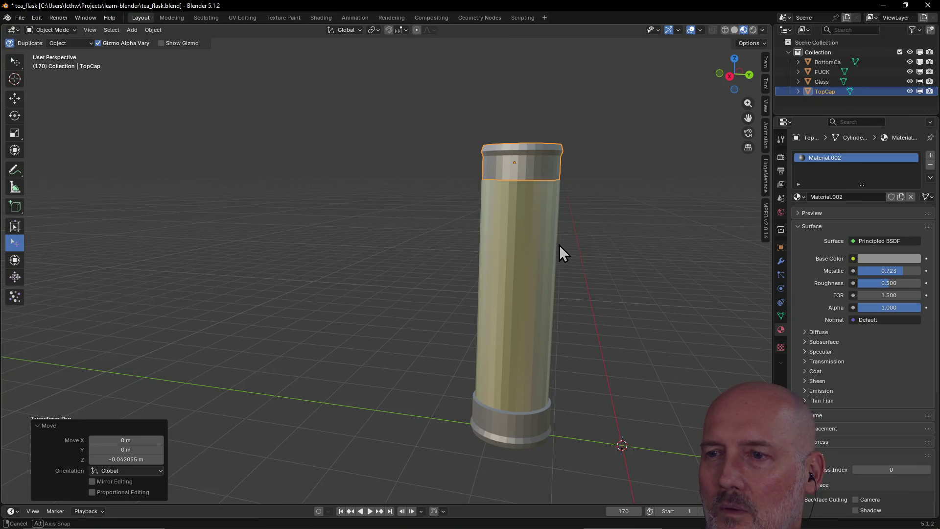
scroll(562, 245, "up", 2)
middle_click_drag(562, 245, 328, 248)
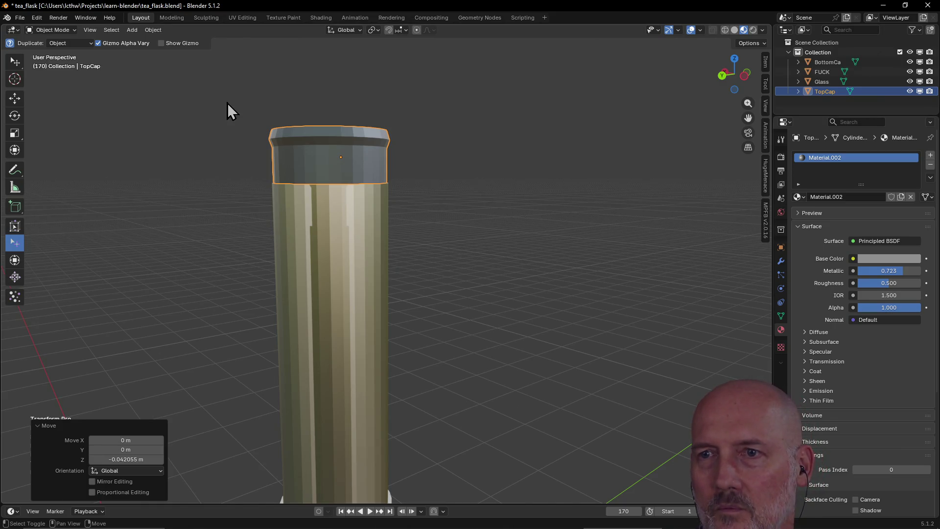
Switch the viewport to wireframe and look at the top cap seated in the tube
key("shift+z")
mouse_move(295, 146)
middle_mouse_down()
mouse_move(360, 214)
mouse_move(398, 233)
mouse_move(351, 233)
mouse_move(427, 218)
mouse_move(354, 229)
mouse_move(349, 211)
mouse_move(358, 241)
middle_mouse_up()
scroll(350, 232, "down", 4)
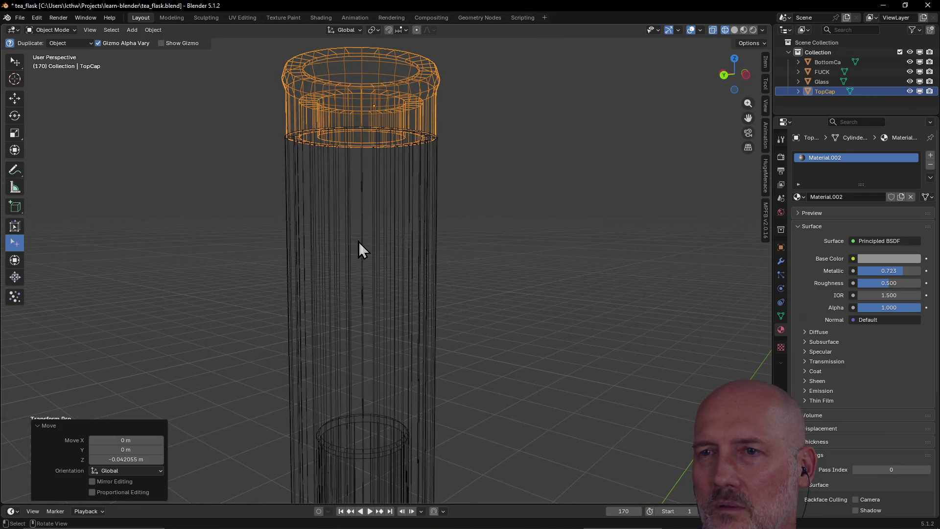
left_click(359, 249)
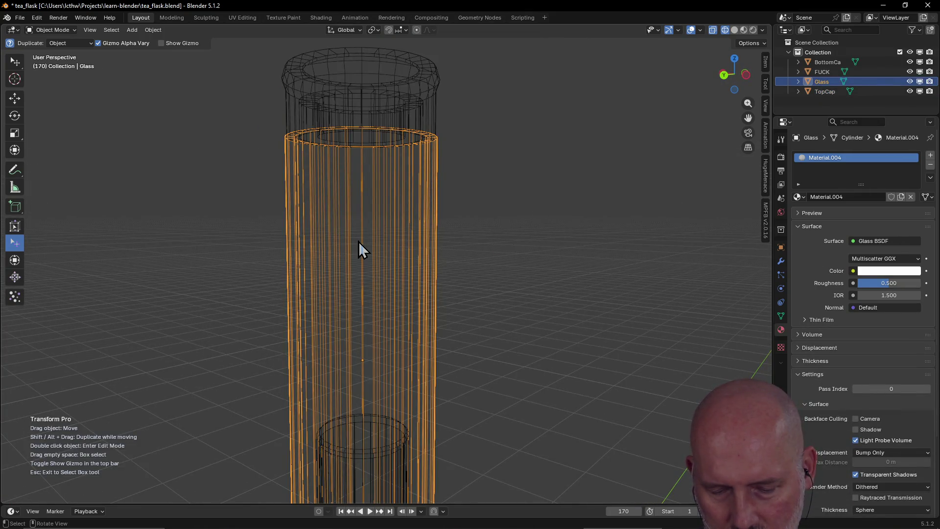
left_click(358, 249)
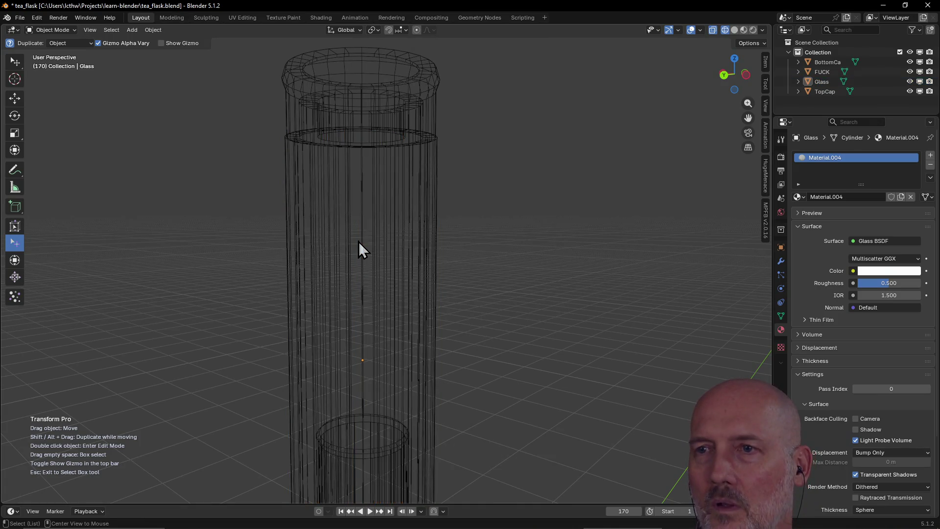
left_click(362, 252)
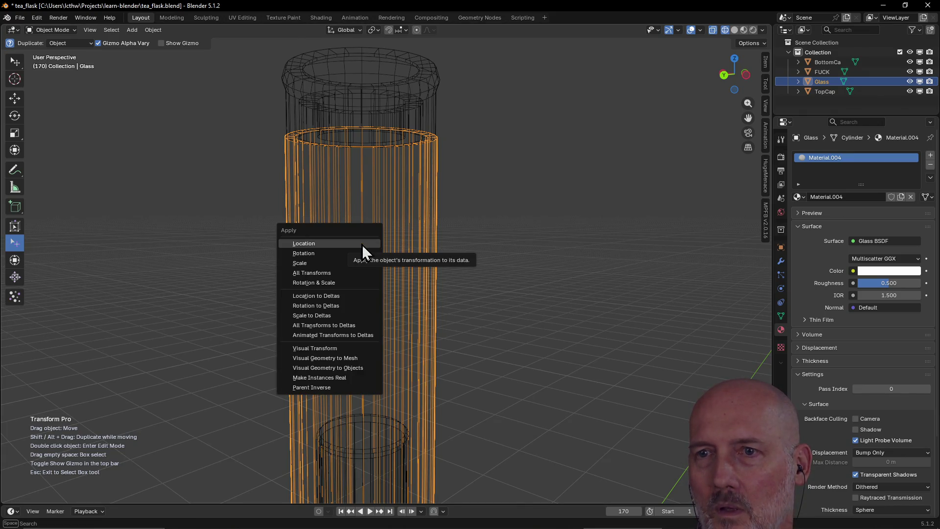
left_click(362, 245)
key("shift+a")
key("Escape")
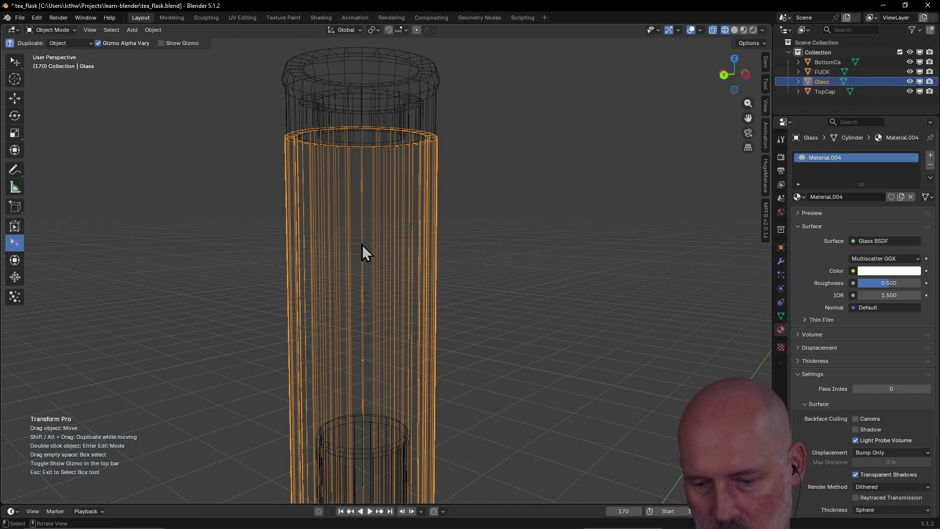
key("shift+h")
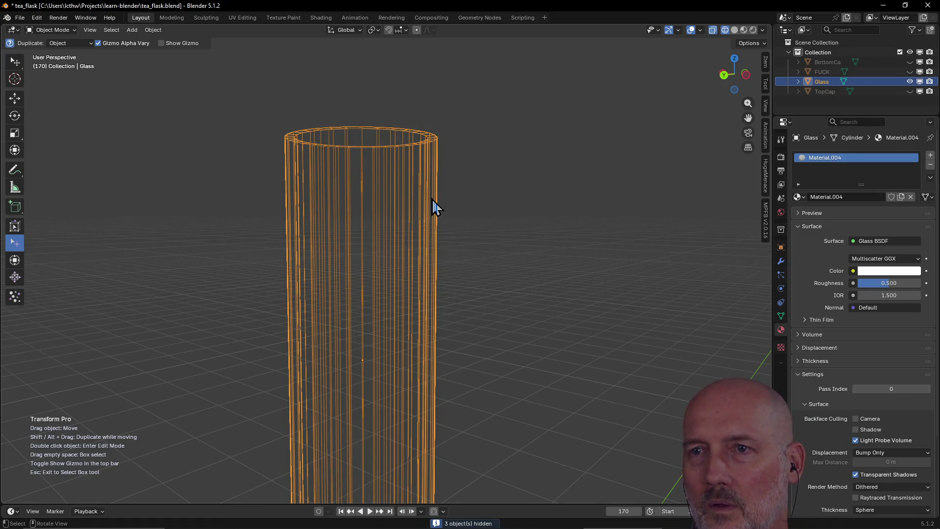
scroll(432, 199, "down", 3)
mouse_move(432, 199)
middle_mouse_down()
mouse_move(442, 253)
mouse_move(415, 281)
middle_mouse_up()
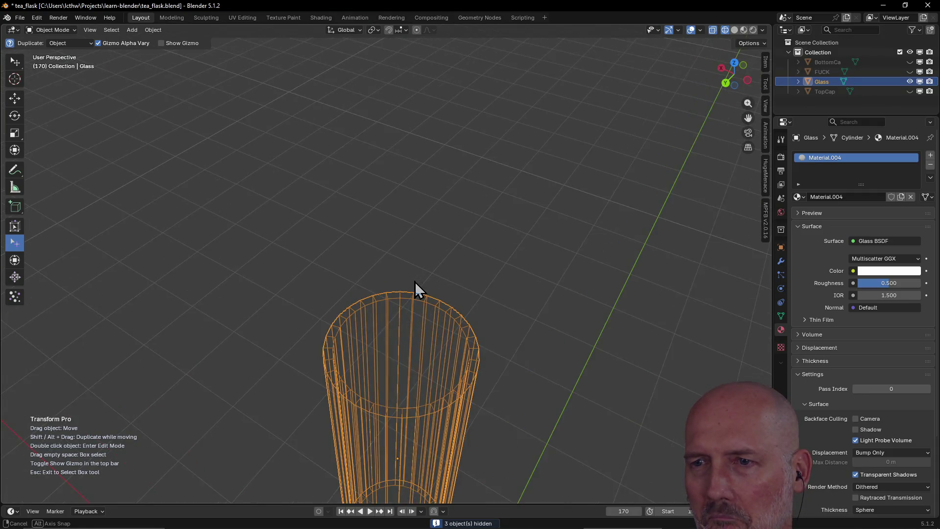
scroll(415, 281, "up", 3)
mouse_move(443, 243)
middle_mouse_down()
mouse_move(411, 249)
mouse_move(511, 246)
mouse_move(484, 231)
mouse_move(223, 217)
mouse_move(301, 193)
mouse_move(244, 202)
middle_mouse_up()
scroll(390, 196, "up", 3)
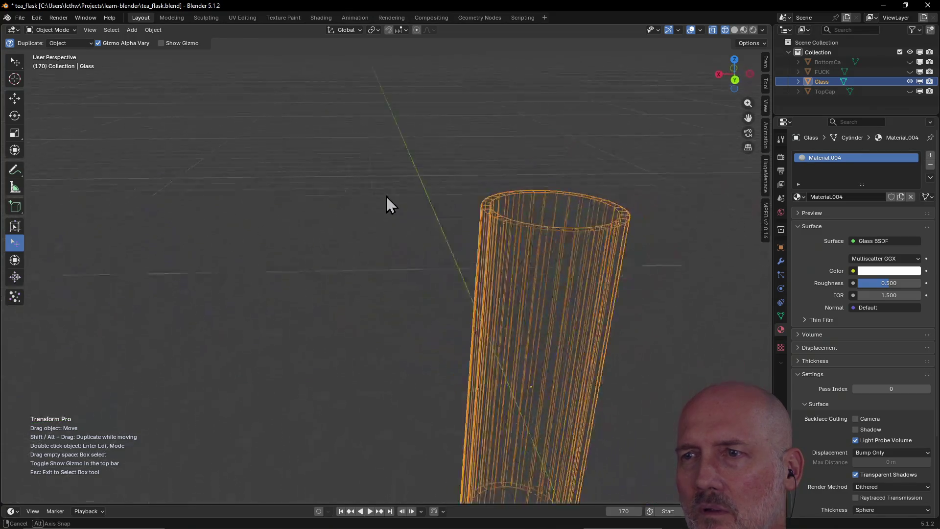
scroll(495, 196, "up", 3)
mouse_move(495, 196)
middle_mouse_down()
mouse_move(471, 125)
mouse_move(473, 231)
mouse_move(494, 177)
mouse_move(486, 216)
mouse_move(485, 180)
mouse_move(426, 215)
middle_mouse_up()
key("alt+h")
scroll(473, 174, "down", 5)
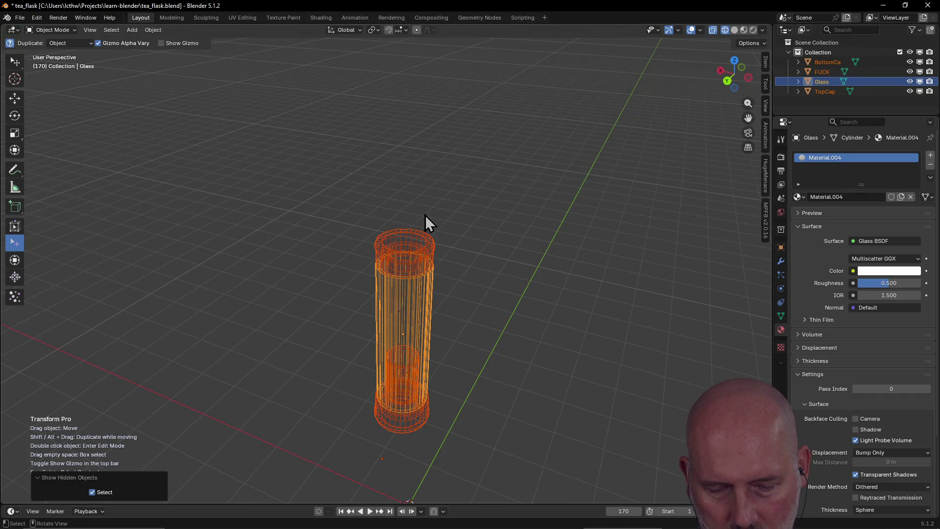
Return to solid shading and inspect the cylinder from side and top-down angles
key("shift+z")
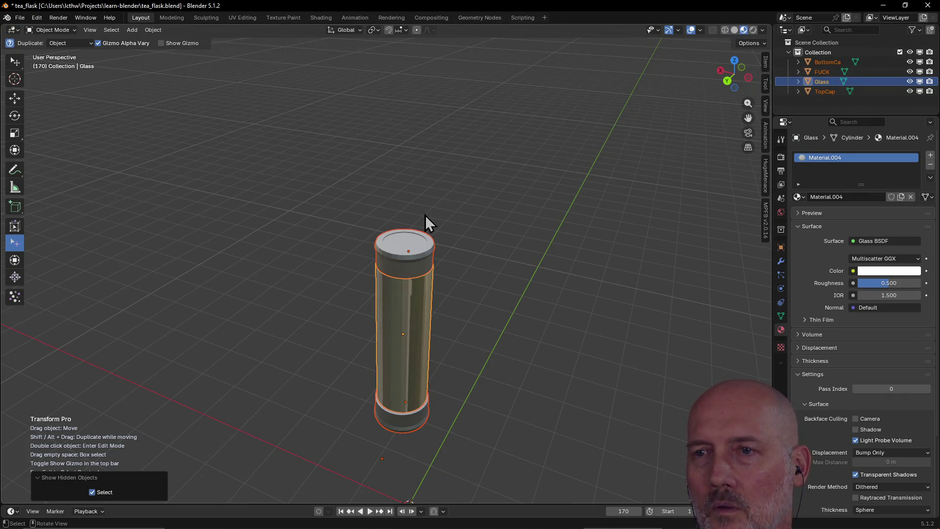
scroll(440, 274, "up", 3)
middle_click_drag(440, 268, 441, 228)
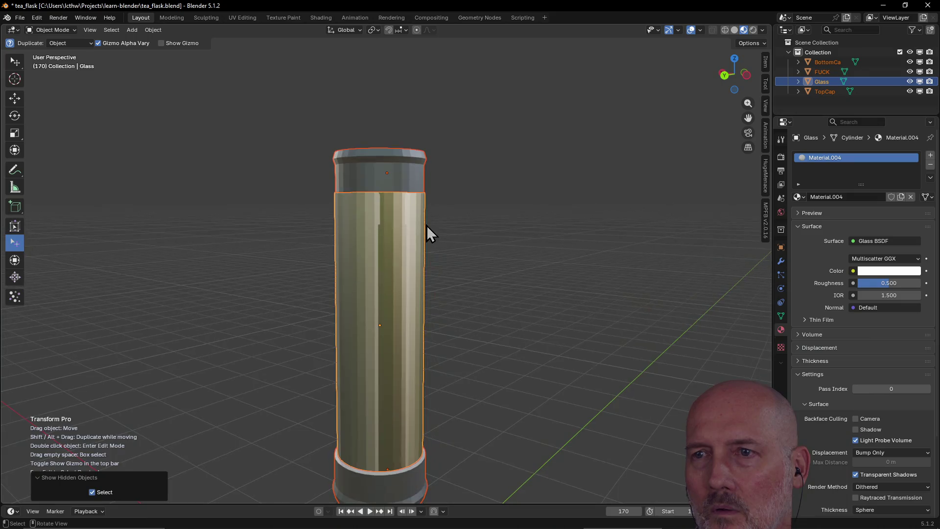
scroll(427, 226, "up", 3)
mouse_move(391, 261)
middle_mouse_down()
mouse_move(374, 224)
mouse_move(380, 256)
middle_mouse_up()
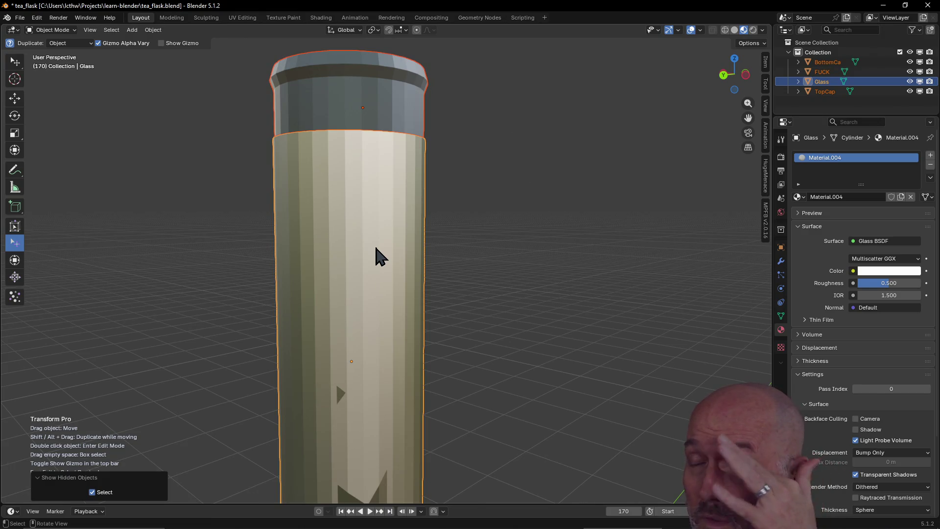
scroll(377, 248, "up", 3)
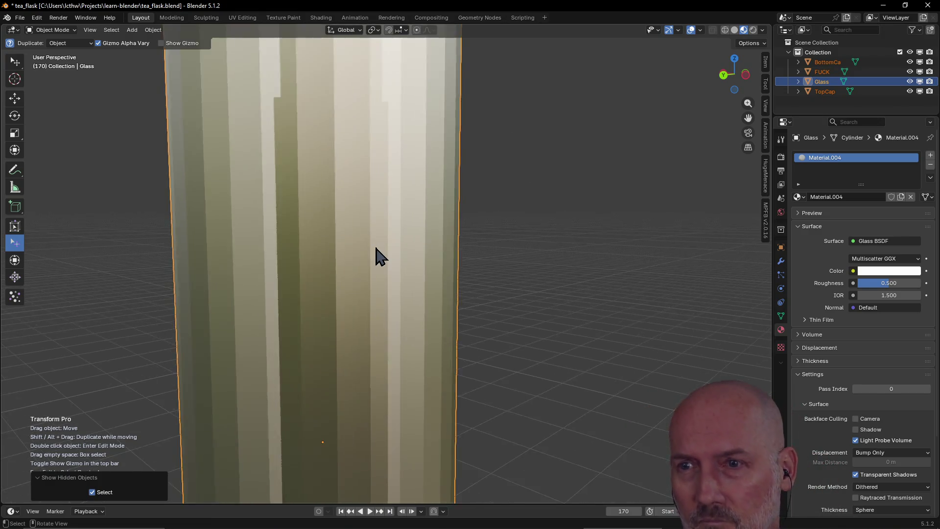
scroll(376, 248, "up", 3)
scroll(375, 248, "up", 3)
scroll(375, 248, "up", 2)
scroll(376, 256, "down", 10)
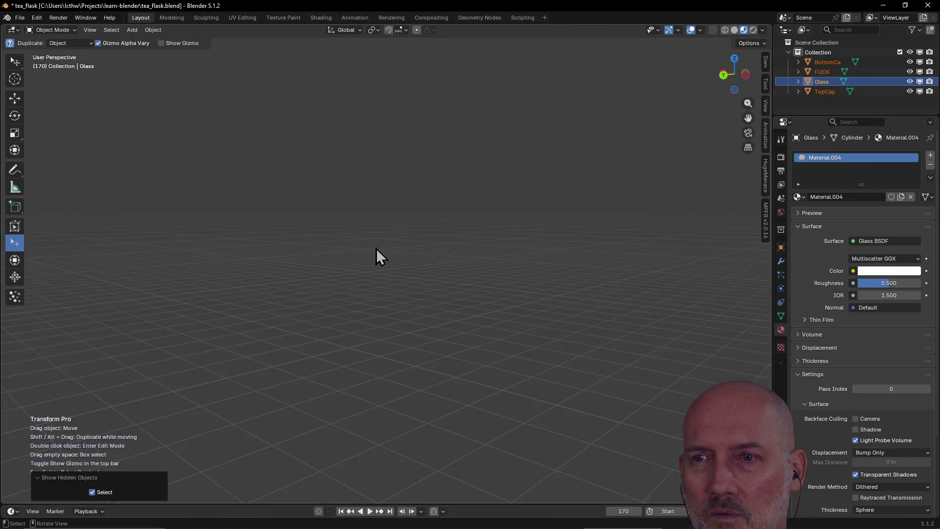
mouse_move(377, 256)
middle_mouse_down()
mouse_move(615, 255)
mouse_move(491, 302)
mouse_move(411, 231)
middle_mouse_up()
scroll(582, 249, "down", 6)
scroll(487, 294, "up", 3)
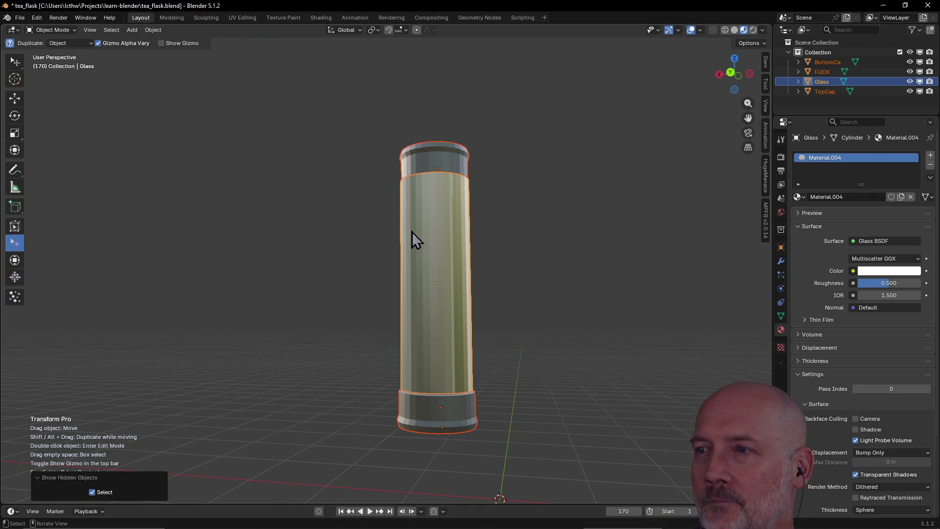
scroll(499, 252, "down", 4)
mouse_move(494, 300)
middle_mouse_down()
mouse_move(449, 273)
mouse_move(553, 257)
middle_mouse_up()
scroll(529, 205, "up", 3)
mouse_move(505, 222)
middle_mouse_down()
mouse_move(402, 229)
mouse_move(368, 203)
mouse_move(354, 174)
mouse_move(371, 244)
middle_mouse_up()
scroll(367, 203, "down", 4)
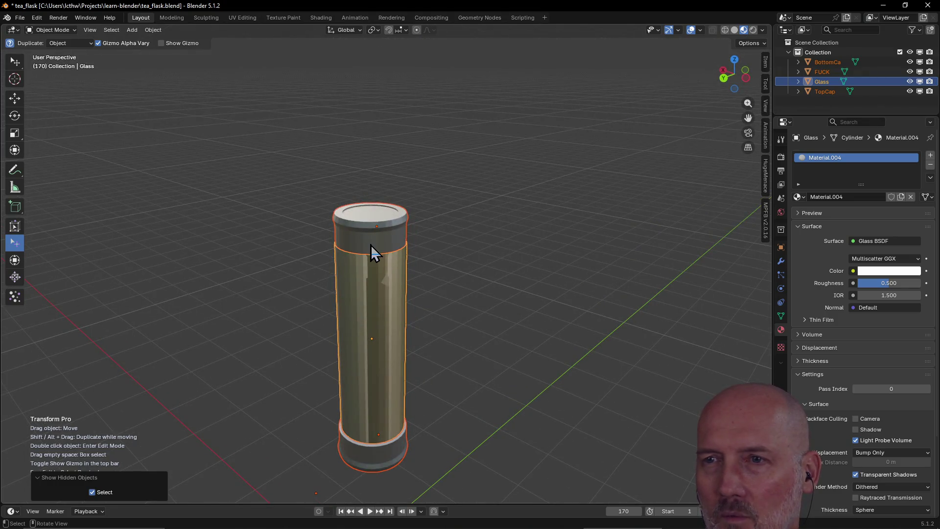
Select the glass tube, then the BottomCa object to show its material settings
left_click(374, 243)
left_click(373, 308)
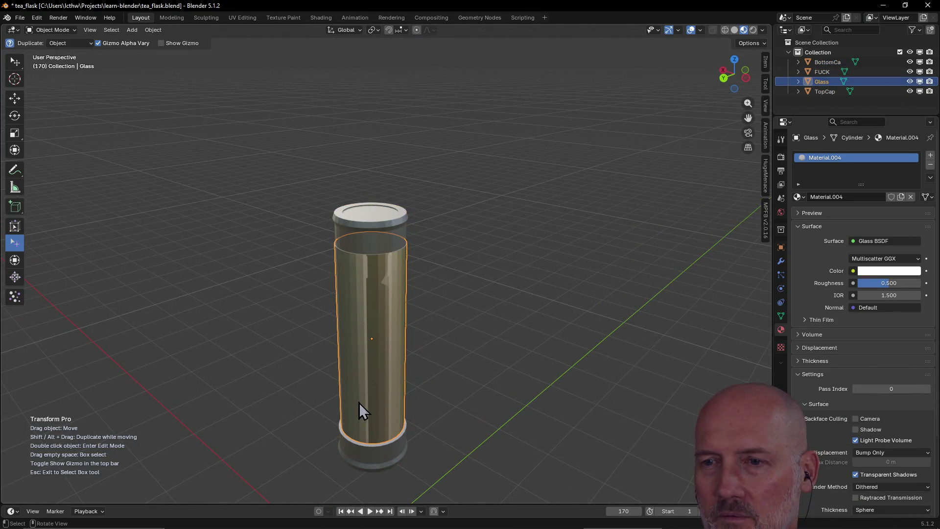
left_click(365, 457)
mouse_move(463, 354)
middle_mouse_down()
mouse_move(637, 338)
mouse_move(475, 351)
middle_mouse_up()
scroll(473, 351, "up", 2)
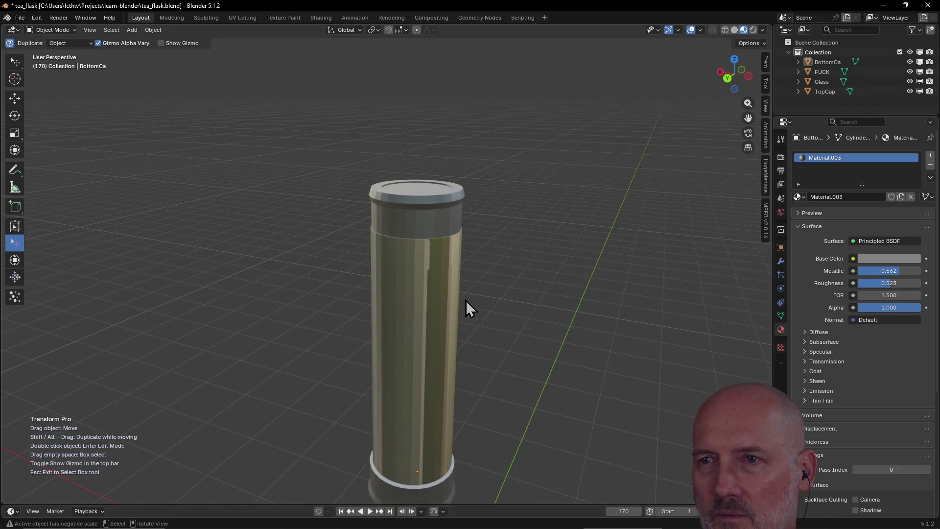
Scale the TopCap to about 1.029 so it fits over the tube, then select the BottomCa
left_click(441, 218)
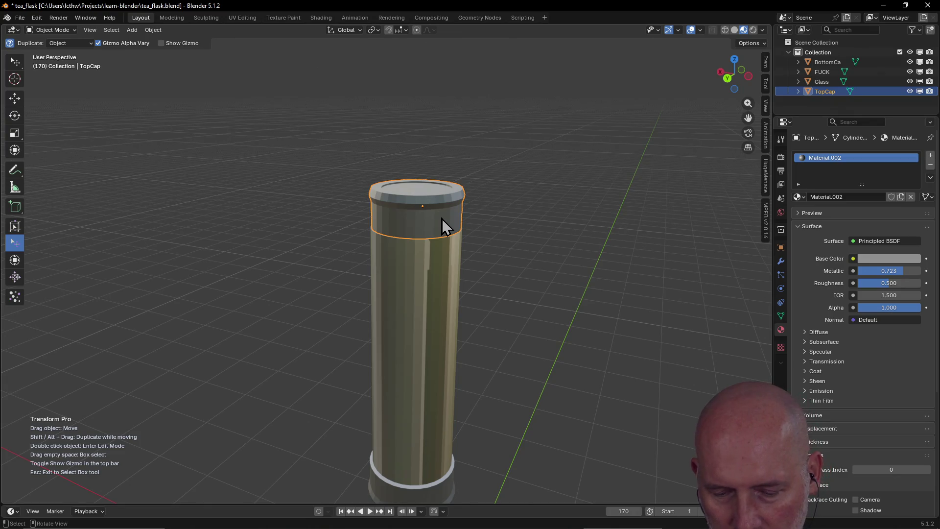
key("s")
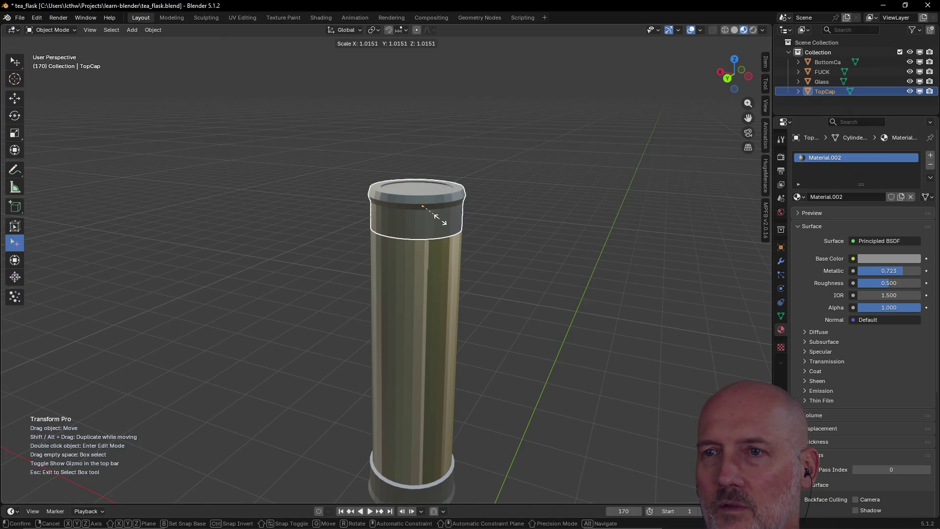
left_click(441, 221)
middle_click_drag(441, 224, 491, 168)
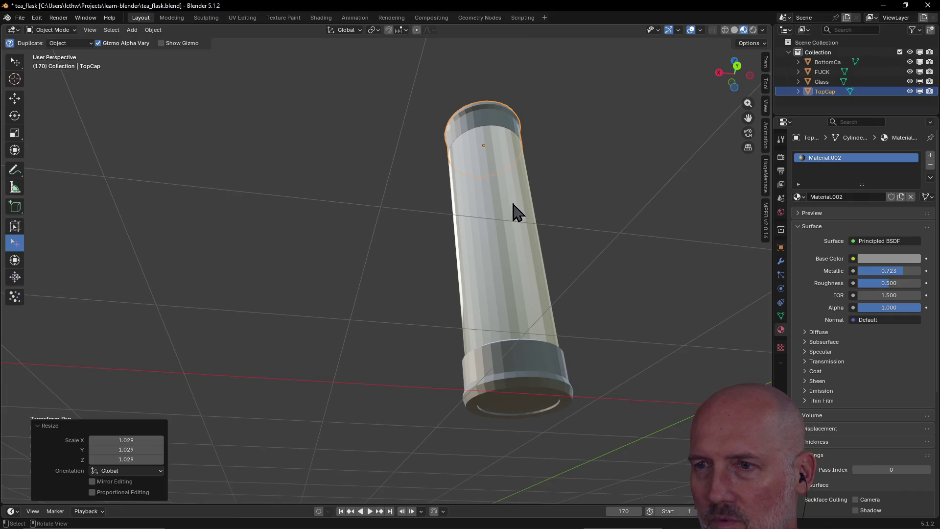
middle_click_drag(514, 212, 490, 411)
left_click(483, 475)
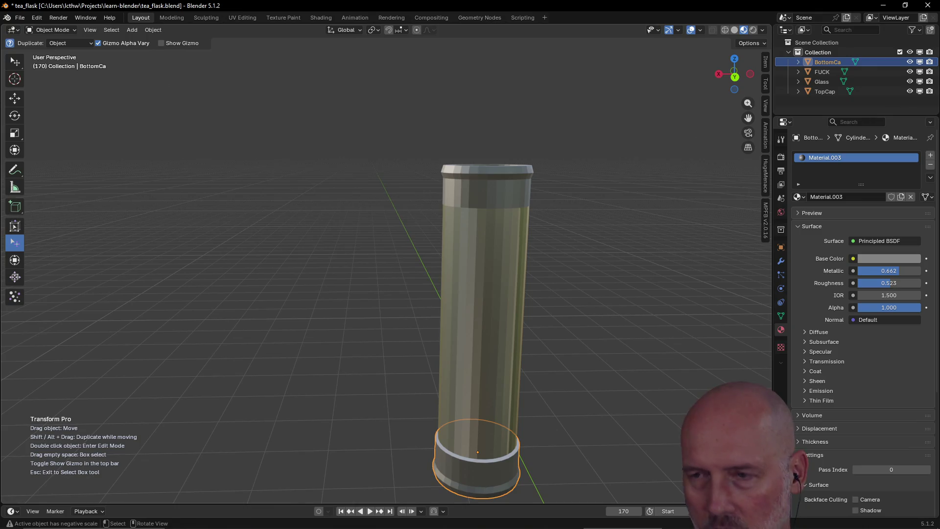
Scale the BottomCa down to about 0.903 to match the glass tube's width
key("s")
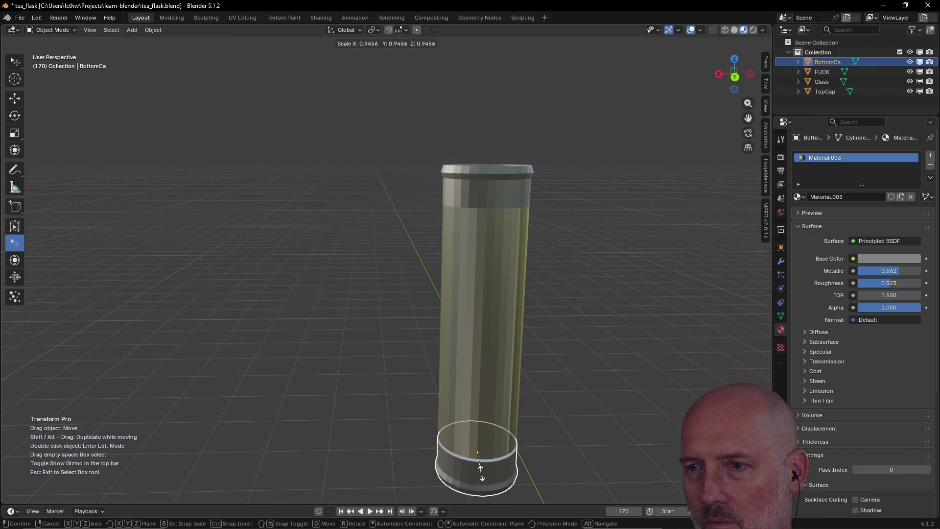
left_click(480, 470)
mouse_move(505, 463)
middle_mouse_down()
mouse_move(601, 450)
mouse_move(580, 414)
mouse_move(570, 441)
mouse_move(553, 399)
middle_mouse_up()
scroll(558, 431, "down", 2)
scroll(559, 439, "up", 2)
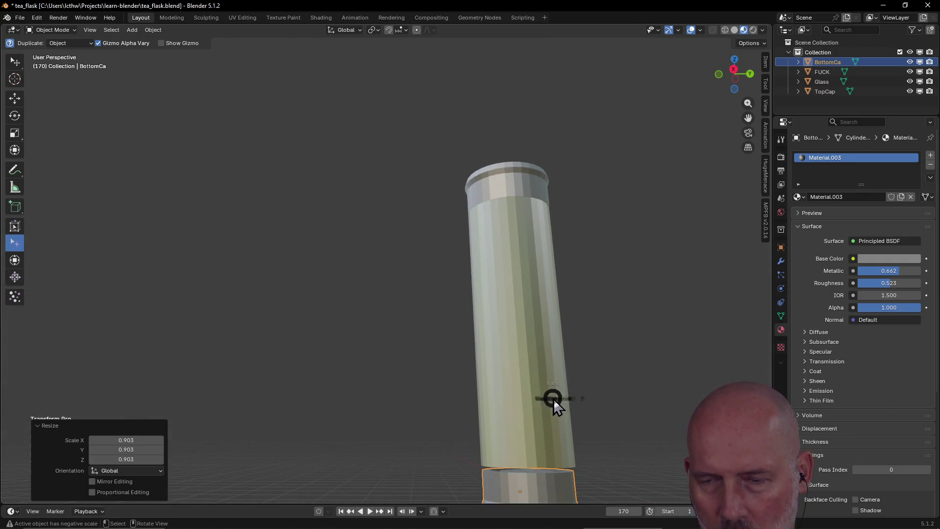
key("grave")
Switch to Bottom view and frame the bottom cap against the tube's base
left_click(566, 454)
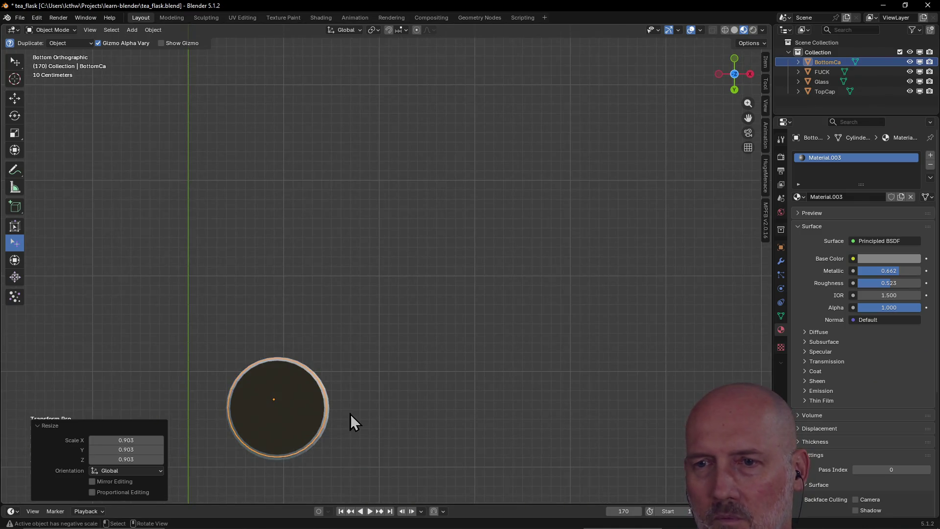
key("grave")
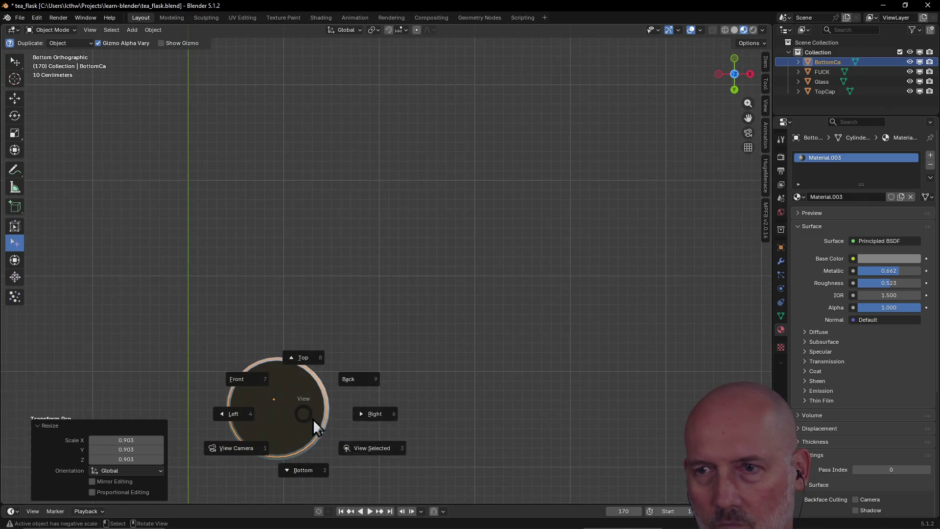
left_click(367, 447)
scroll(381, 389, "down", 2)
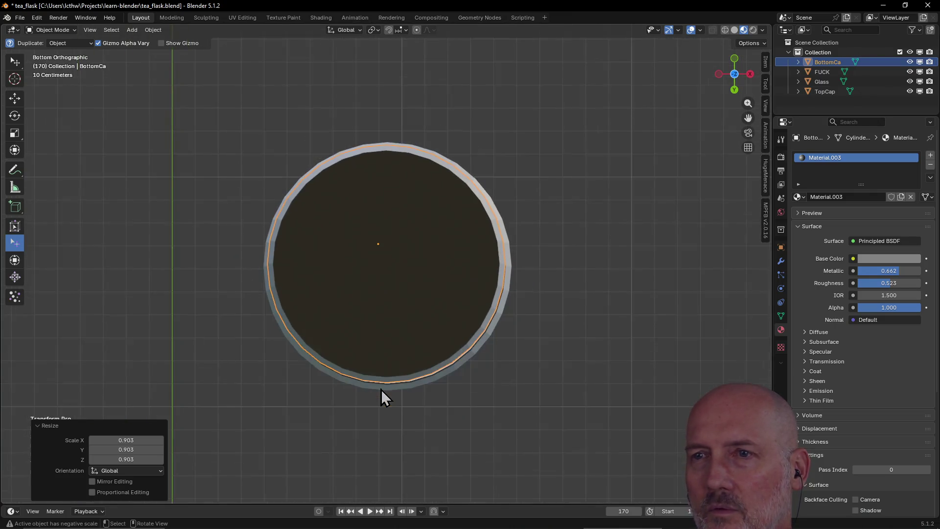
scroll(367, 312, "down", 1)
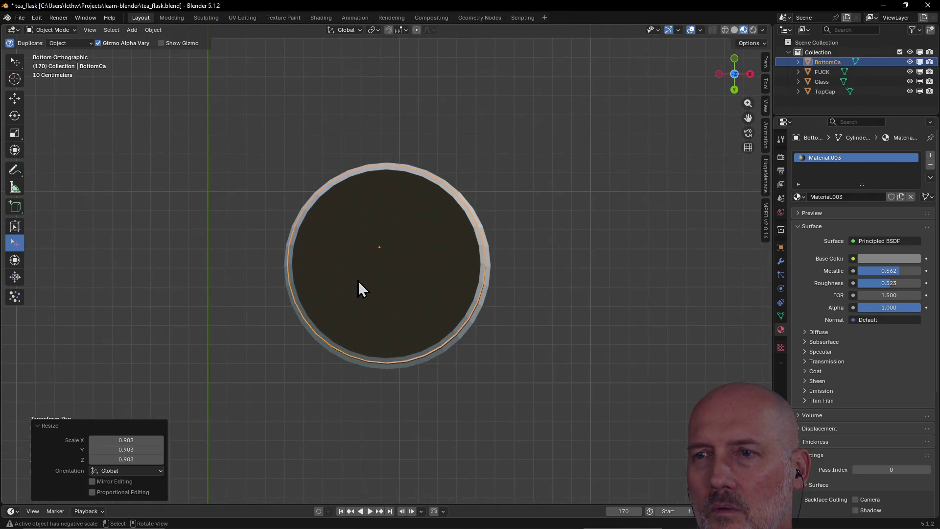
Scale the BottomCa back up to about 1.046, slightly wider than the tube
left_click(358, 280)
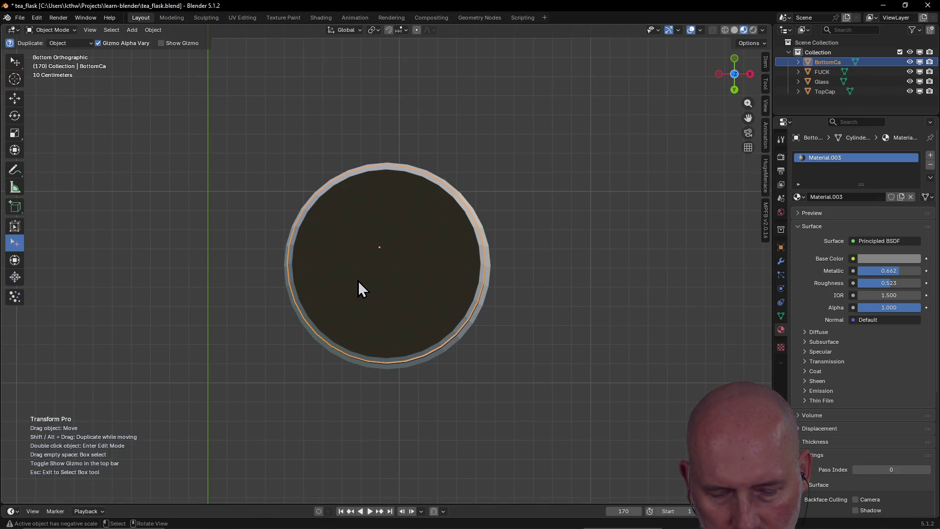
key("s")
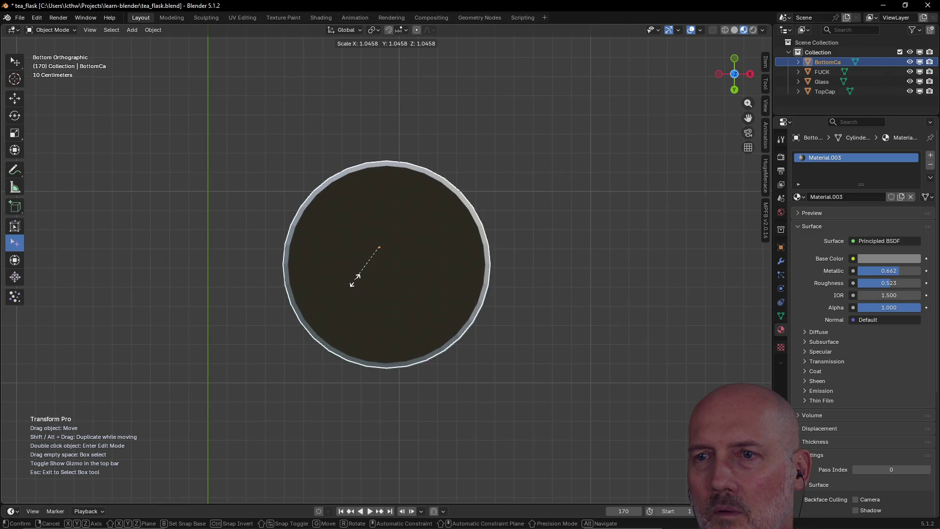
left_click(355, 281)
mouse_move(428, 272)
middle_mouse_down()
mouse_move(409, 245)
mouse_move(380, 245)
middle_mouse_up()
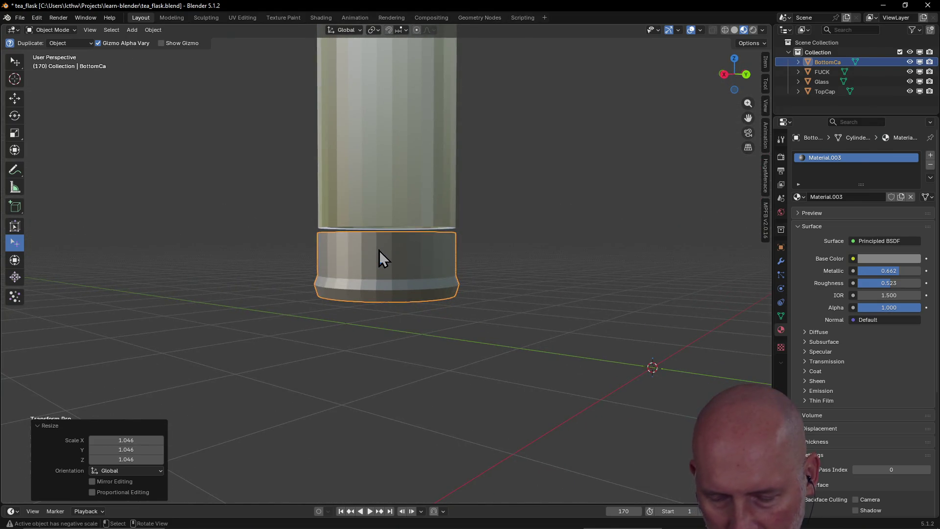
Move the BottomCa up about 0.0339 m along Z onto the tube
key("g")
key("z")
left_click(378, 246)
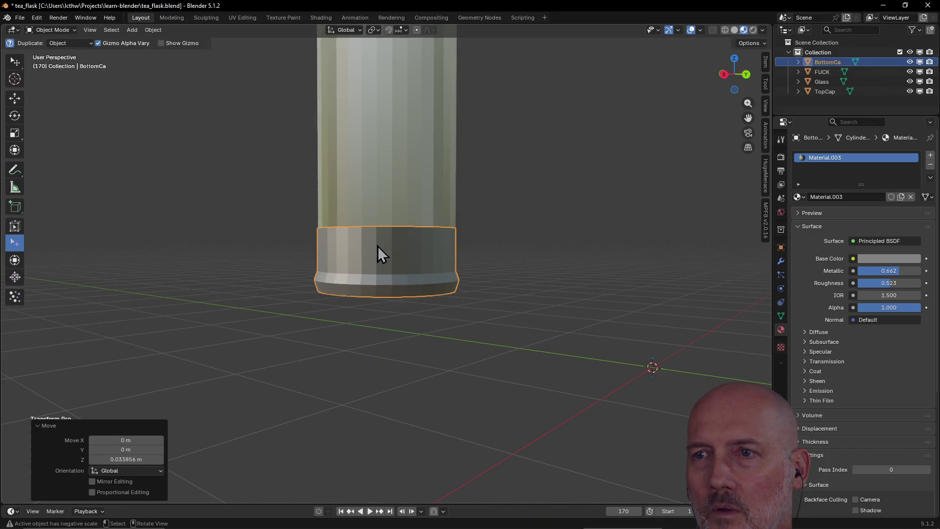
mouse_move(401, 227)
middle_mouse_down()
mouse_move(394, 266)
mouse_move(341, 285)
middle_mouse_up()
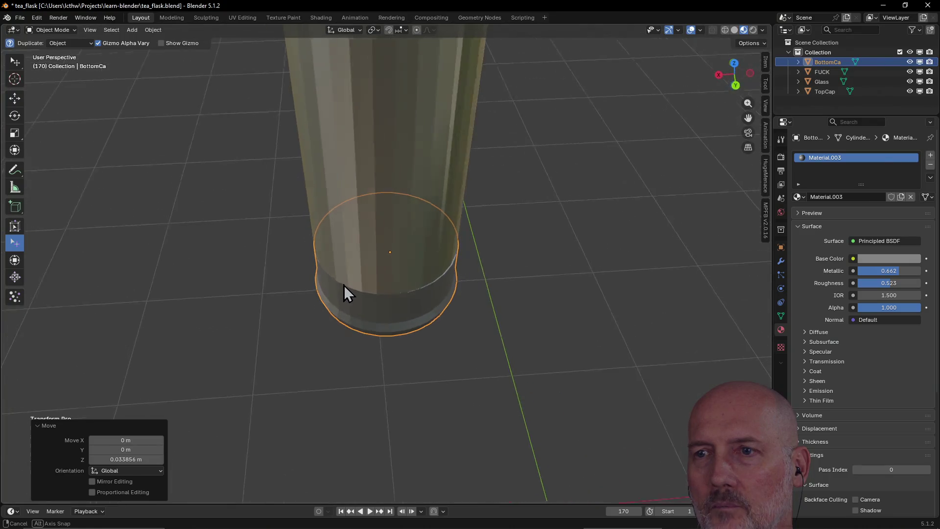
scroll(342, 284, "down", 3)
Inspect the assembled flask from several angles, then switch to the Rendering workspace
middle_click_drag(369, 243, 211, 223)
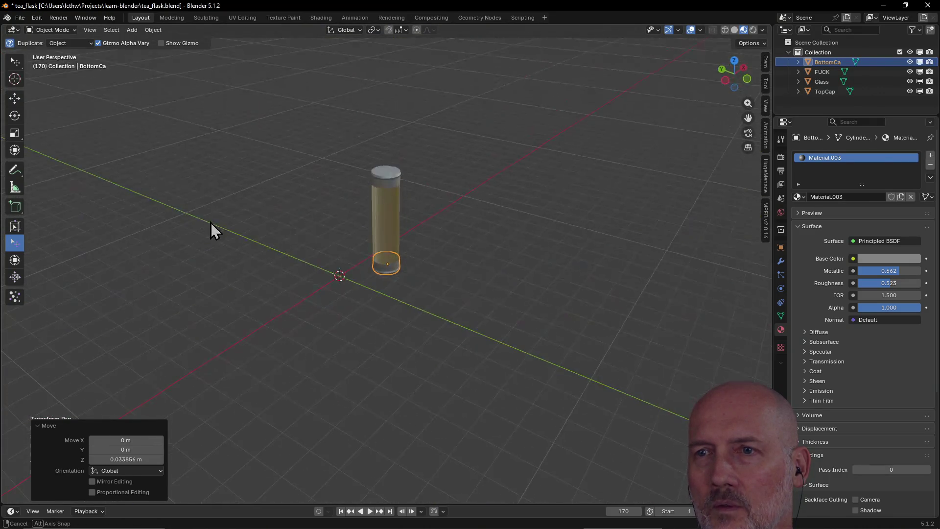
scroll(432, 199, "up", 4)
mouse_move(411, 213)
middle_mouse_down()
mouse_move(431, 199)
mouse_move(291, 199)
mouse_move(465, 202)
mouse_move(387, 224)
mouse_move(311, 214)
mouse_move(506, 214)
middle_mouse_up()
scroll(432, 199, "down", 4)
mouse_move(299, 237)
middle_mouse_down()
mouse_move(385, 234)
mouse_move(376, 224)
mouse_move(430, 220)
mouse_move(391, 231)
middle_mouse_up()
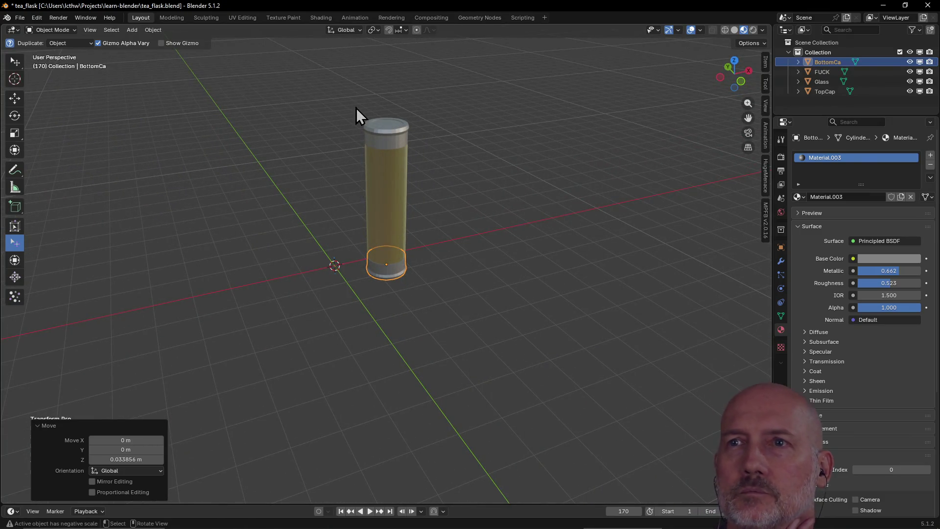
left_click(391, 18)
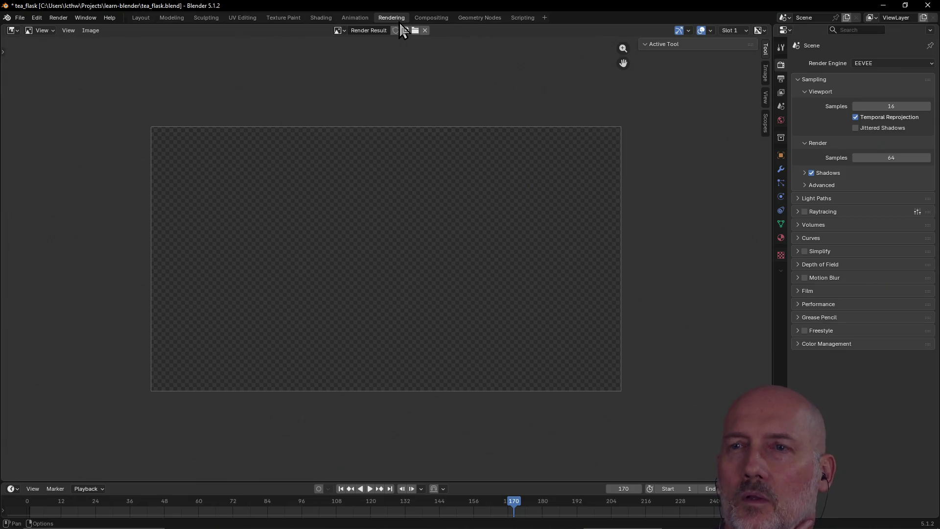
Visit the Shading workspace, deselect the cap, and go back to the Layout workspace
left_click(320, 17)
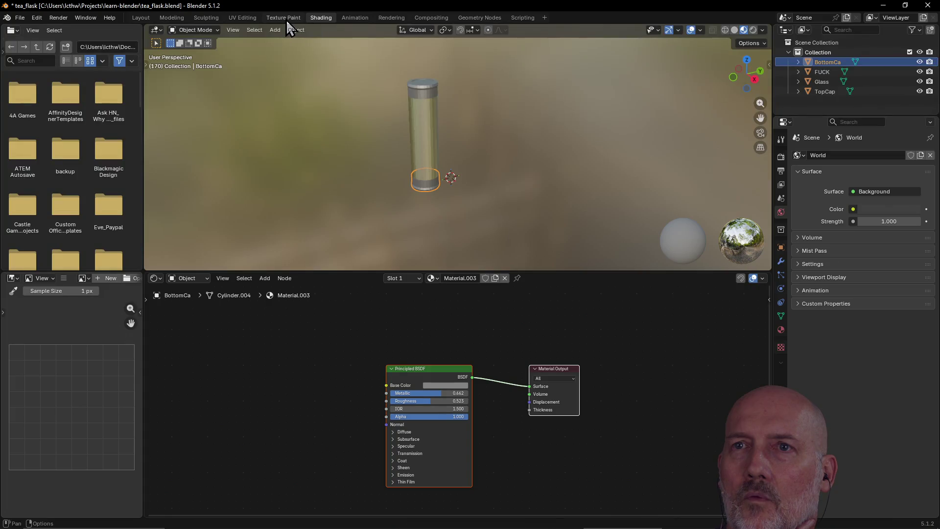
scroll(415, 142, "down", 2)
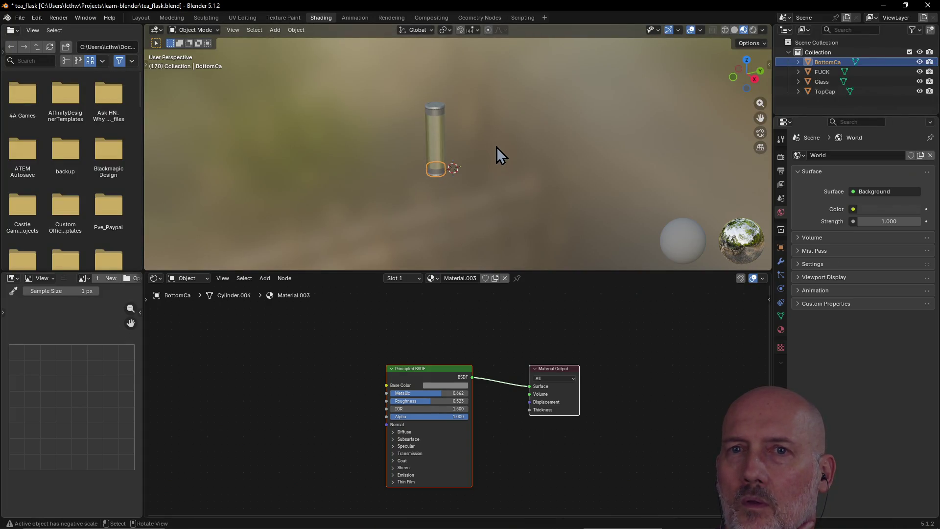
scroll(496, 147, "up", 2)
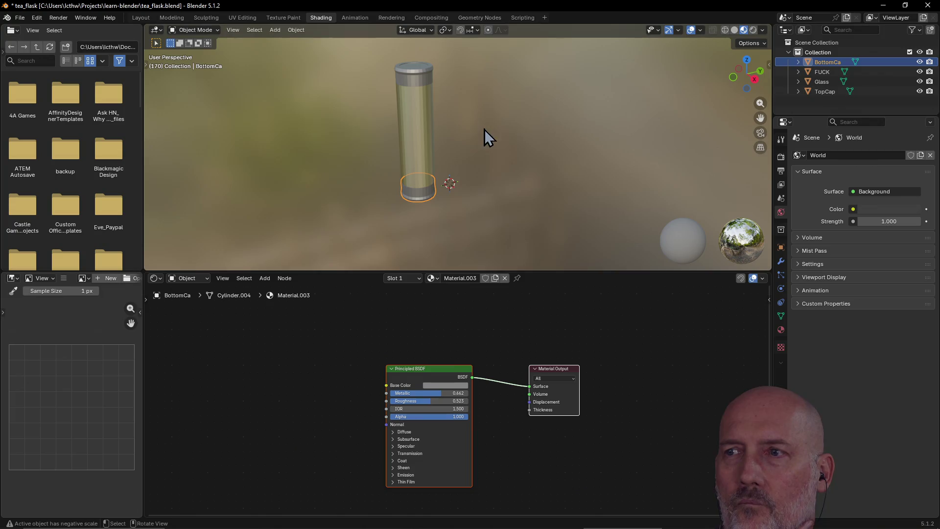
left_click(738, 248)
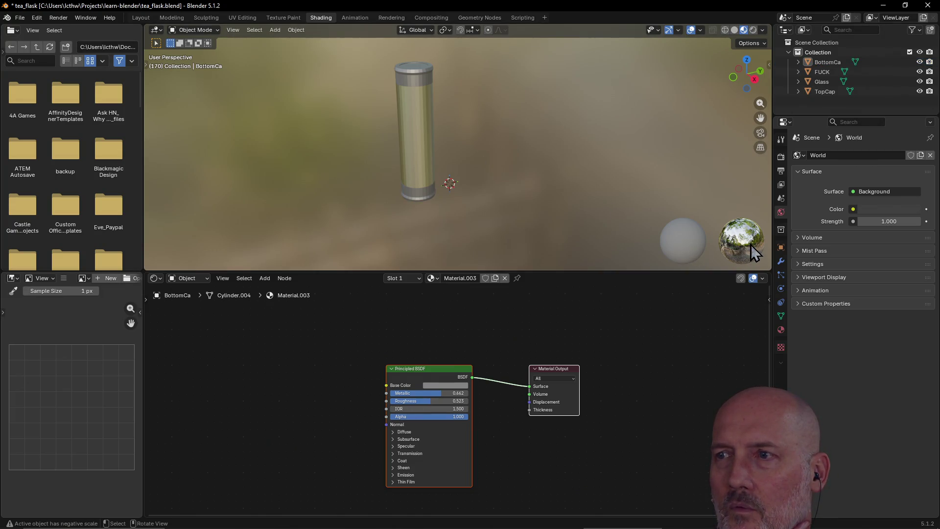
right_click(746, 246)
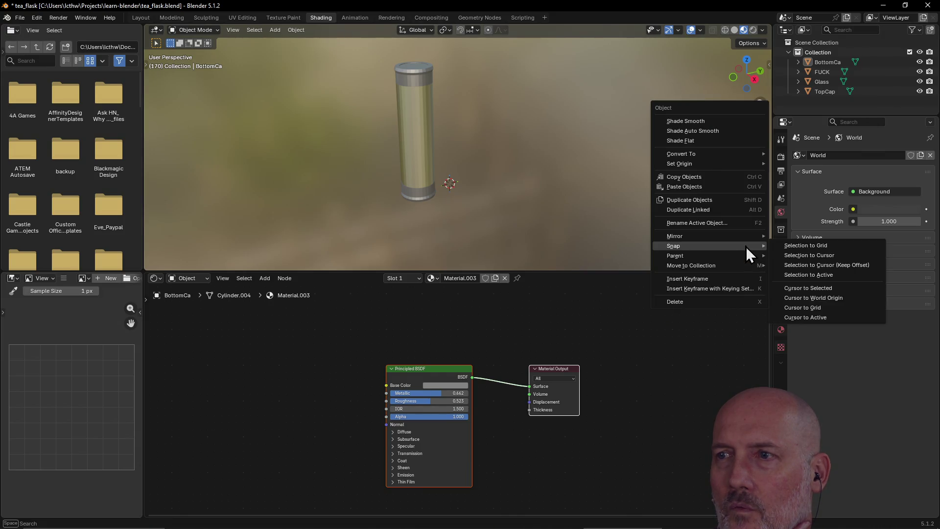
left_click(629, 219)
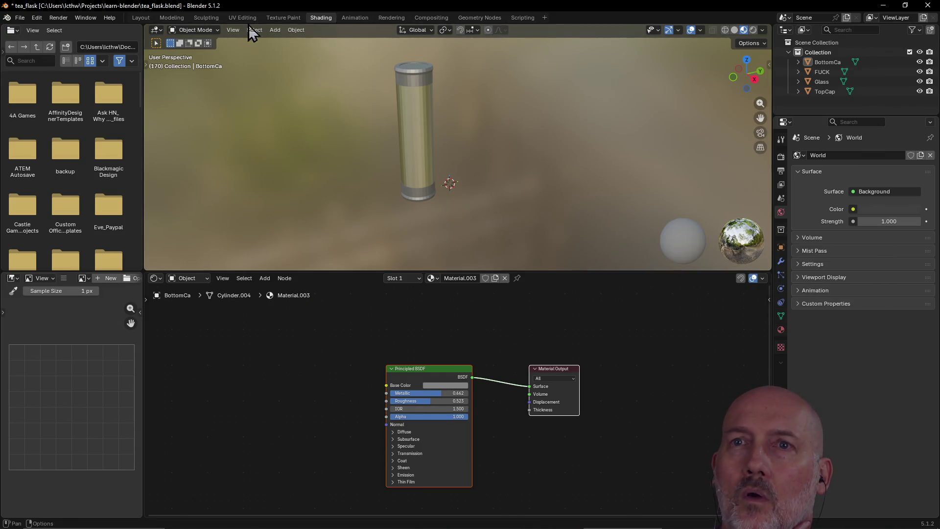
left_click(141, 18)
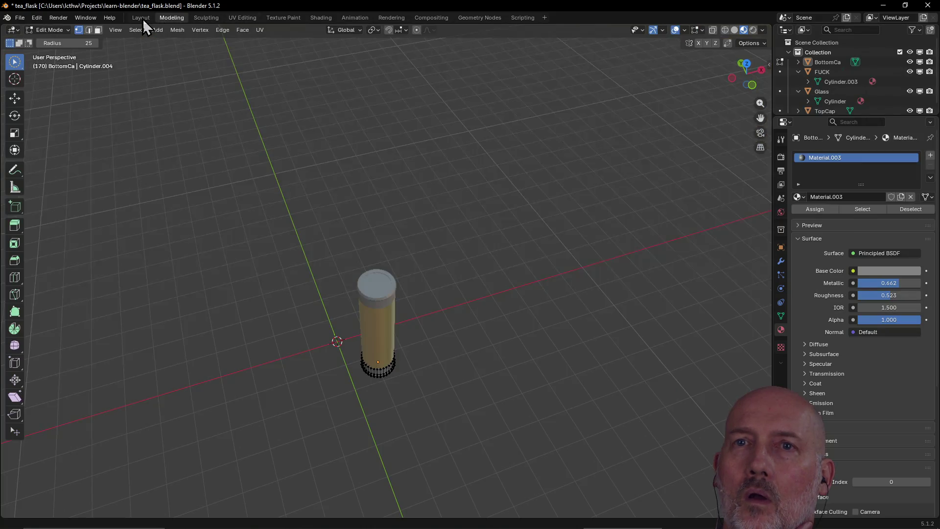
Bring up the Shift+A add pie menu of object types in the viewport
left_click_drag(275, 170, 319, 184)
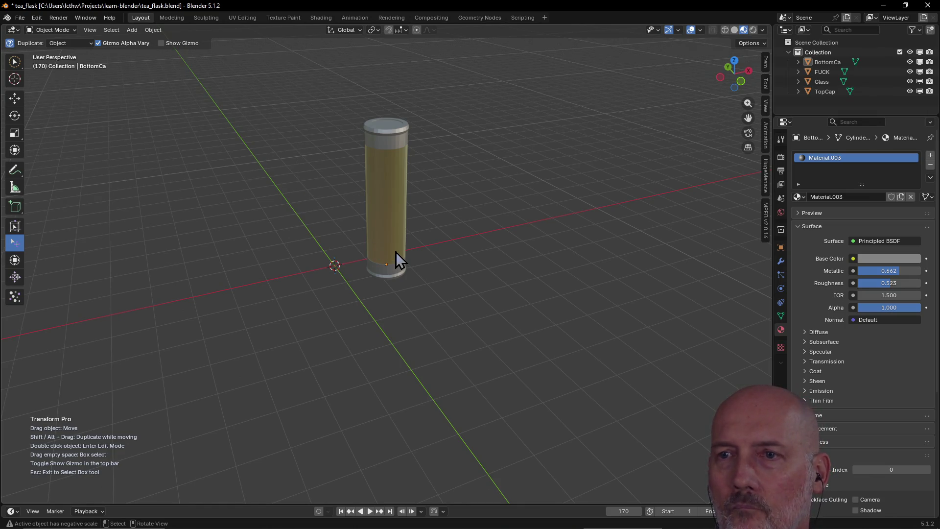
key("shift+a")
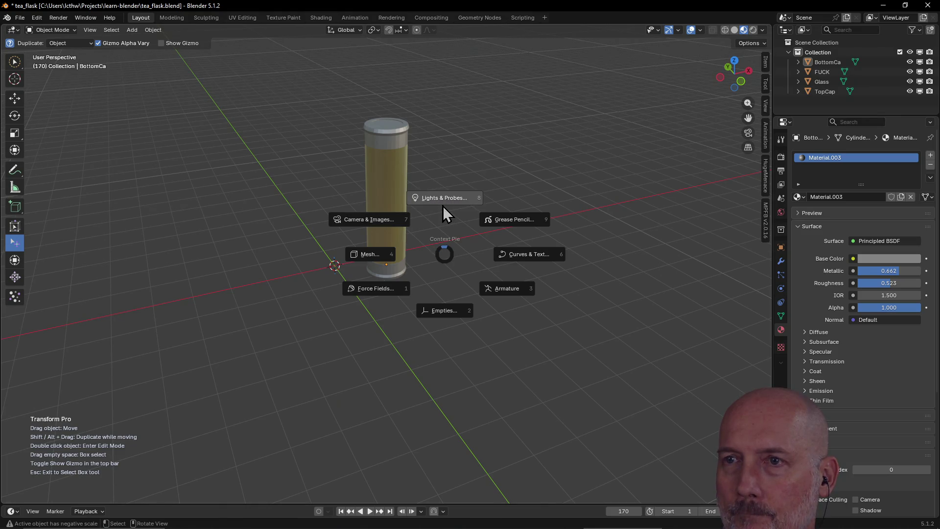
Browse the Camera & Images and Curves & Text add categories without adding anything
left_click(387, 223)
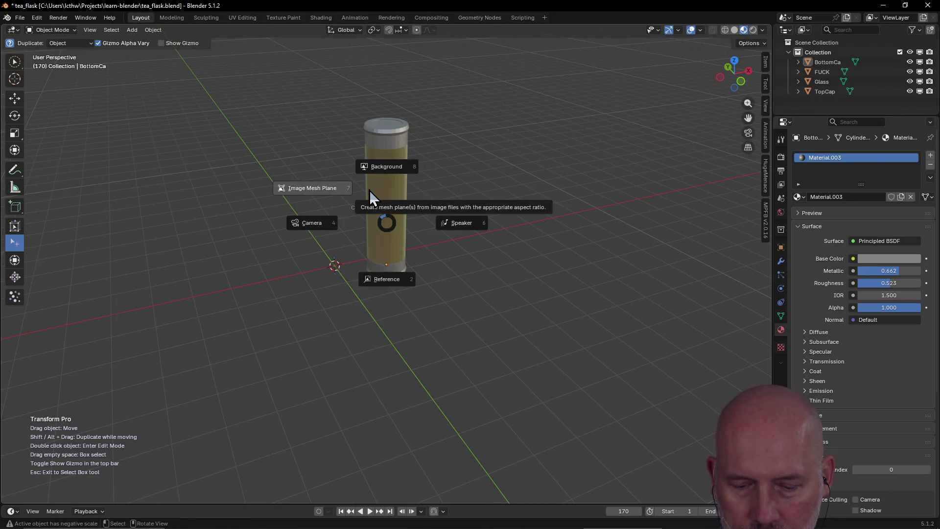
key("Escape")
key("shift+a")
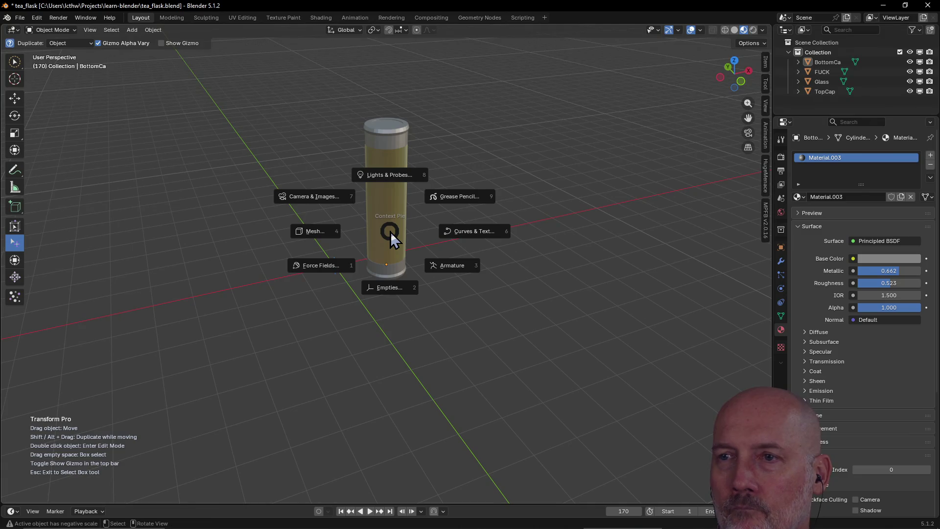
left_click(469, 239)
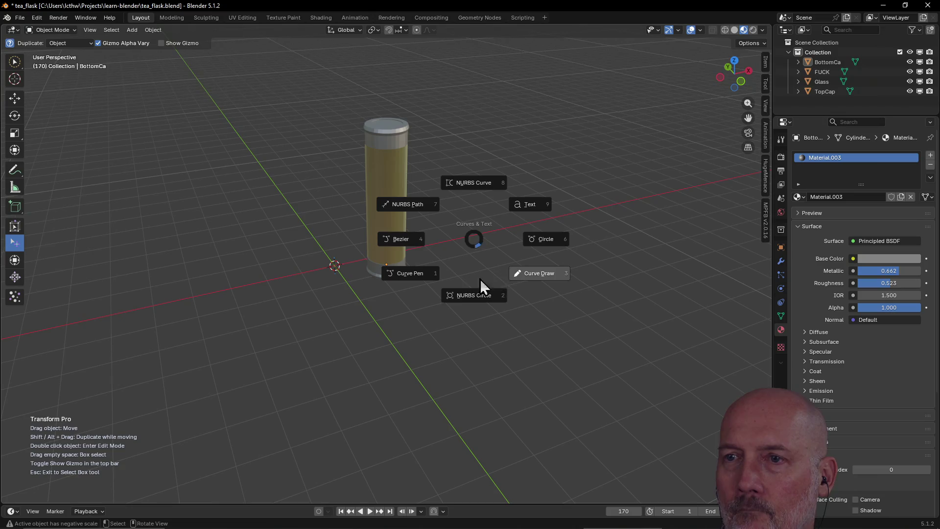
key("Escape")
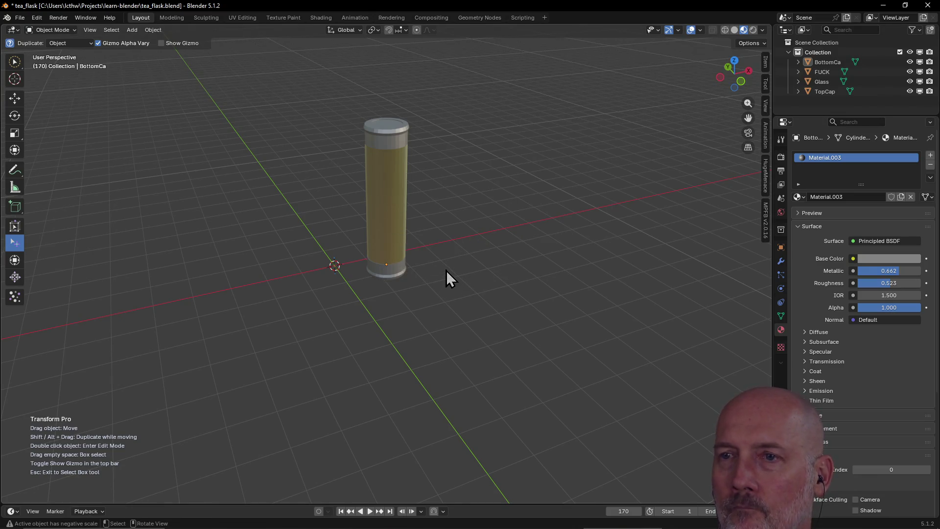
Add a blank Grease Pencil object (GPencil) from the Add menu
key("shift+a")
left_click(515, 235)
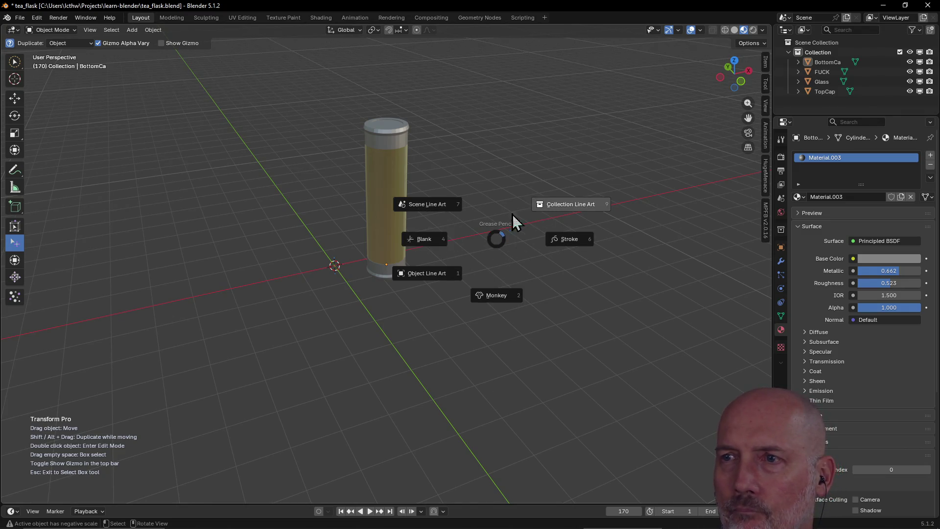
left_click(189, 230)
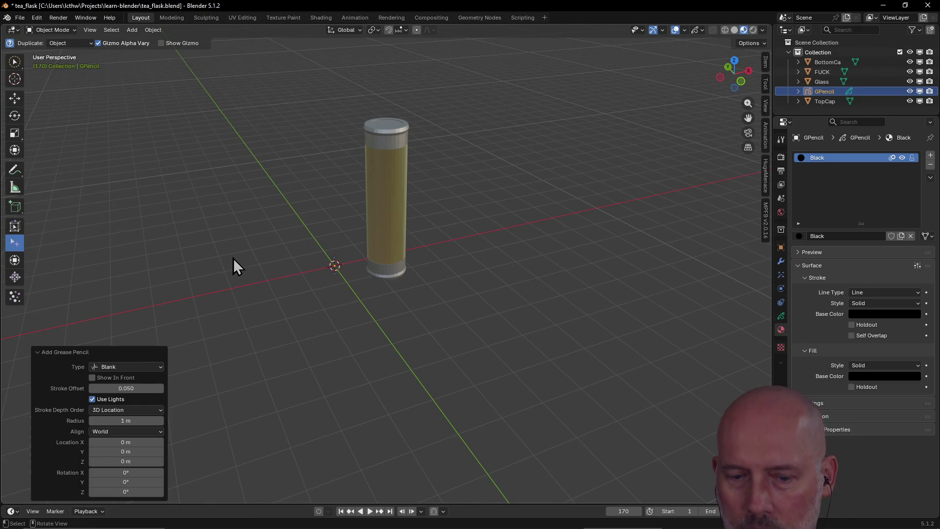
Deselect the new Grease Pencil object and save tea_flask.blend
key("w")
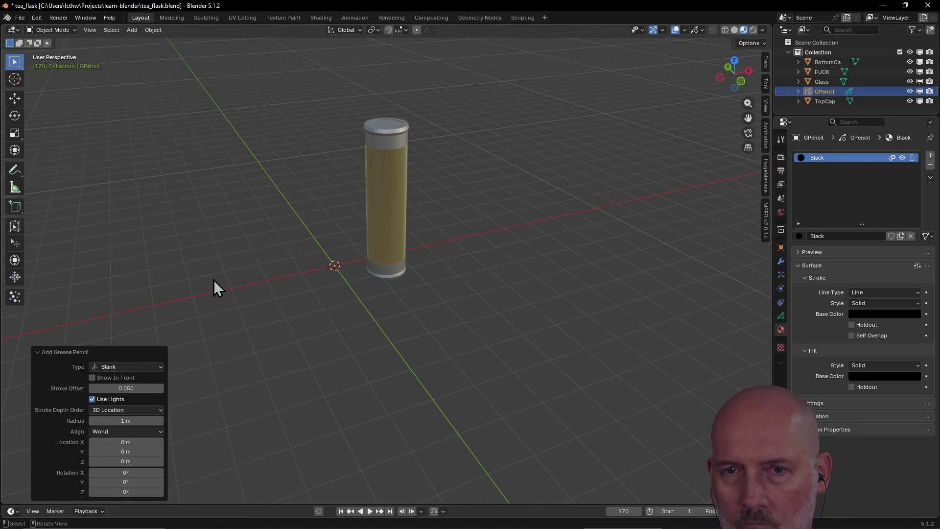
left_click(224, 271)
scroll(287, 222, "up", 2)
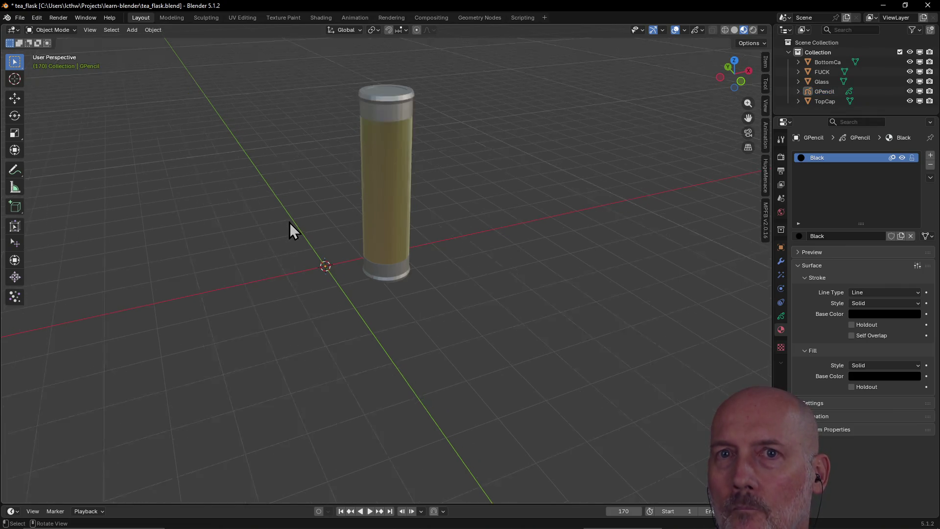
scroll(286, 219, "up", 2)
key("ctrl+s")
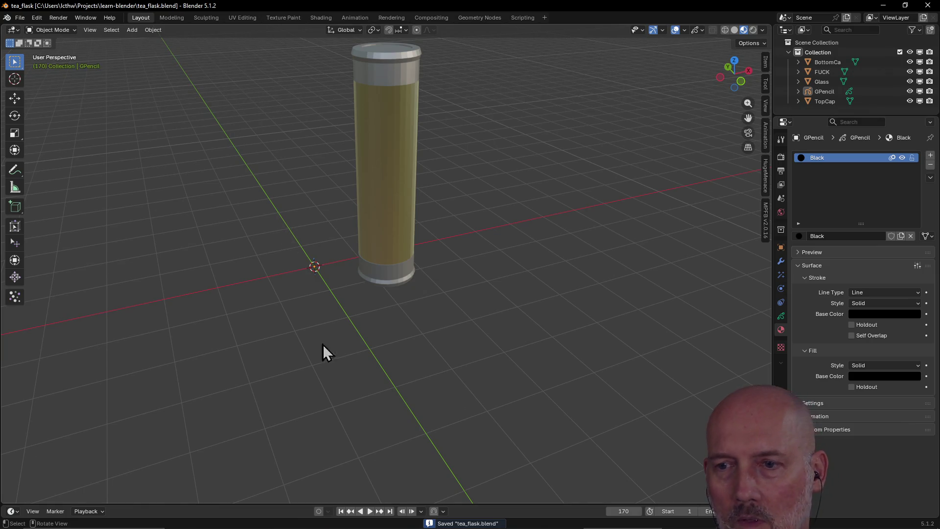
Orbit around the flask cylinder to view it from several angles, then switch to the browser
left_click_drag(307, 503, 301, 501)
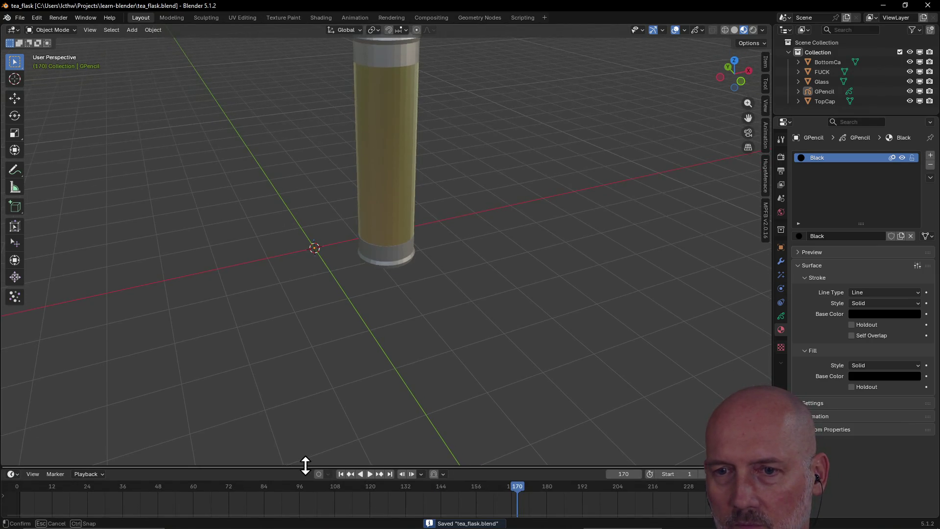
scroll(297, 332, "down", 4)
mouse_move(292, 333)
middle_mouse_down()
mouse_move(212, 356)
mouse_move(168, 349)
middle_mouse_up()
scroll(276, 316, "up", 3)
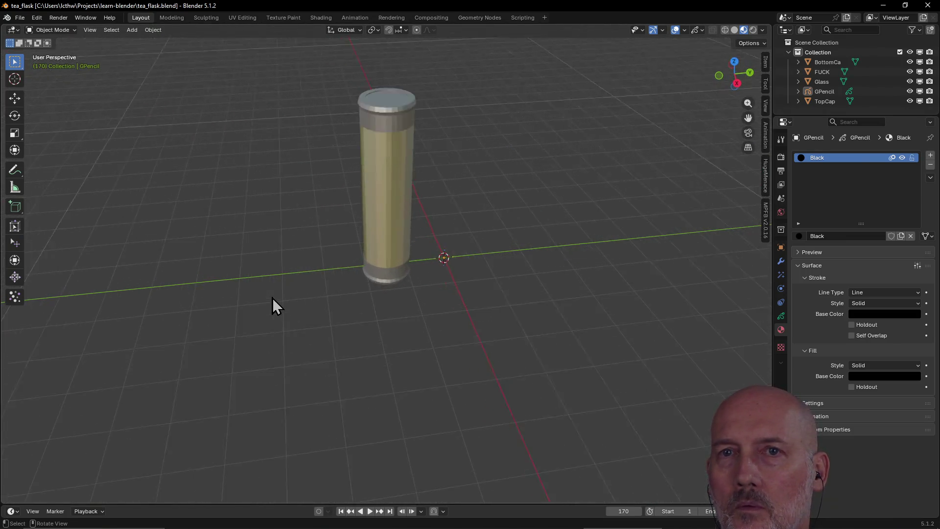
scroll(272, 297, "up", 3)
mouse_move(310, 274)
middle_mouse_down()
mouse_move(204, 268)
mouse_move(220, 265)
middle_mouse_up()
scroll(220, 265, "down", 4)
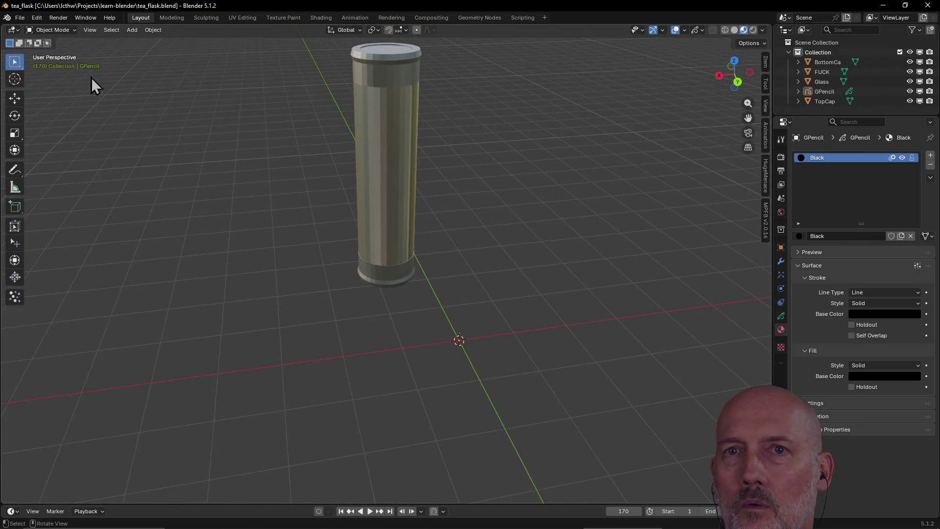
mouse_move(127, 86)
middle_mouse_down()
mouse_move(424, 74)
mouse_move(500, 61)
mouse_move(566, 68)
mouse_move(387, 122)
mouse_move(240, 98)
middle_mouse_up()
scroll(521, 81, "down", 2)
scroll(298, 108, "up", 3)
scroll(298, 108, "up", 1)
scroll(297, 108, "down", 3)
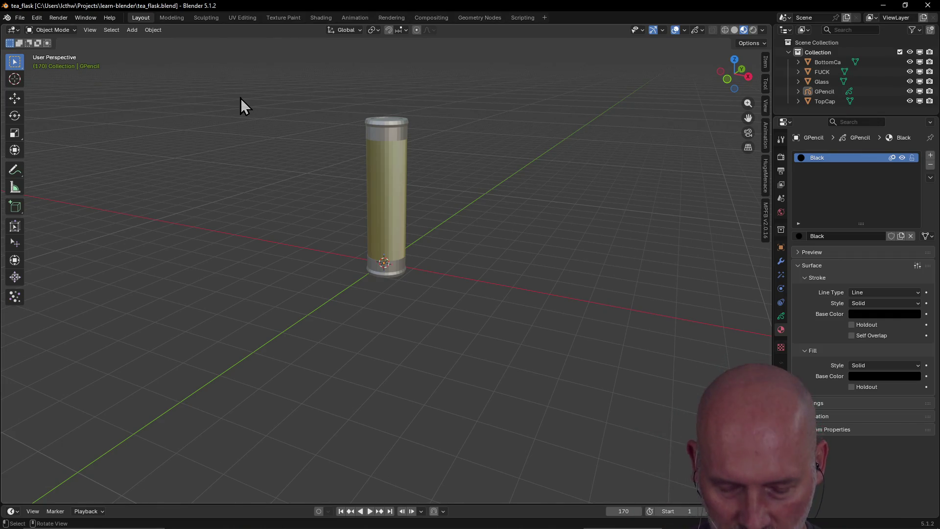
key("alt+Tab")
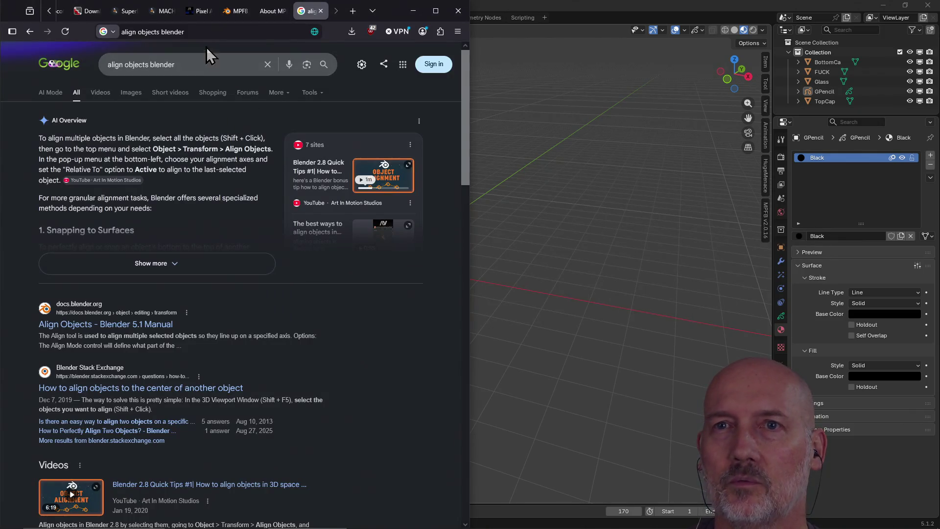
Search Google for 'blender material preview environment', read the expanded AI overview, and return to Blender
left_click(200, 68)
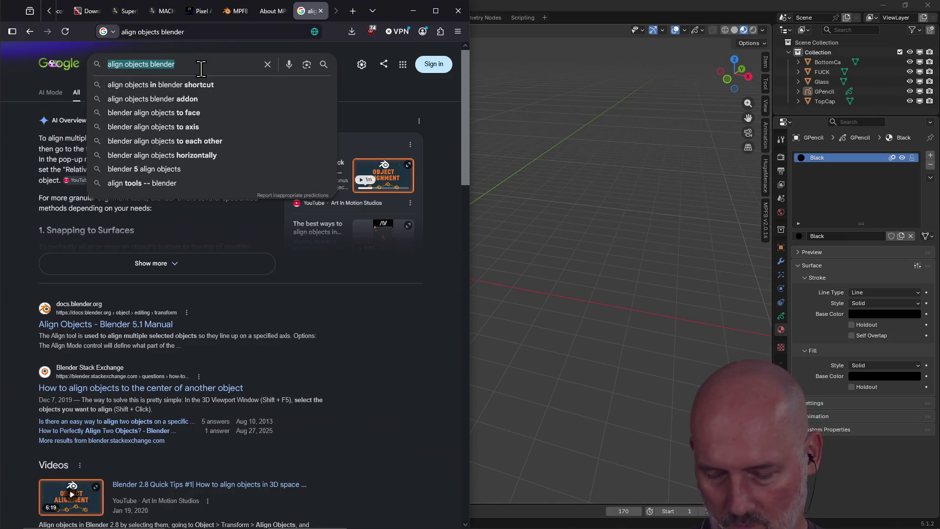
type("blenc")
key("BackSpace")
type("der material preview ")
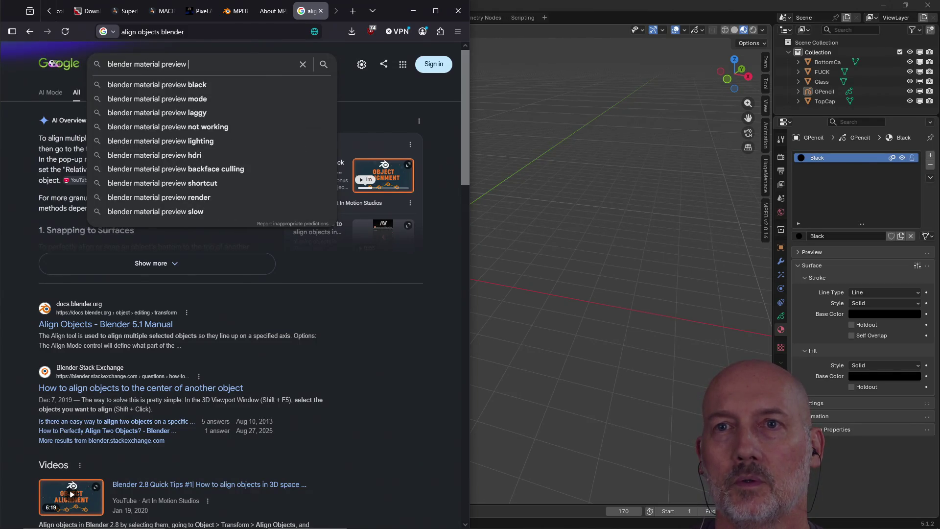
type("environment")
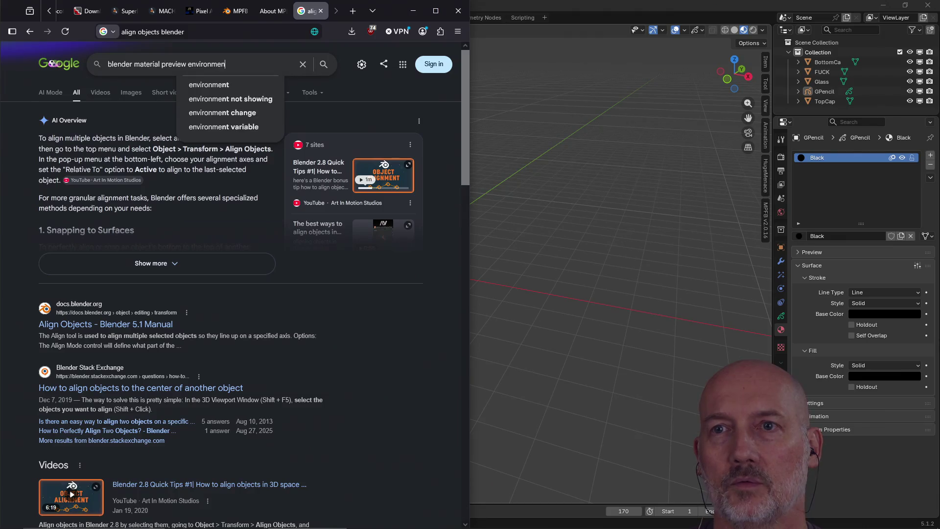
key("Return")
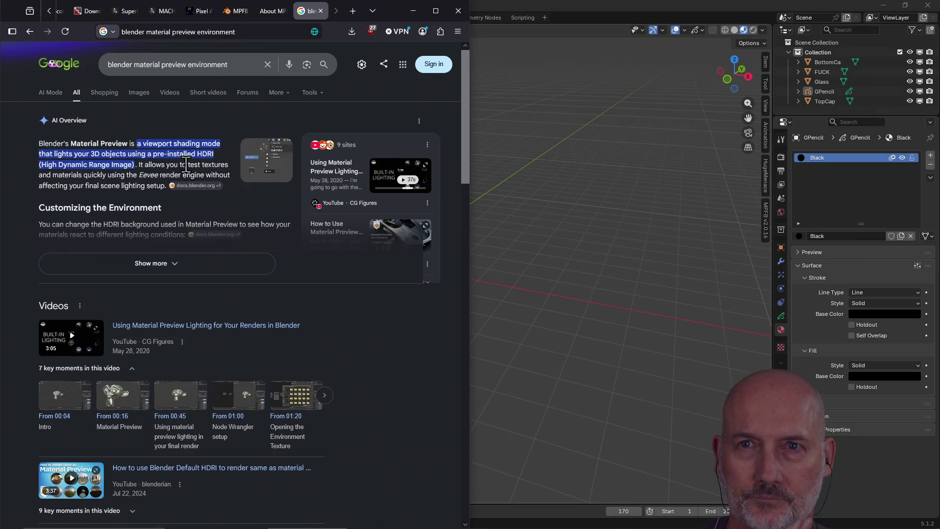
left_click(151, 264)
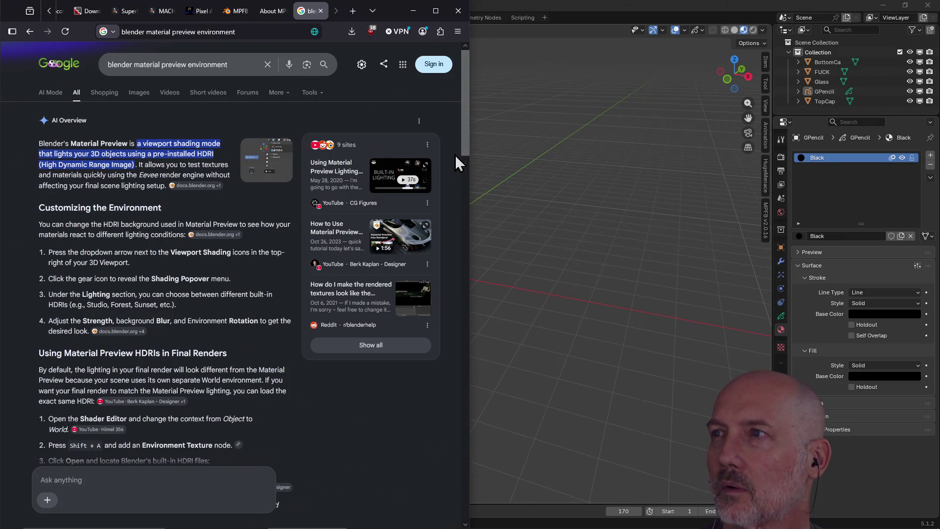
left_click(808, 33)
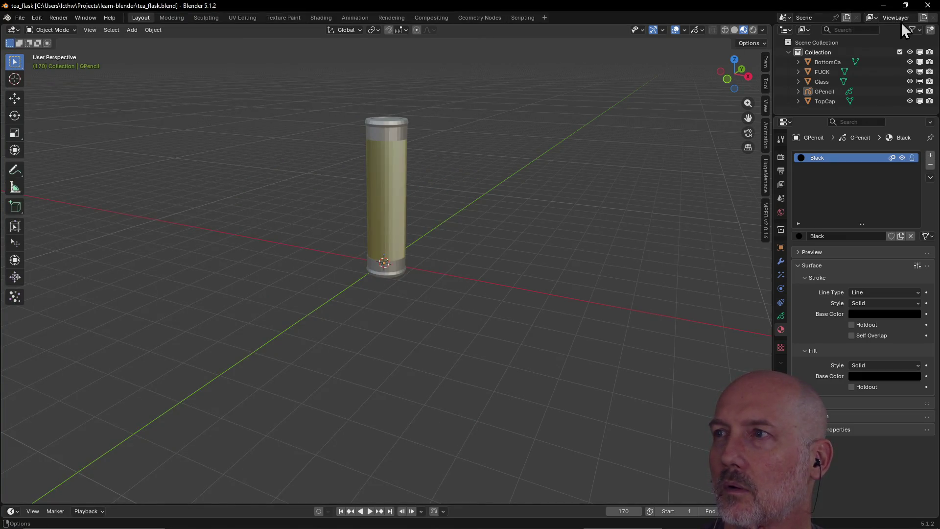
In Viewport Shading, briefly try rendered shading, return to material preview and pick the dark studio HDRI
left_click(760, 32)
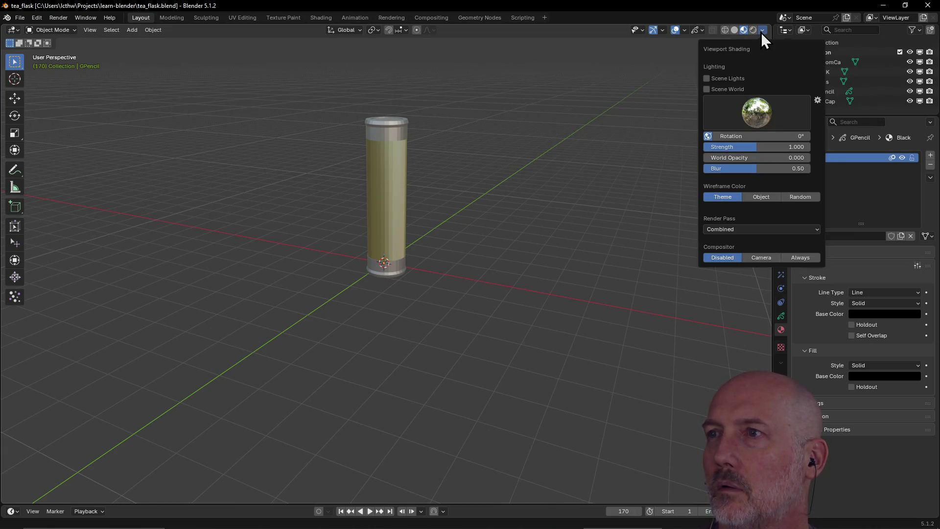
left_click(756, 31)
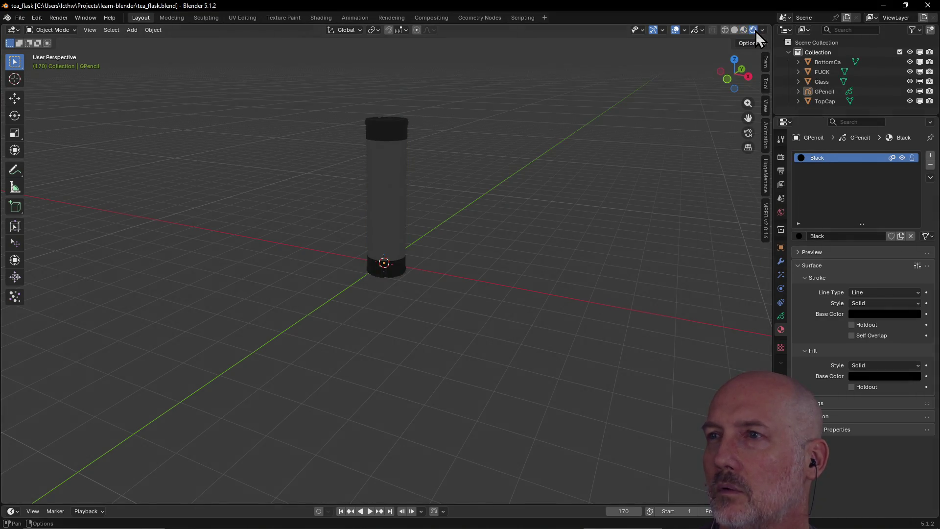
left_click(744, 29)
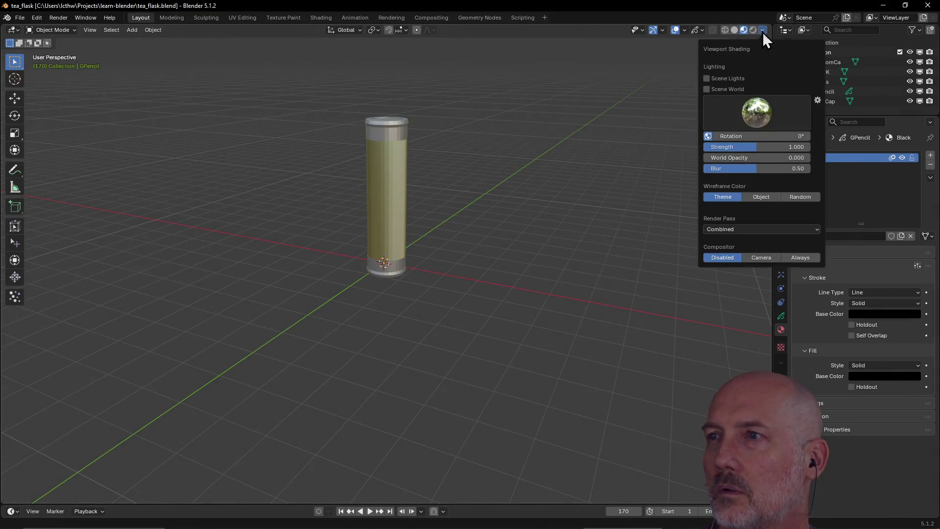
left_click(758, 119)
left_click(735, 148)
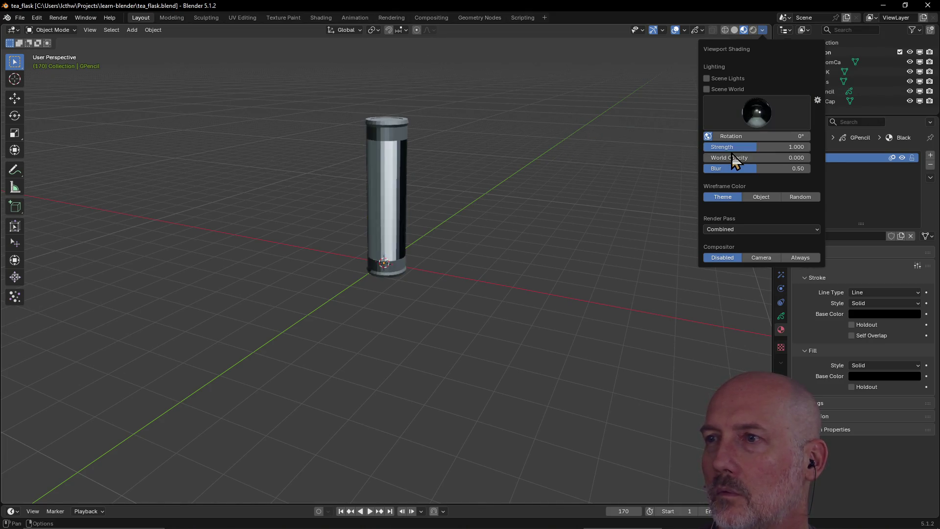
Preview the flask under sky, interior, forest, warm orange and grey studio HDRIs, finishing on the dark studio one
left_click(766, 111)
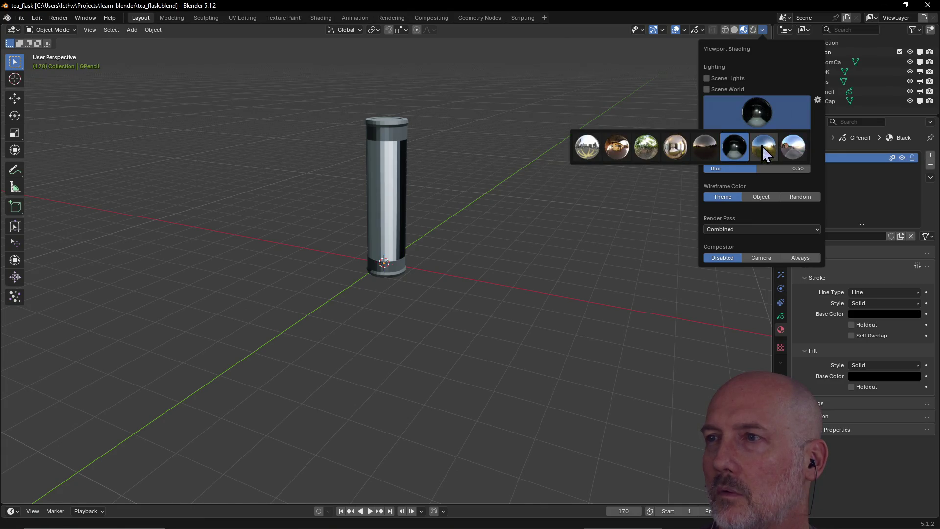
left_click(793, 147)
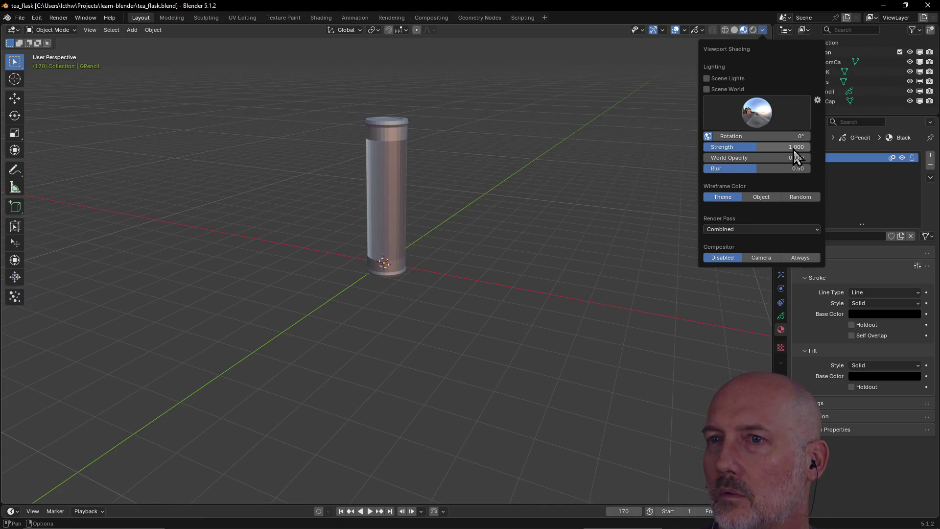
left_click(757, 114)
left_click(750, 153)
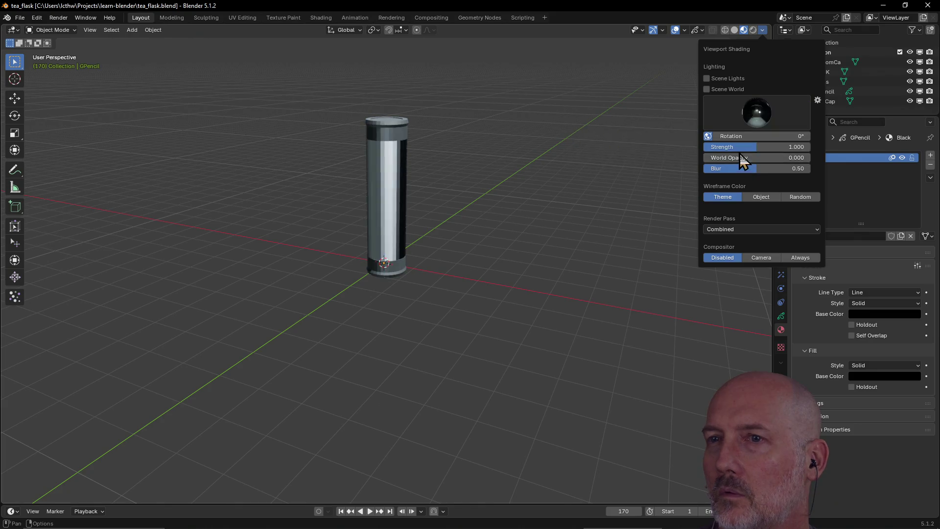
left_click(754, 110)
left_click(675, 149)
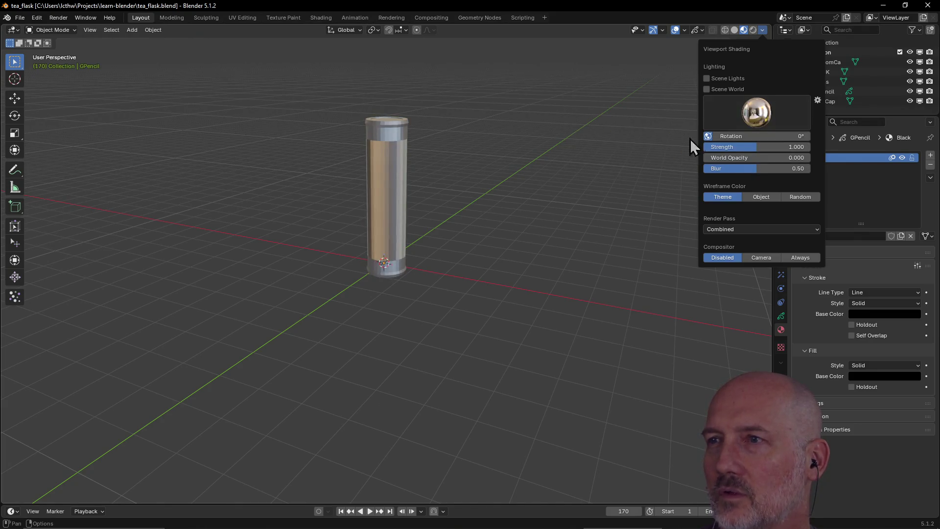
left_click(757, 112)
left_click(645, 151)
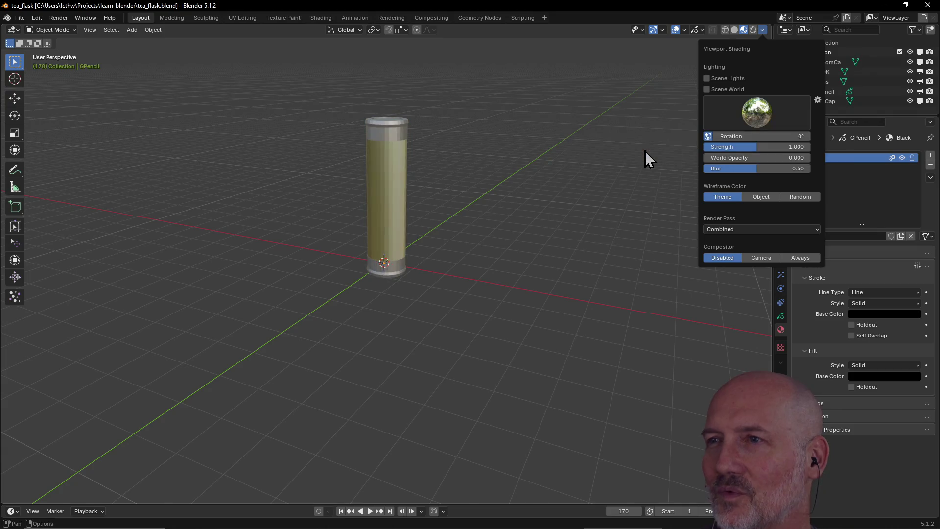
left_click(742, 114)
left_click(615, 152)
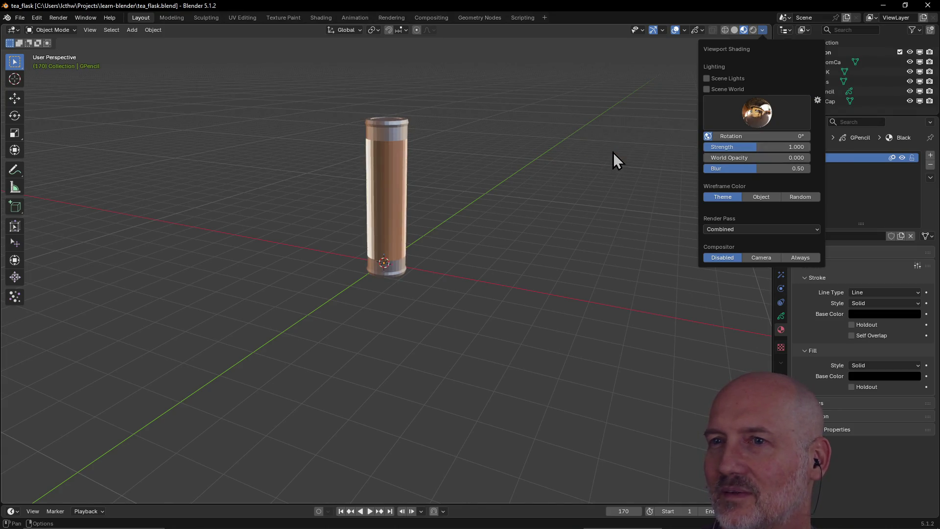
left_click(752, 114)
left_click(587, 149)
left_click(757, 112)
left_click(762, 148)
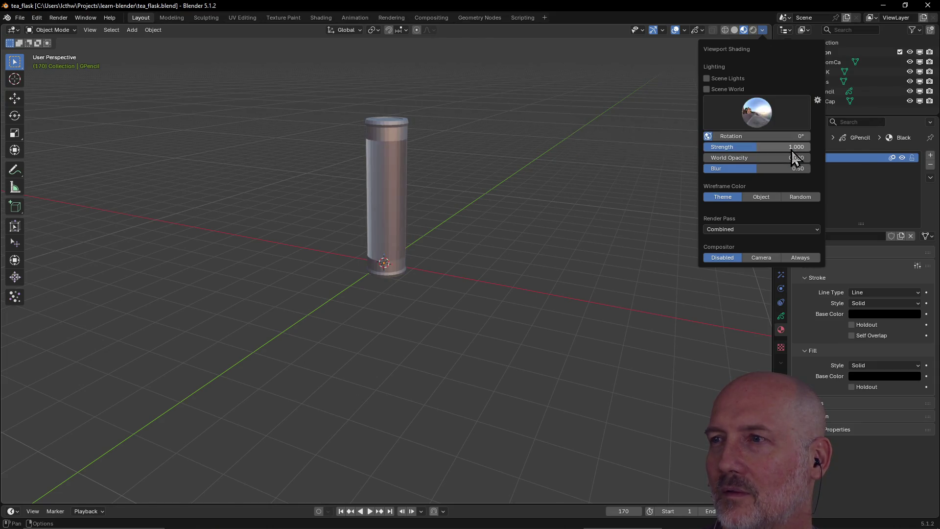
left_click(756, 112)
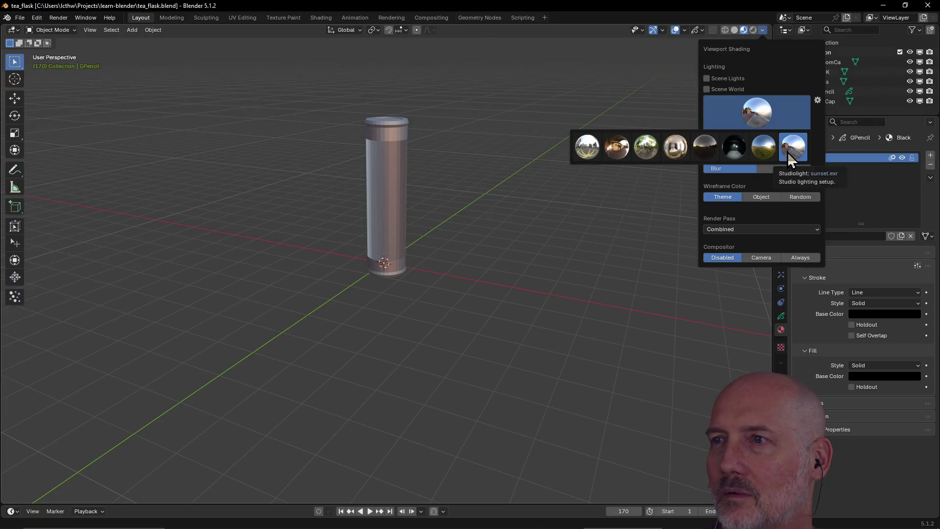
left_click(735, 148)
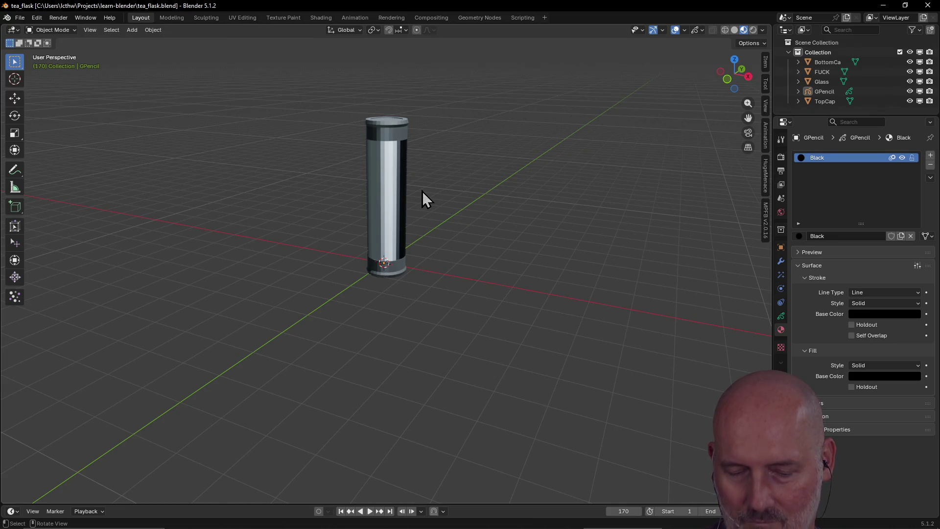
Select the Glass tube, try a Glossy BSDF surface, then revert to Glass BSDF
mouse_move(422, 191)
middle_mouse_down()
mouse_move(529, 178)
mouse_move(490, 192)
mouse_move(312, 204)
middle_mouse_up()
scroll(529, 178, "up", 3)
left_click(389, 195)
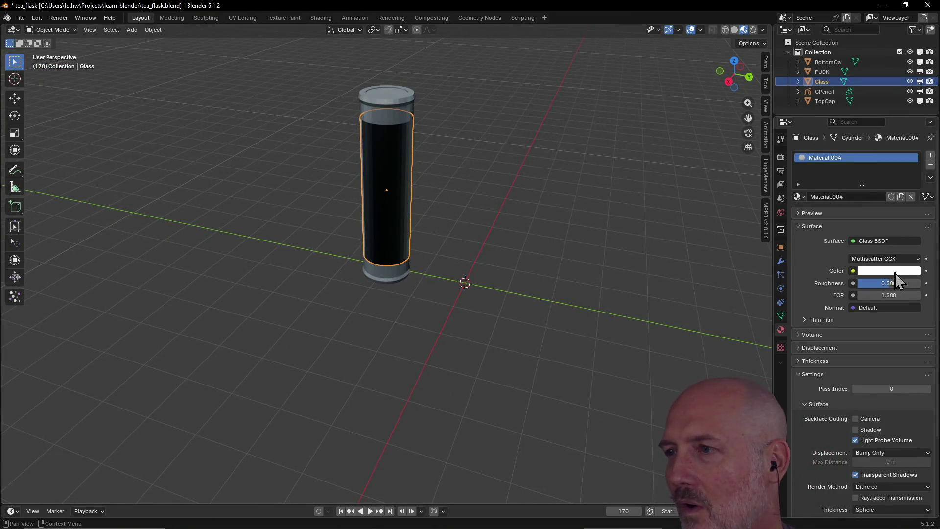
left_click(894, 241)
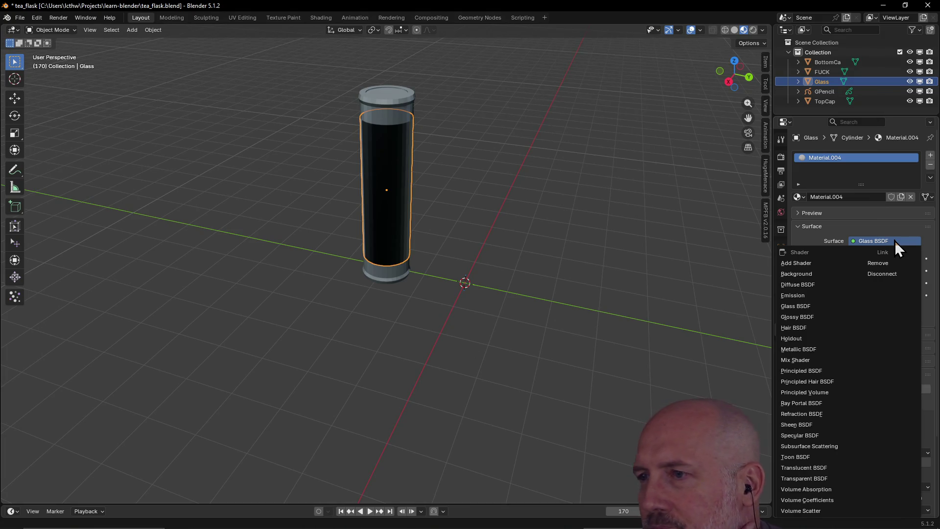
left_click(806, 317)
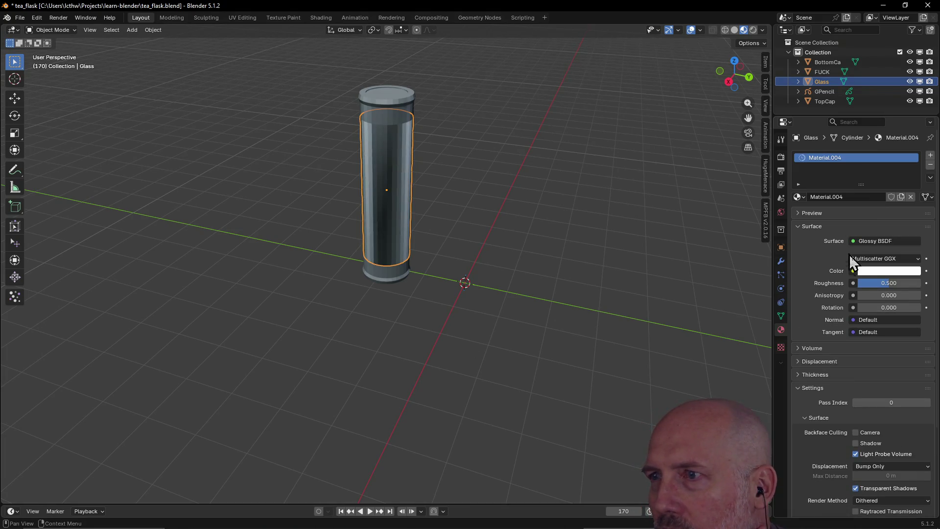
left_click(861, 243)
left_click(813, 306)
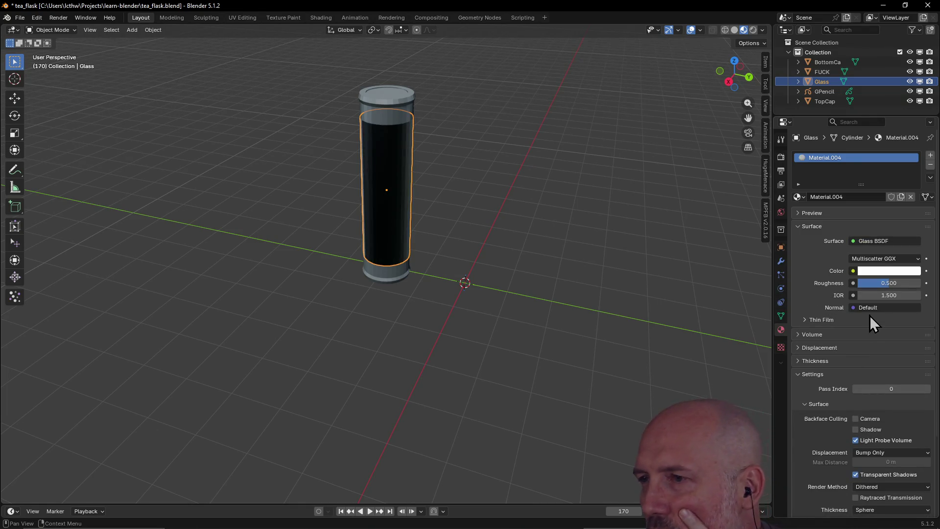
Peek at the material's Volume, Displacement and Thickness panels
left_click(797, 337)
left_click(797, 337)
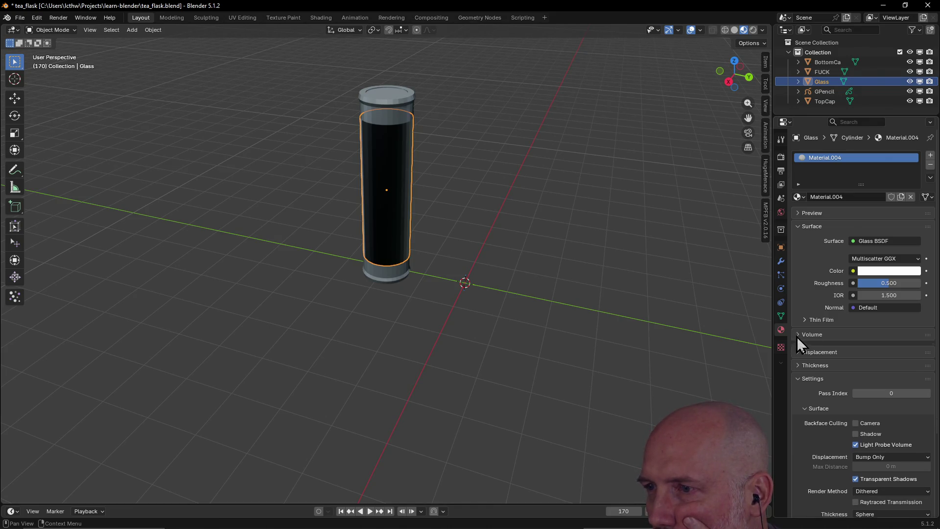
left_click(800, 348)
left_click(801, 360)
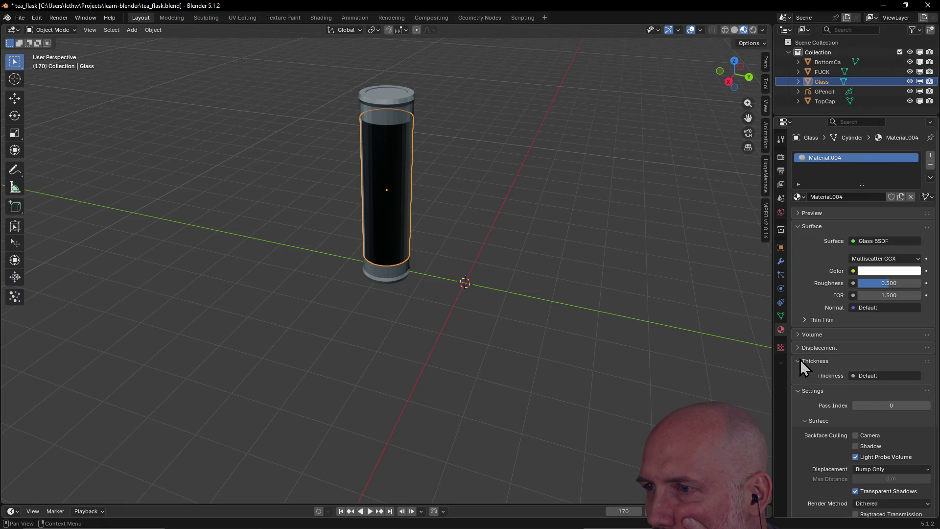
left_click(801, 361)
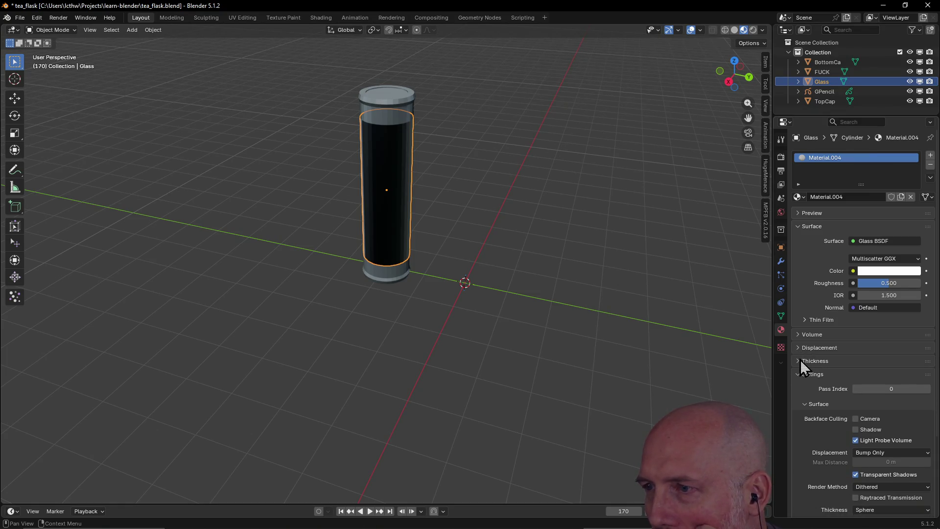
scroll(850, 385, "down", 4)
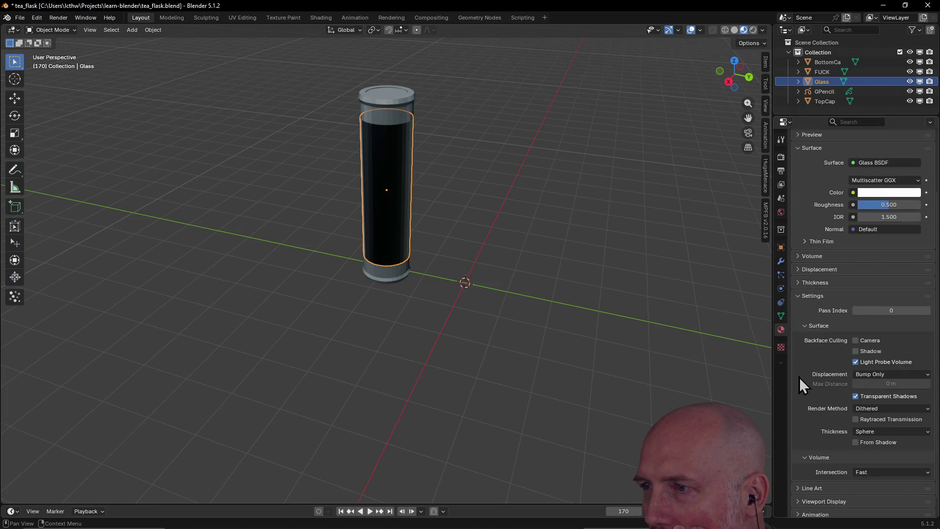
Under Settings, enable shadow backface culling while leaving camera culling off
left_click(855, 340)
left_click(856, 350)
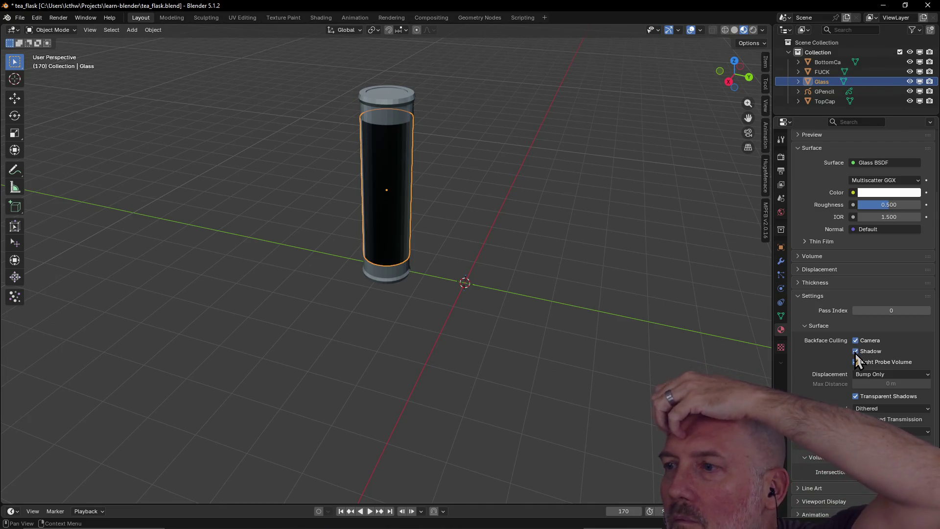
left_click(855, 340)
mouse_move(446, 294)
middle_mouse_down()
mouse_move(475, 282)
mouse_move(411, 198)
middle_mouse_up()
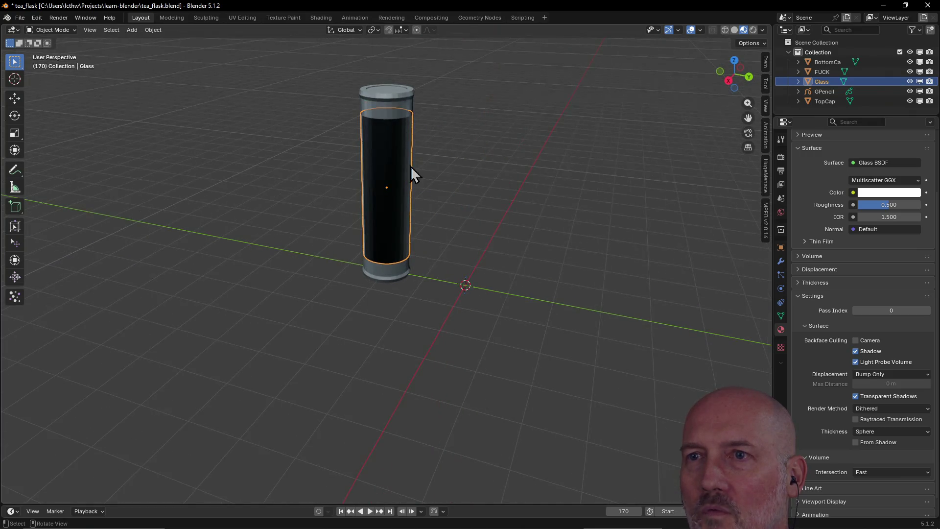
Undo the shadow backface-culling change, redoing back to the Glass BSDF state
mouse_move(393, 110)
middle_mouse_down()
mouse_move(441, 139)
mouse_move(404, 152)
middle_mouse_up()
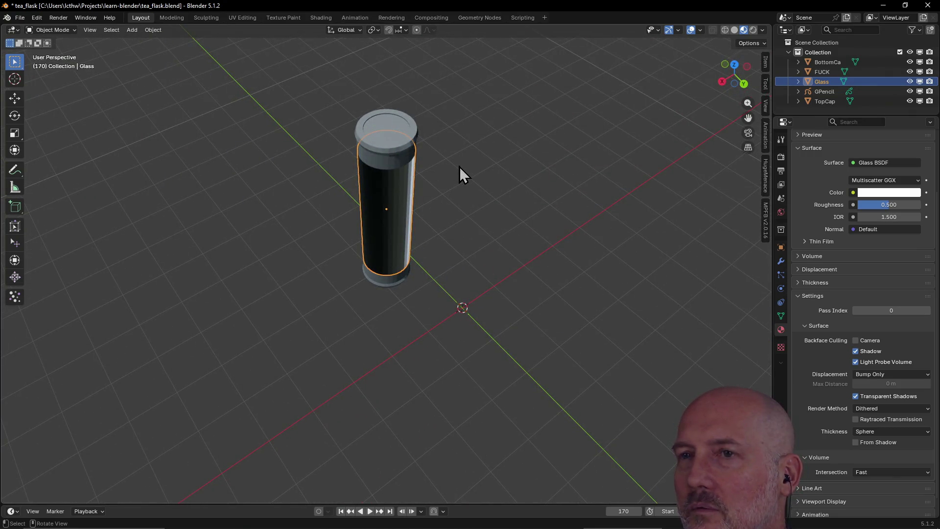
key("ctrl+z")
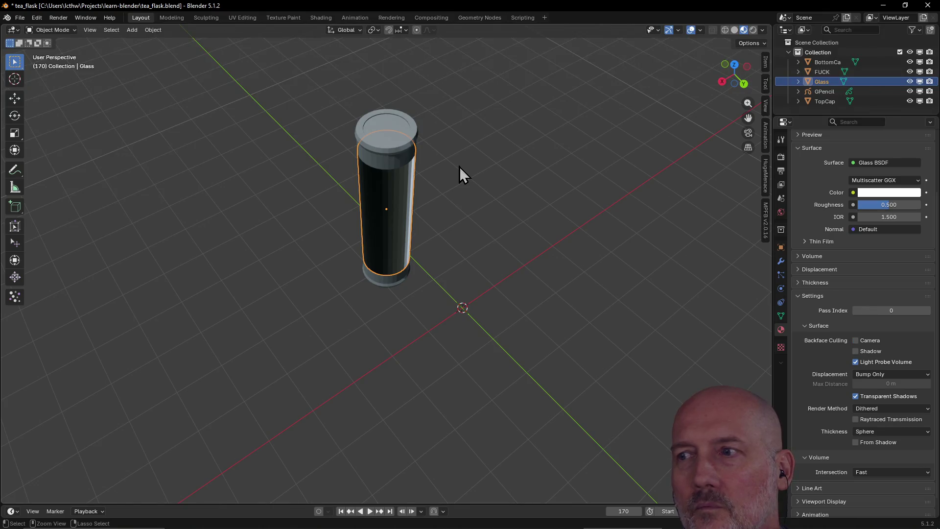
key("ctrl+z")
key("ctrl+shift+z")
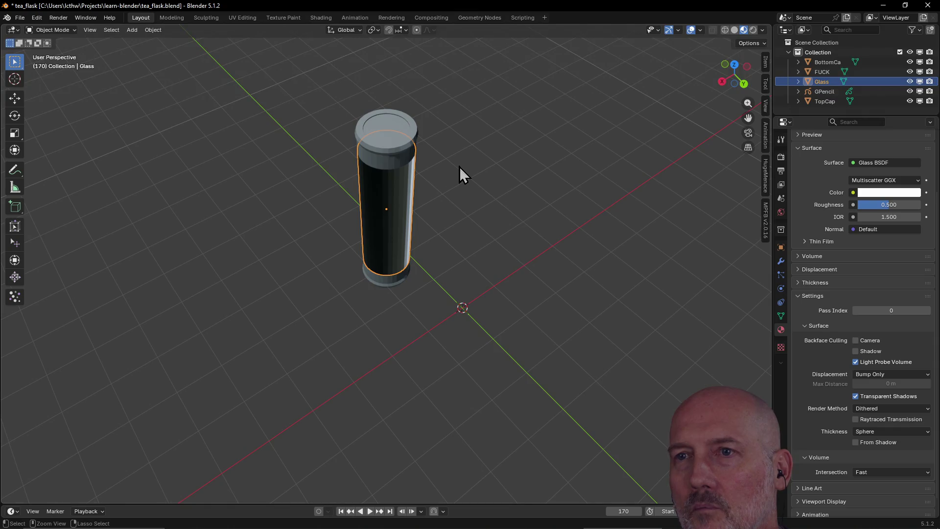
key("ctrl+shift+z")
Orbit around the flask, select the top cap, then reselect the Glass tube
middle_click_drag(419, 204, 447, 154)
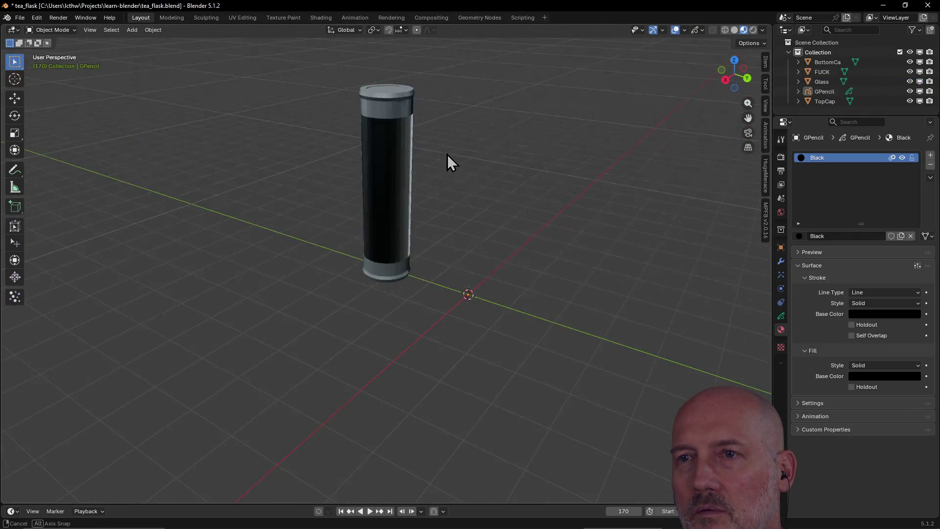
left_click(397, 163)
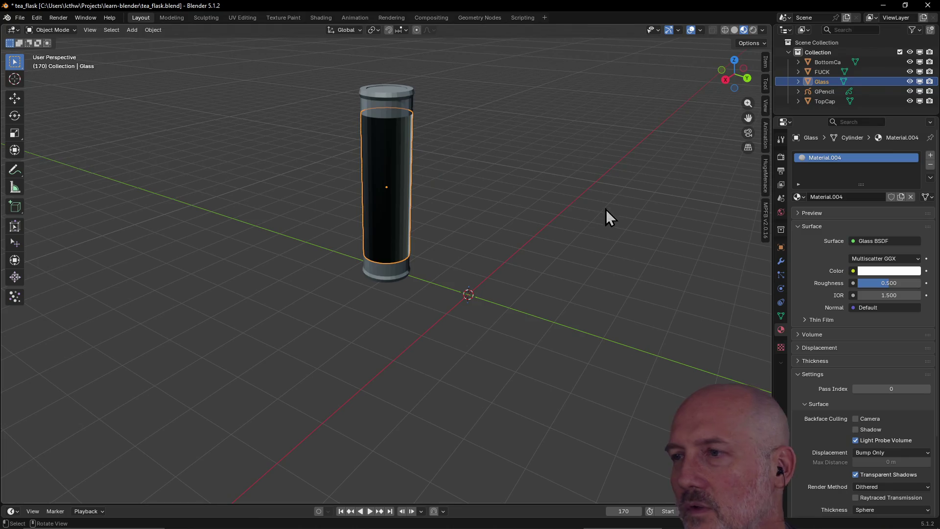
mouse_move(556, 177)
middle_mouse_down()
mouse_move(521, 169)
mouse_move(561, 131)
mouse_move(510, 61)
mouse_move(506, 158)
middle_mouse_up()
scroll(521, 169, "up", 5)
scroll(506, 158, "down", 5)
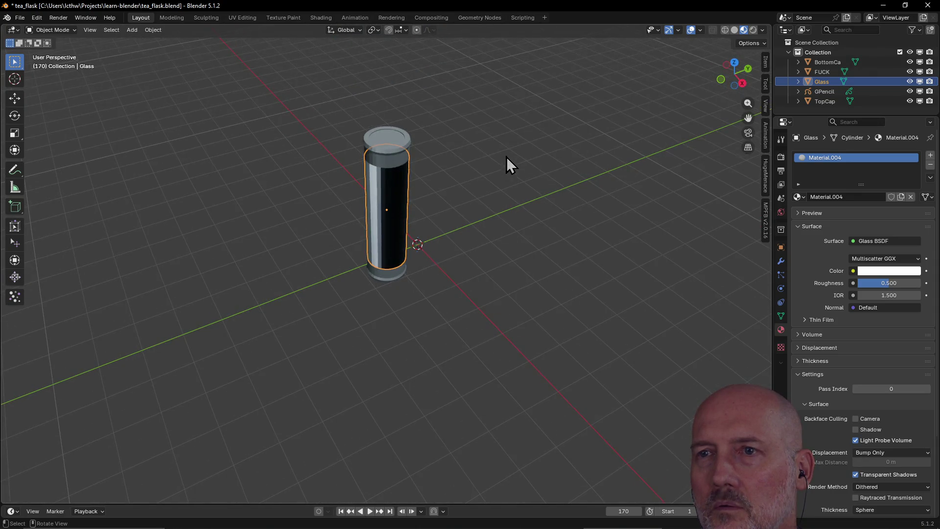
left_click(381, 153)
scroll(390, 145, "up", 3)
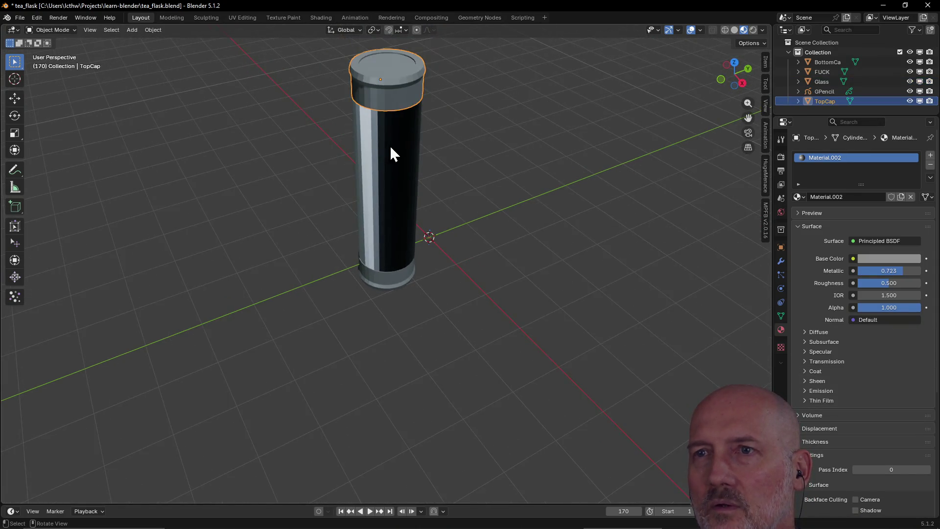
left_click(390, 144)
mouse_move(390, 145)
middle_mouse_down()
mouse_move(432, 147)
mouse_move(403, 145)
mouse_move(418, 162)
mouse_move(451, 166)
middle_mouse_up()
mouse_move(520, 179)
middle_mouse_down()
mouse_move(519, 152)
mouse_move(577, 124)
mouse_move(590, 133)
mouse_move(472, 140)
middle_mouse_up()
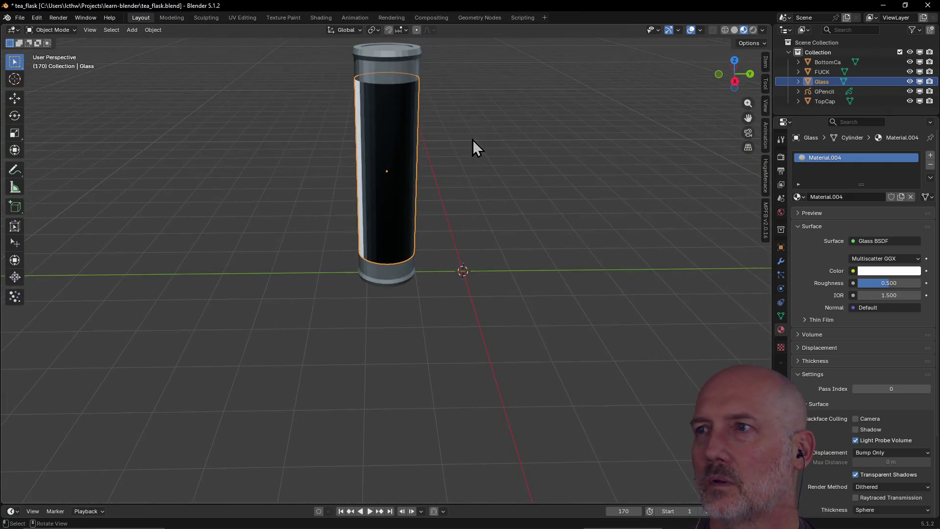
Try interior, forest, courtyard, field and sky HDRIs, then settle on the grey city environment
left_click(762, 29)
left_click(755, 108)
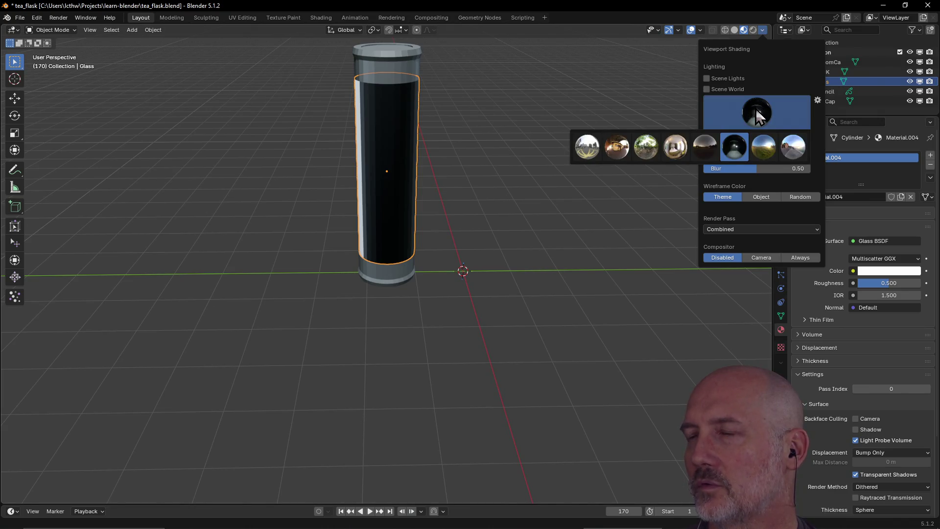
left_click(675, 150)
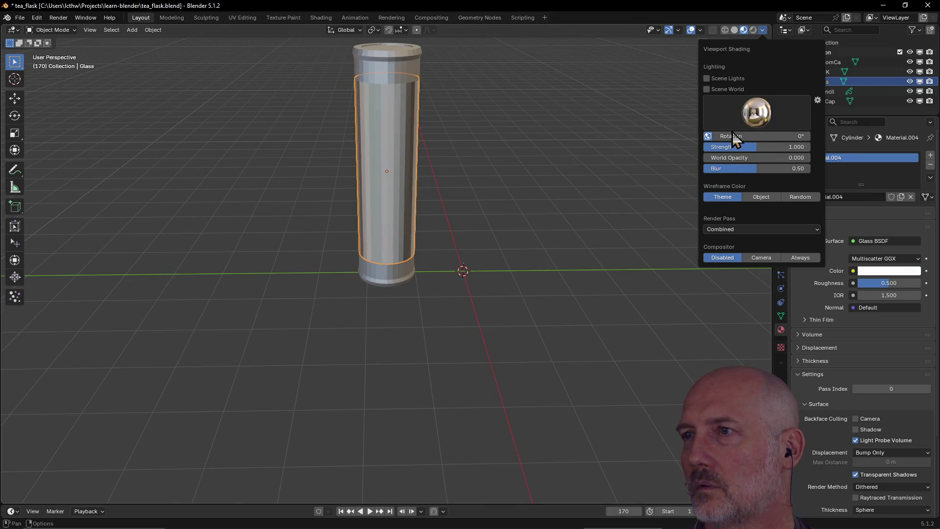
left_click(757, 111)
left_click(645, 153)
left_click(757, 112)
left_click(623, 152)
left_click(761, 118)
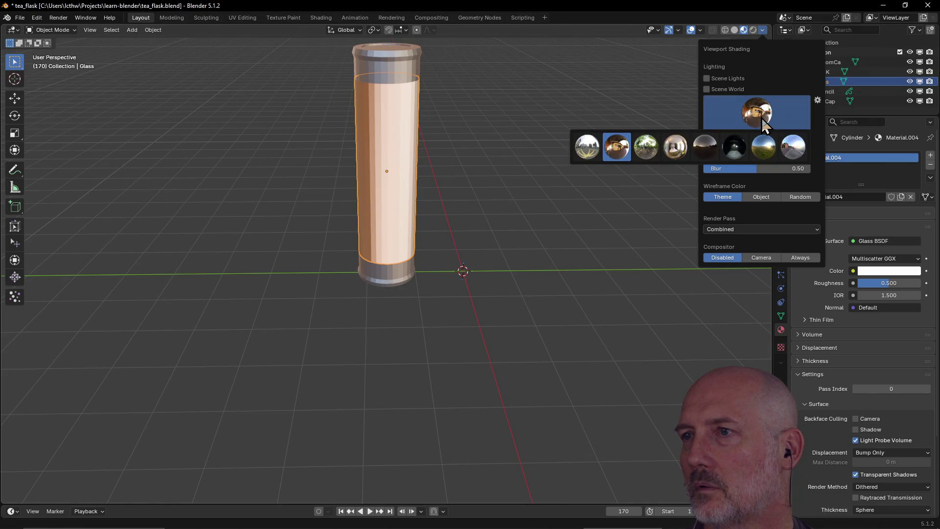
left_click(767, 152)
left_click(762, 114)
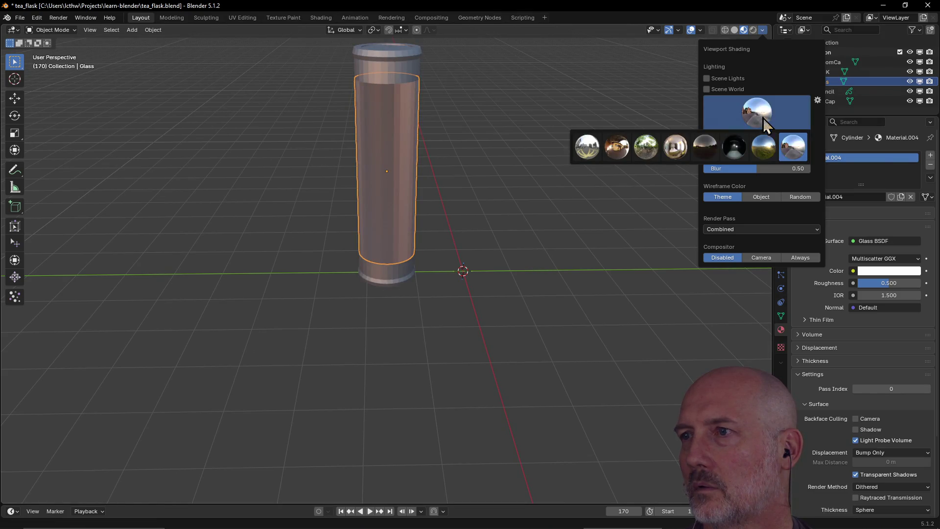
left_click(773, 150)
left_click(760, 114)
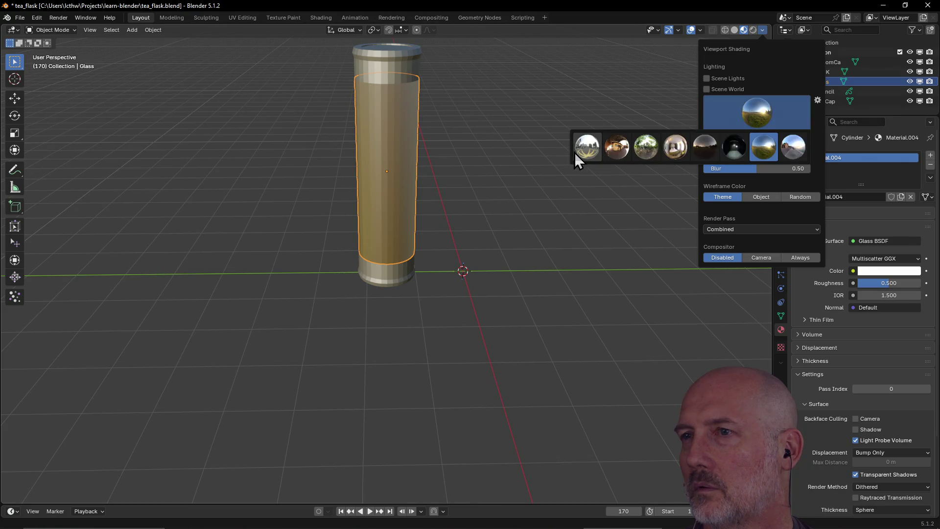
left_click(587, 148)
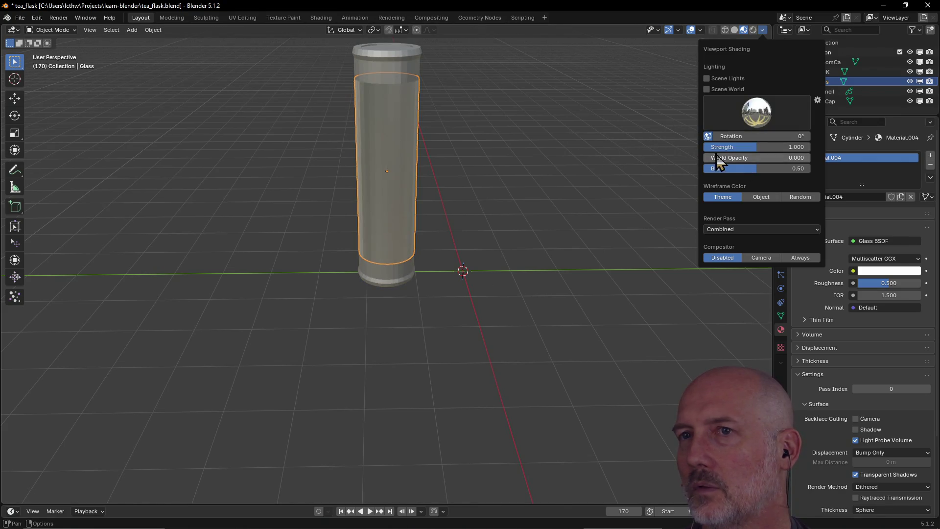
Set World Opacity to 1 so the environment shows as the viewport background
double_click(760, 157)
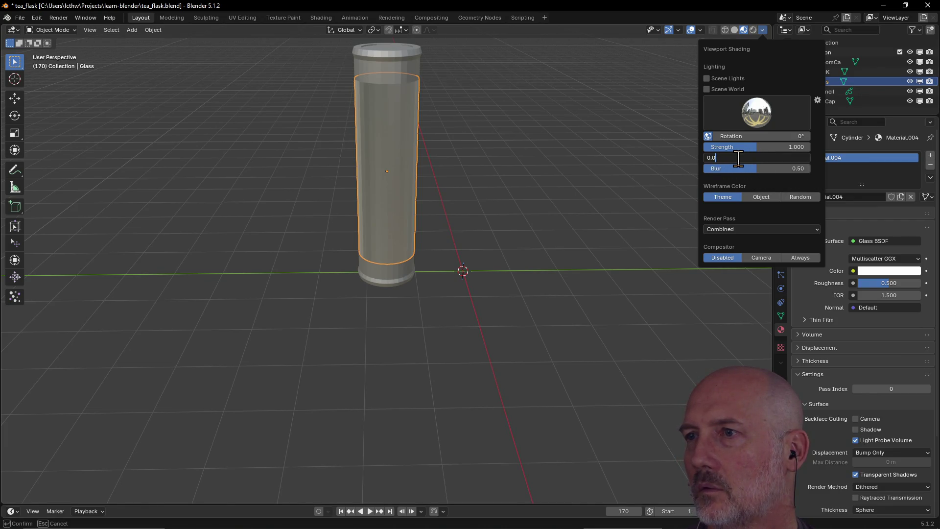
type("1")
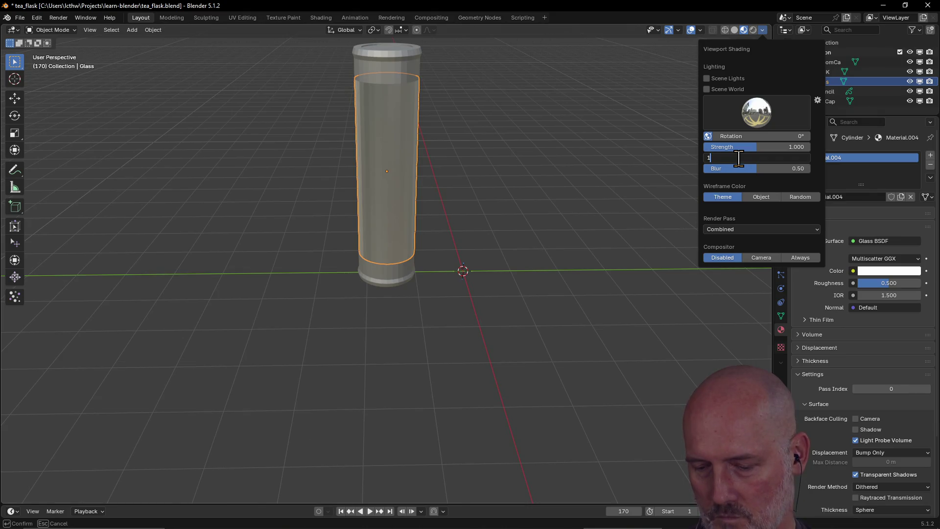
key("Return")
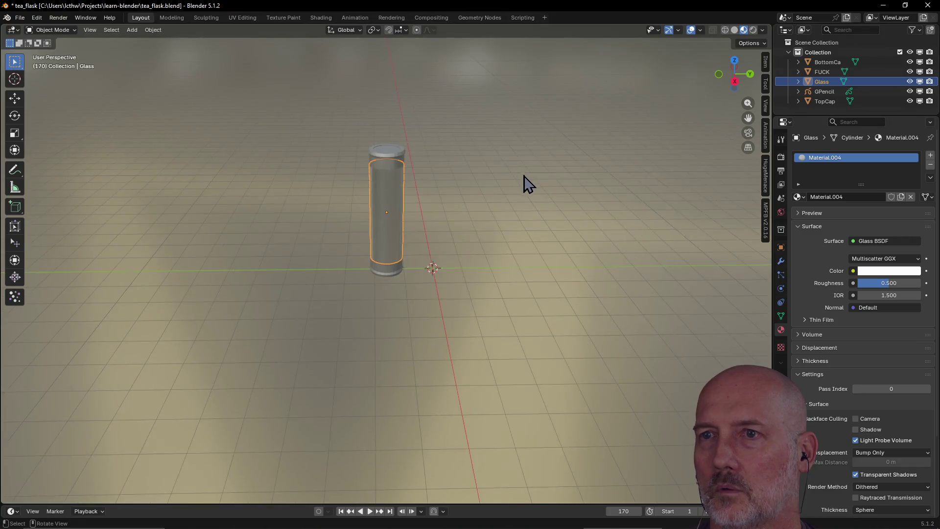
scroll(527, 177, "down", 3)
Orbit around the glass tube and deselect it to view it cleanly against the background
mouse_move(437, 160)
middle_mouse_down()
mouse_move(336, 191)
mouse_move(479, 172)
mouse_move(505, 190)
middle_mouse_up()
scroll(336, 191, "up", 3)
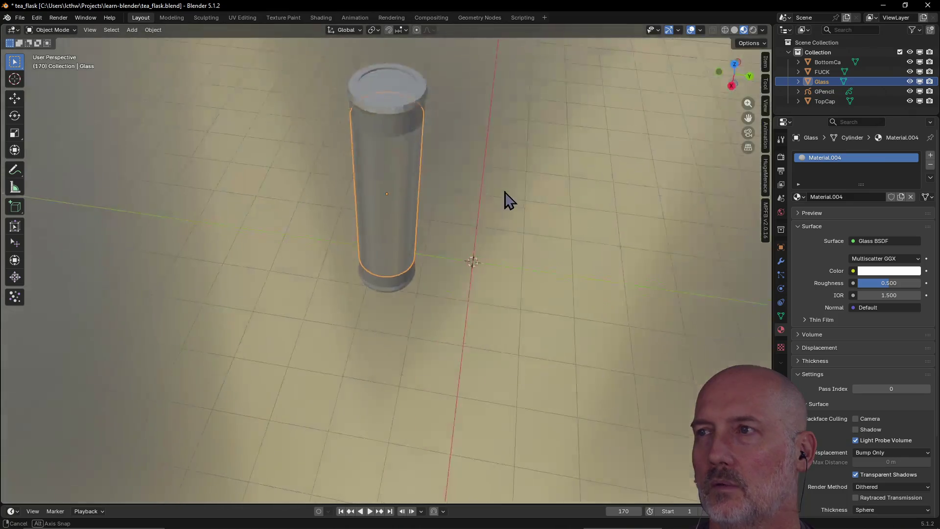
scroll(504, 190, "down", 4)
mouse_move(558, 147)
middle_mouse_down()
mouse_move(582, 147)
mouse_move(518, 149)
mouse_move(504, 166)
mouse_move(413, 176)
mouse_move(471, 185)
middle_mouse_up()
left_click(491, 189)
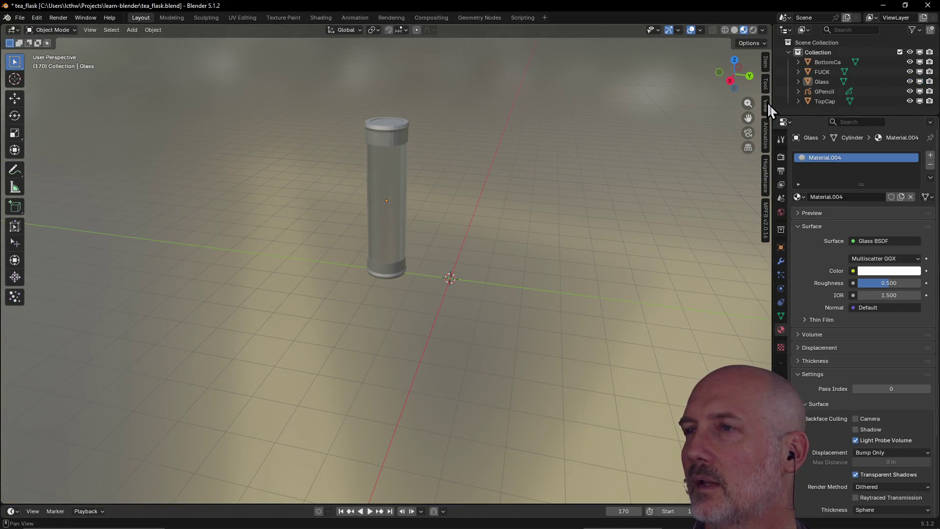
left_click(762, 30)
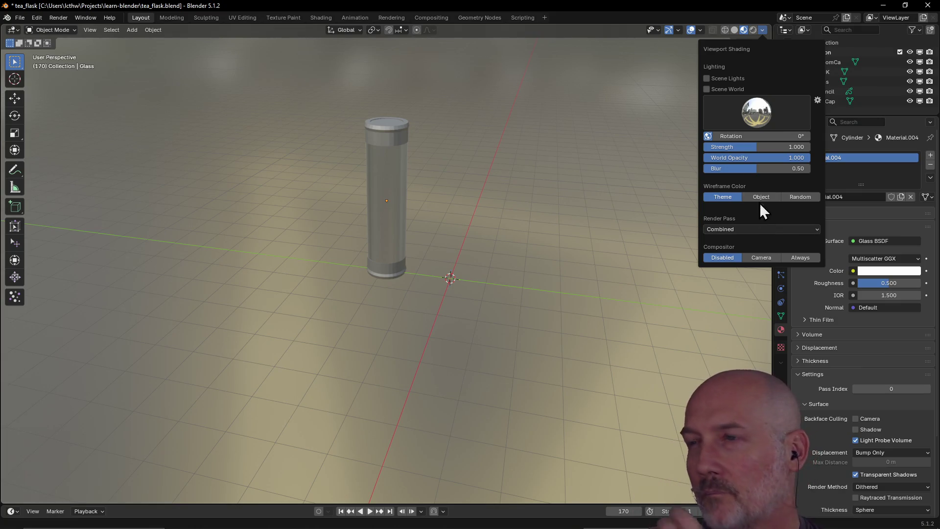
Step the background Blur through 0, 0.1 and 0.2, checking the result on the tube
left_click(783, 170)
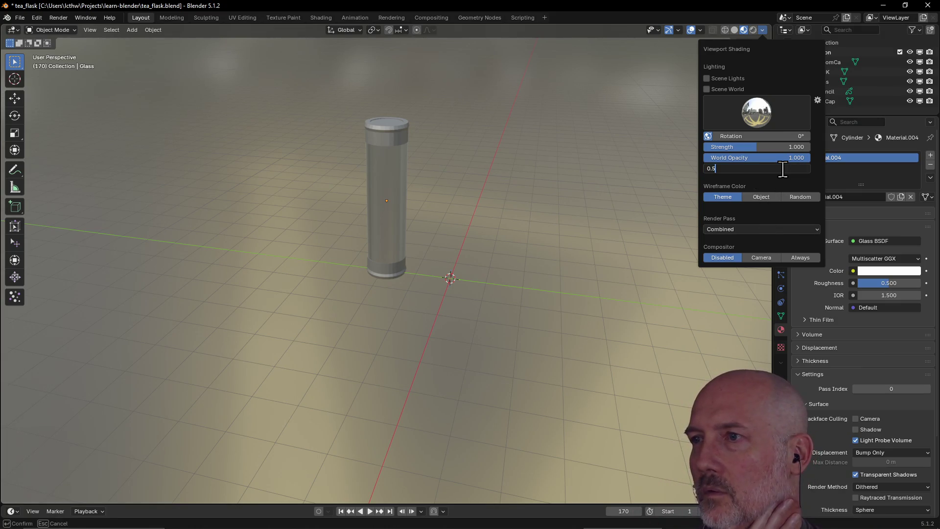
type("0")
key("Return")
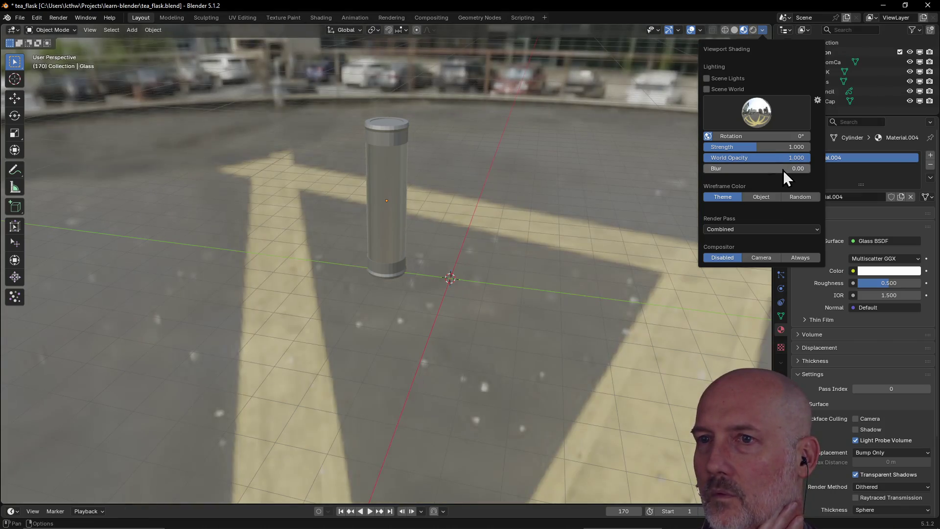
left_click(783, 169)
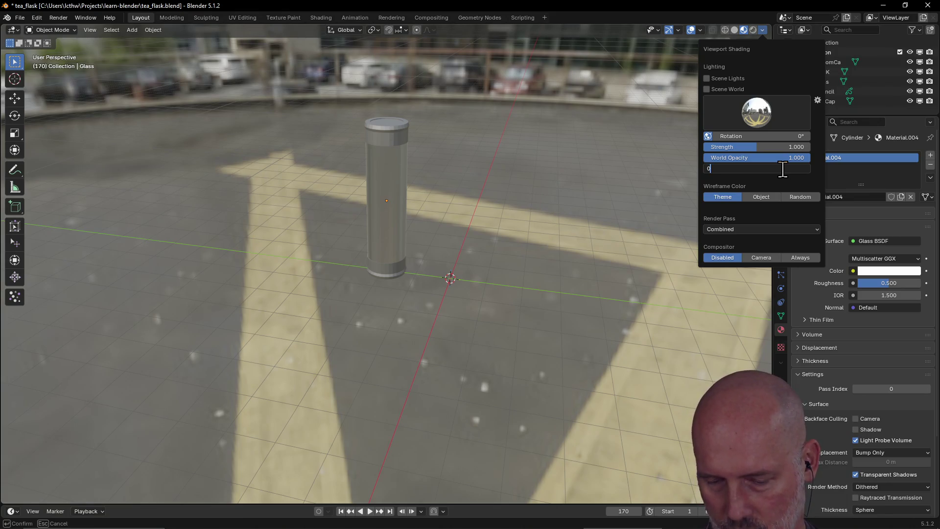
type(".1")
key("Return")
double_click(783, 170)
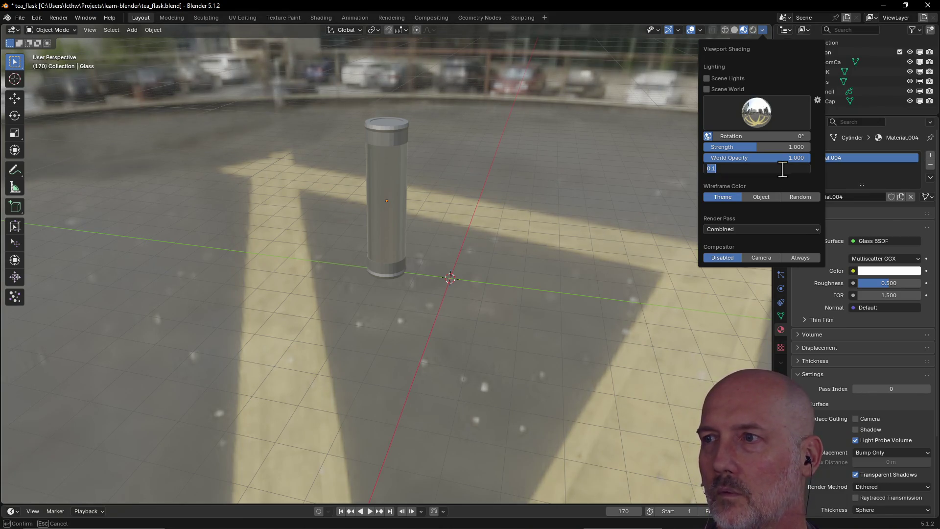
type("0.2")
key("Return")
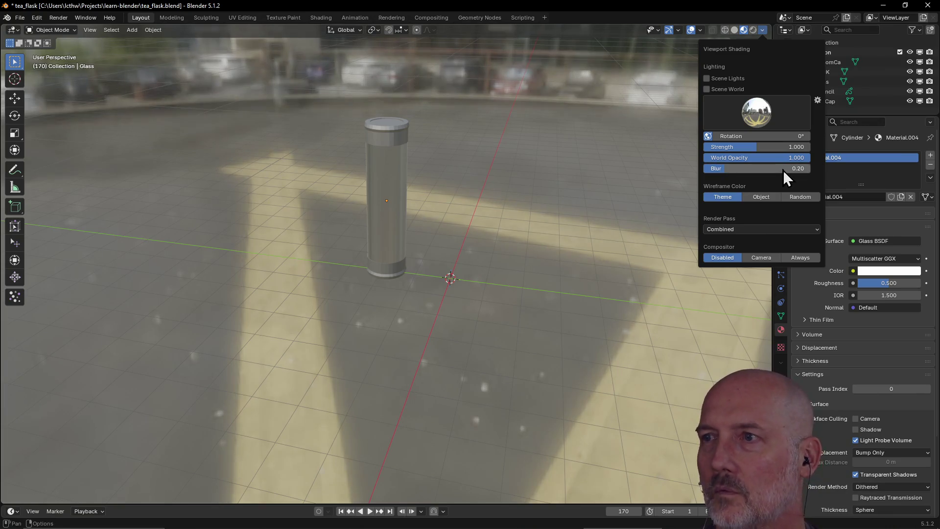
mouse_move(471, 250)
middle_mouse_down()
mouse_move(619, 227)
mouse_move(444, 216)
mouse_move(415, 189)
mouse_move(391, 236)
mouse_move(415, 214)
mouse_move(339, 192)
mouse_move(280, 191)
mouse_move(398, 202)
mouse_move(434, 216)
middle_mouse_up()
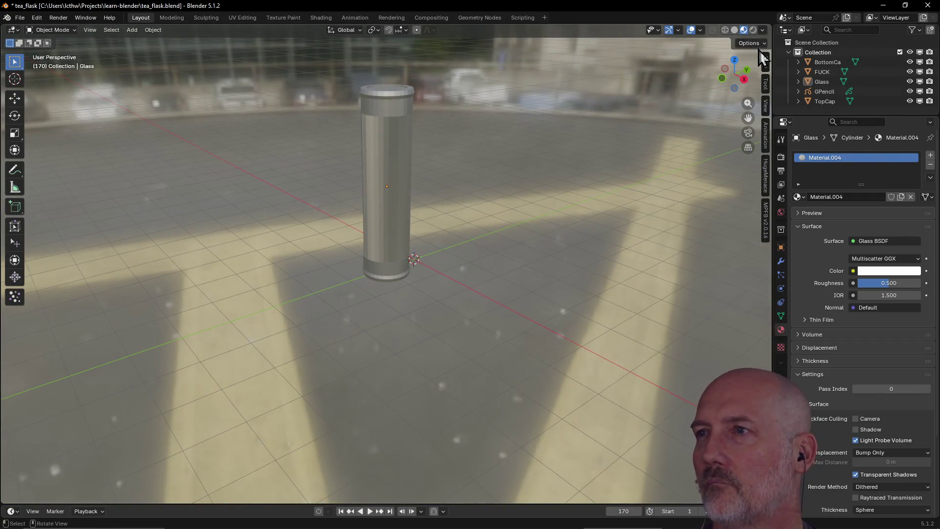
Set Blur to 0.30 and nudge the lighting Strength up to about 1.045
left_click(761, 29)
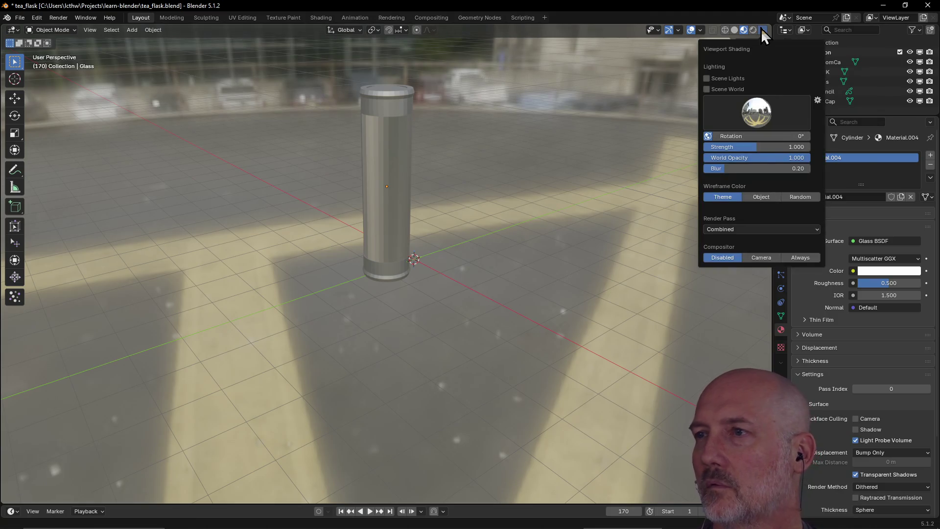
left_click(751, 168)
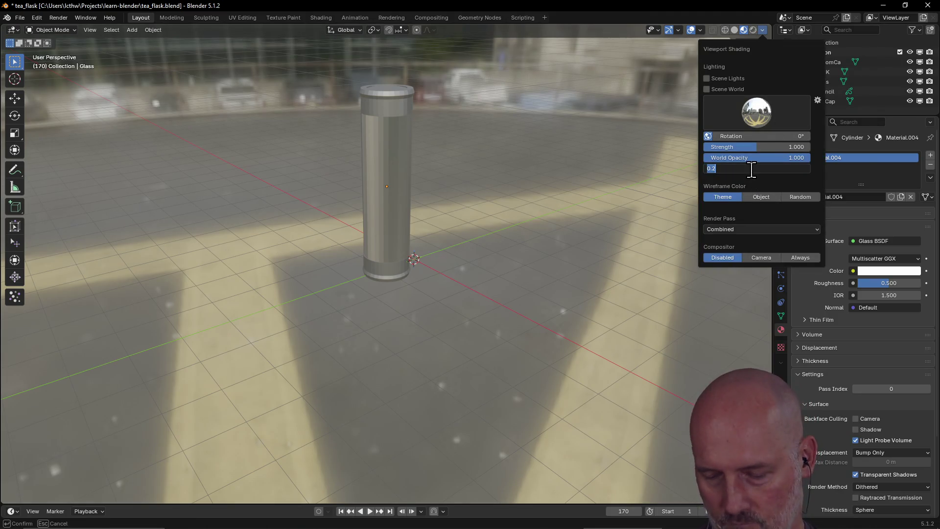
type(".3")
key("Return")
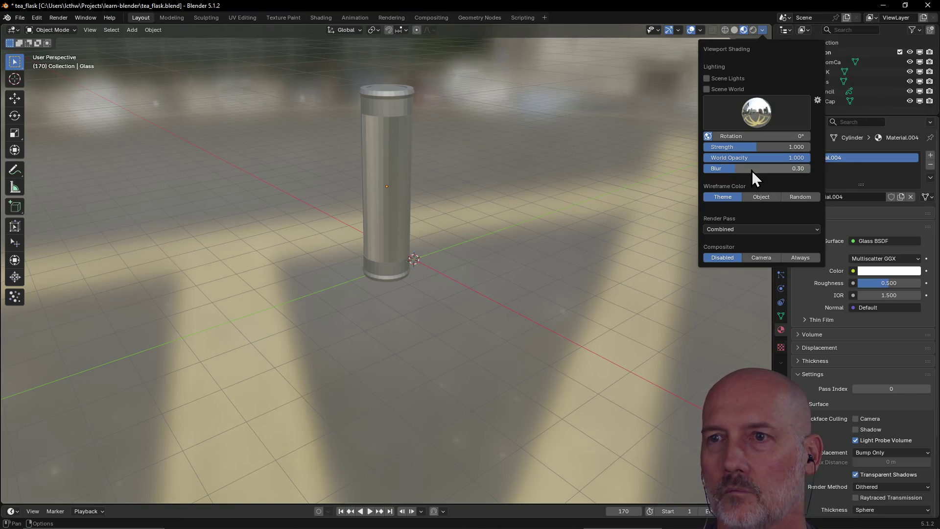
mouse_move(763, 147)
left_mouse_down()
mouse_move(773, 147)
mouse_move(755, 146)
left_mouse_up()
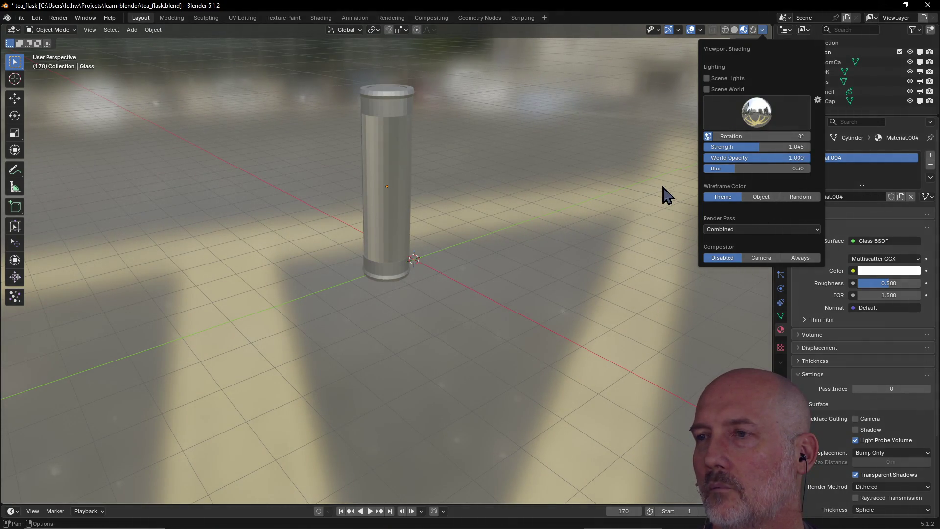
Compare interior, forest, studio, sunset field and cloudy sky HDRIs, then return to the courtyard environment
left_click(760, 111)
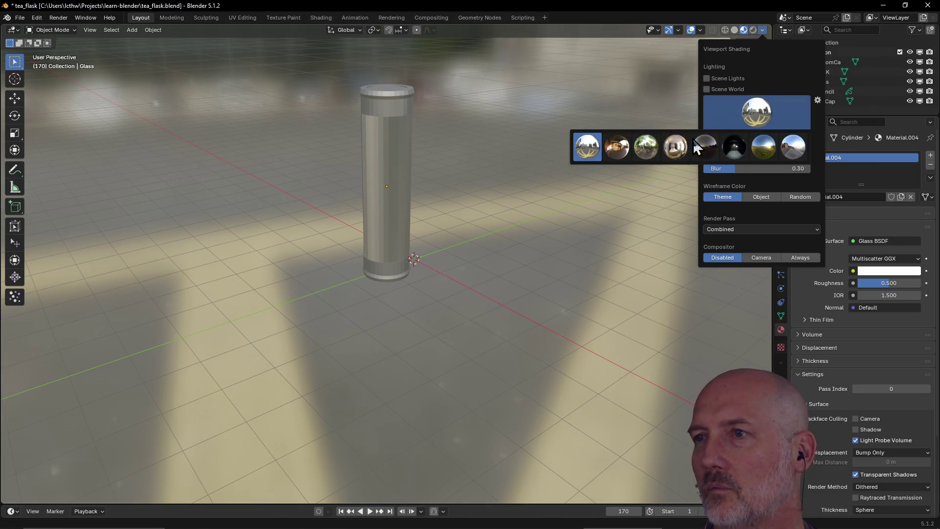
left_click(616, 150)
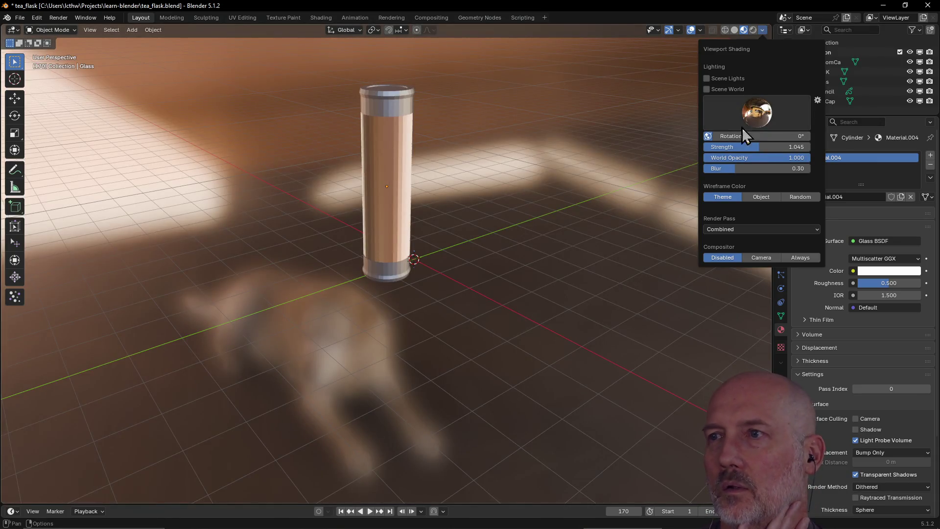
left_click(756, 111)
left_click(653, 156)
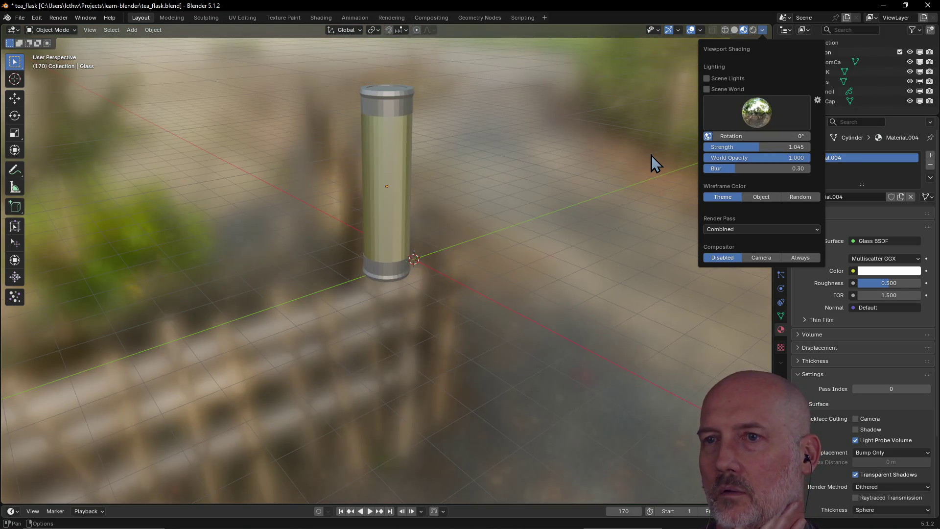
left_click(757, 112)
left_click(694, 143)
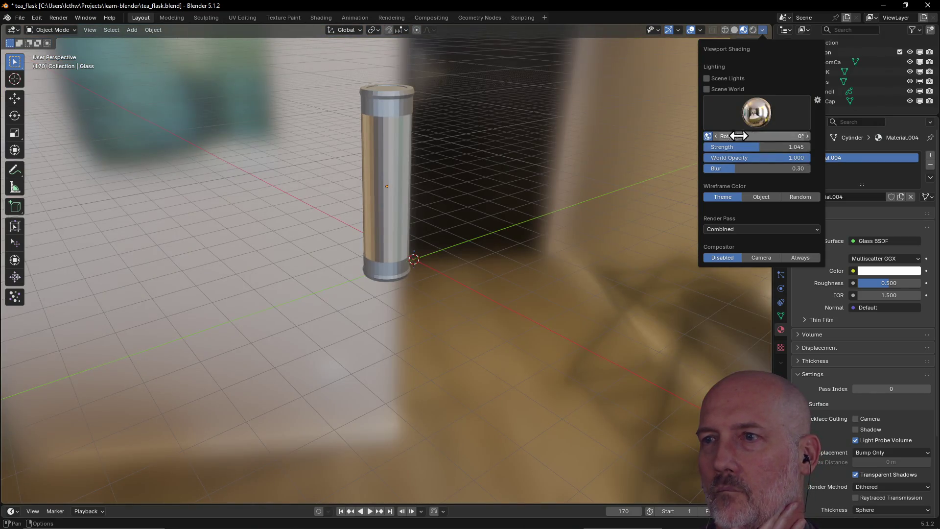
left_click(756, 112)
left_click(704, 147)
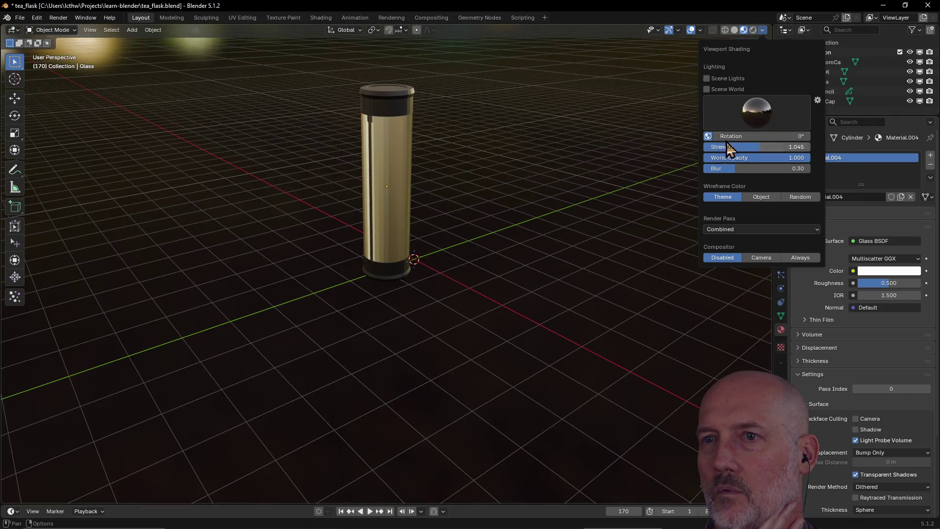
left_click(758, 114)
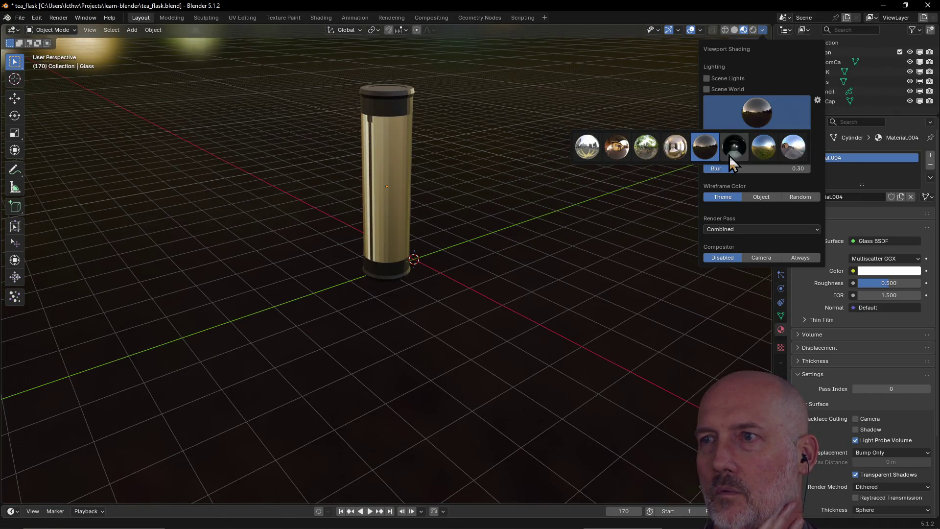
left_click(729, 155)
left_click(768, 109)
left_click(771, 147)
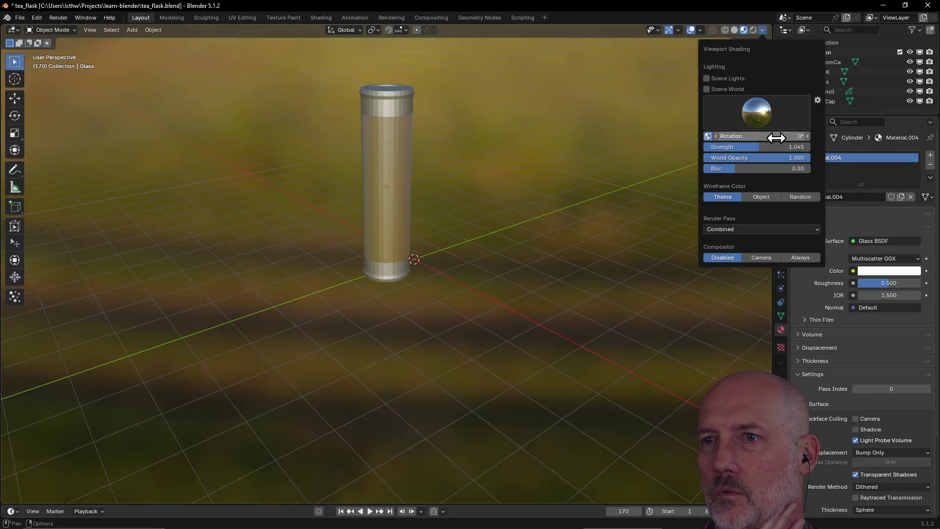
left_click(763, 119)
left_click(797, 156)
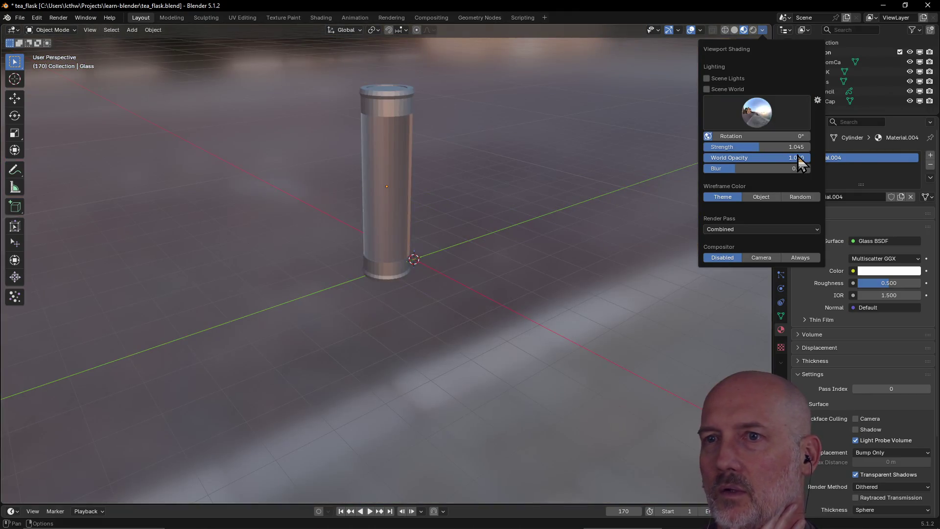
left_click(761, 119)
left_click(631, 150)
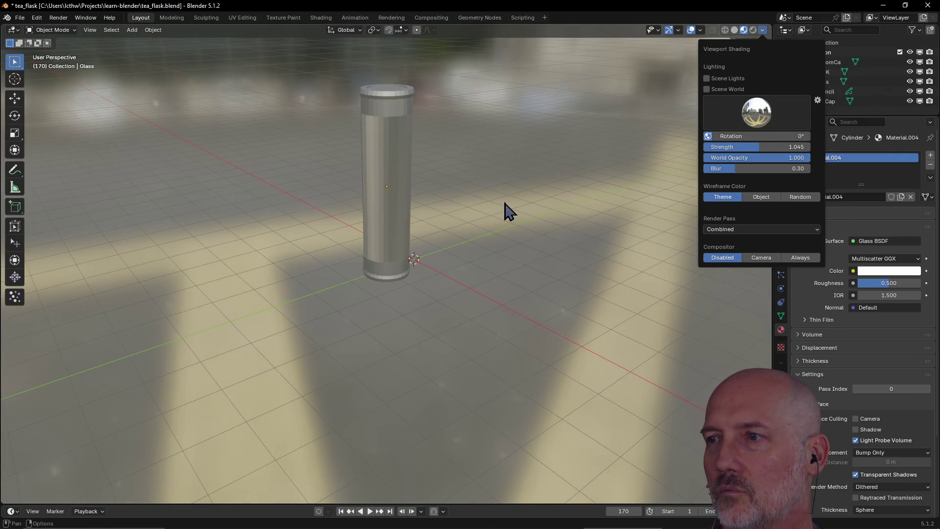
Toggle the viewport Compositor between Camera, Always and Disabled
left_click(767, 257)
left_click(798, 257)
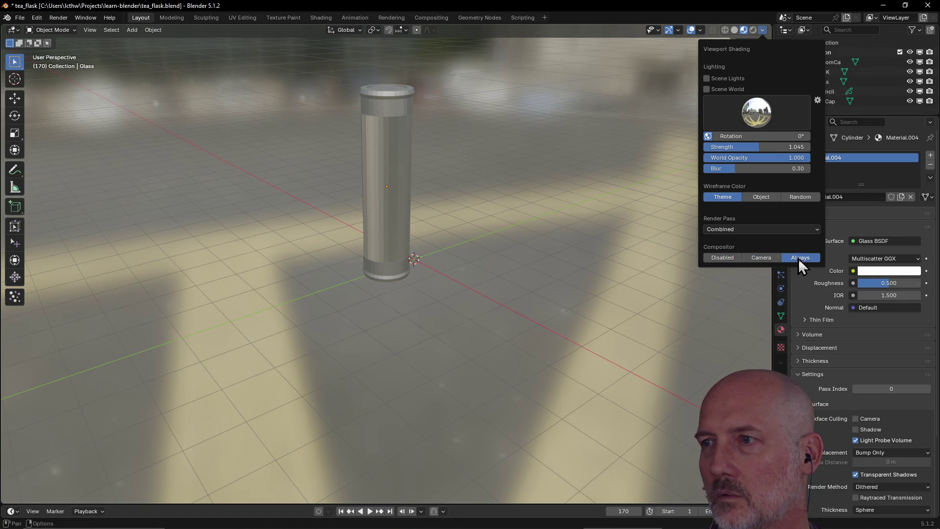
left_click(723, 261)
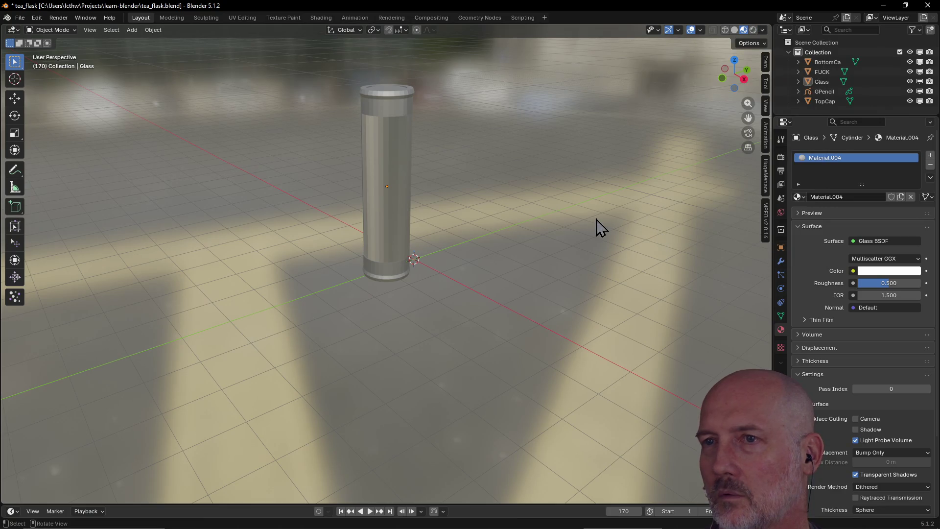
scroll(596, 220, "down", 2)
Select the glass tube and expand its Glass entry to reveal the Cylinder mesh and Material.004
middle_click_drag(565, 213, 624, 206)
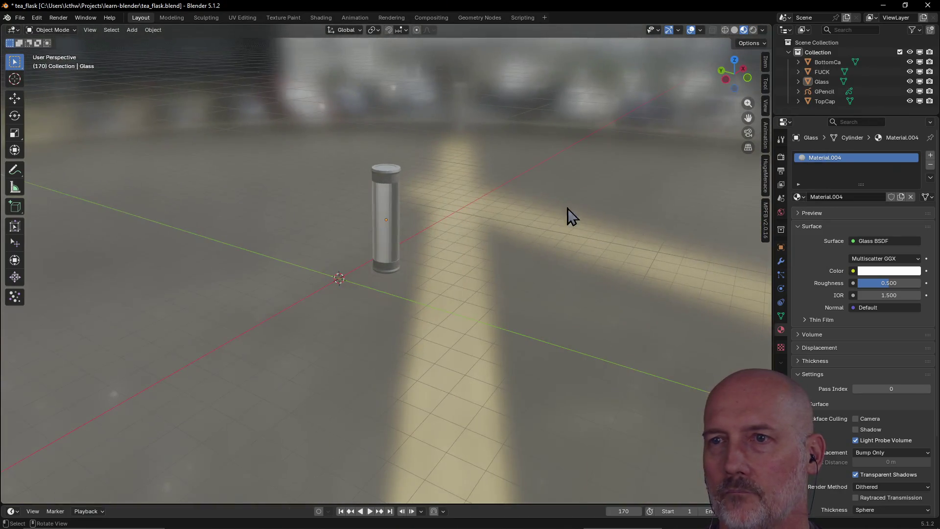
scroll(441, 221, "up", 2)
scroll(441, 220, "up", 1)
mouse_move(441, 221)
middle_mouse_down()
mouse_move(469, 238)
mouse_move(554, 238)
mouse_move(461, 157)
mouse_move(495, 144)
mouse_move(411, 172)
middle_mouse_up()
scroll(460, 157, "down", 2)
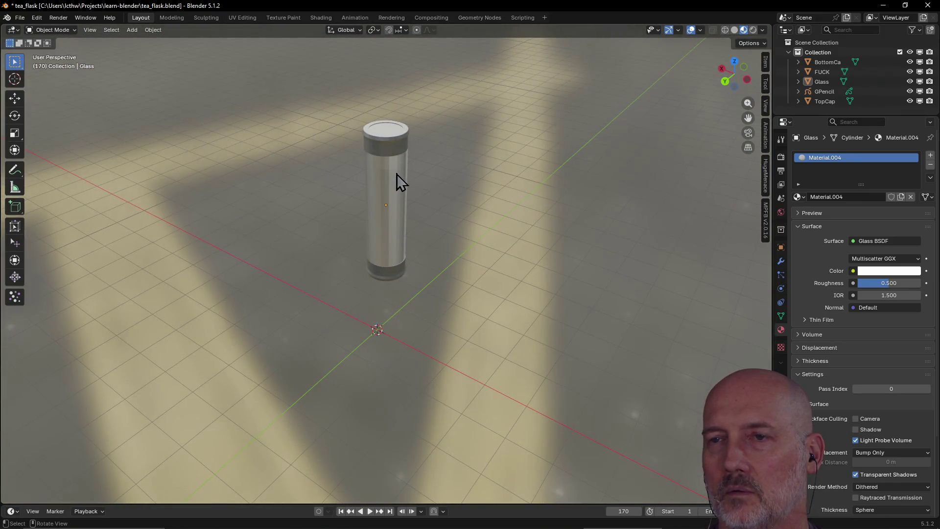
left_click(389, 212)
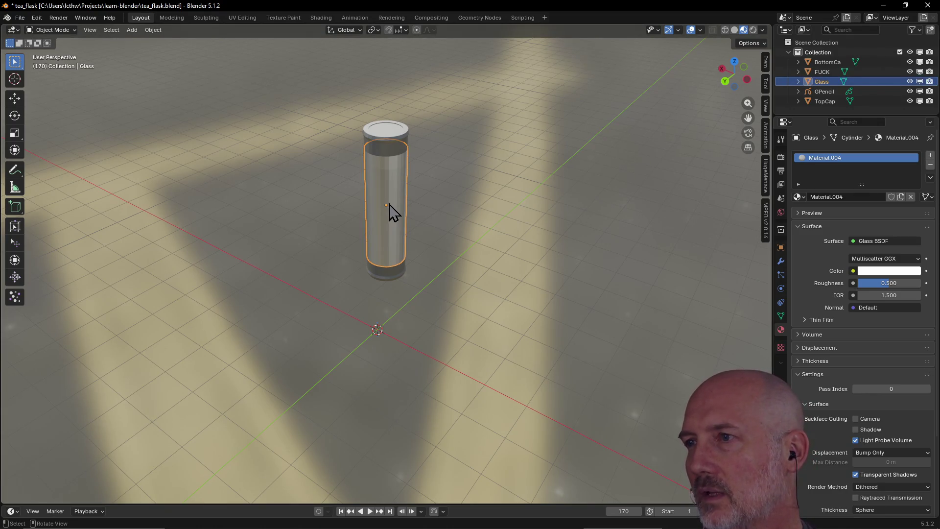
left_click(798, 81)
left_click(808, 92)
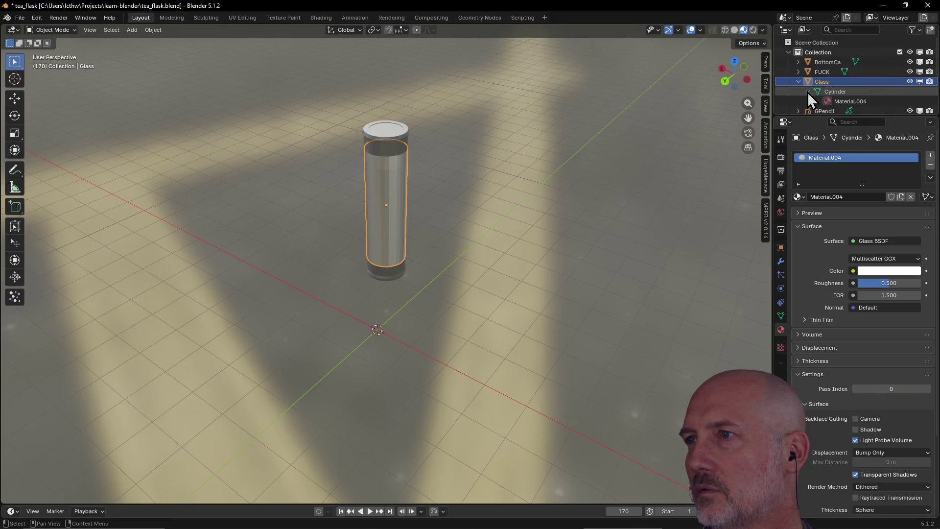
Rename the tube's Material.004 to Glass
left_click(845, 212)
double_click(844, 196)
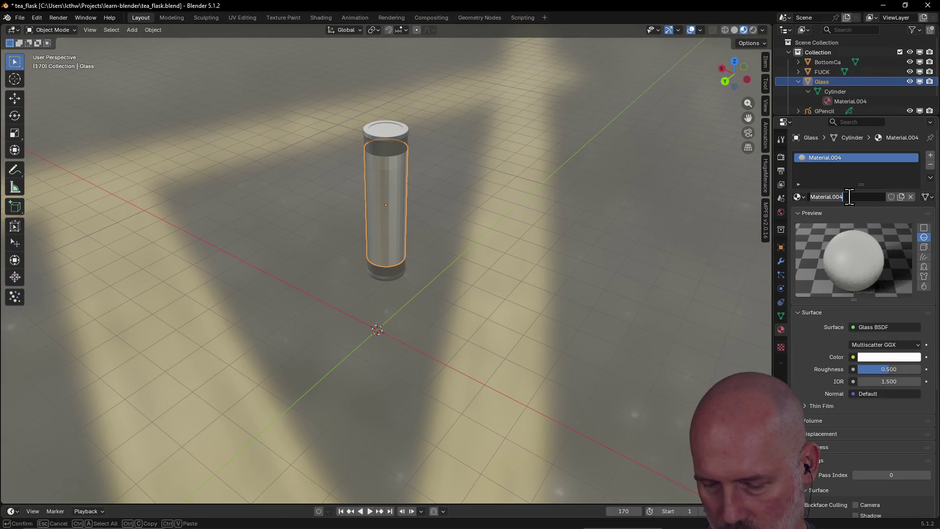
type("Glass")
key("Return")
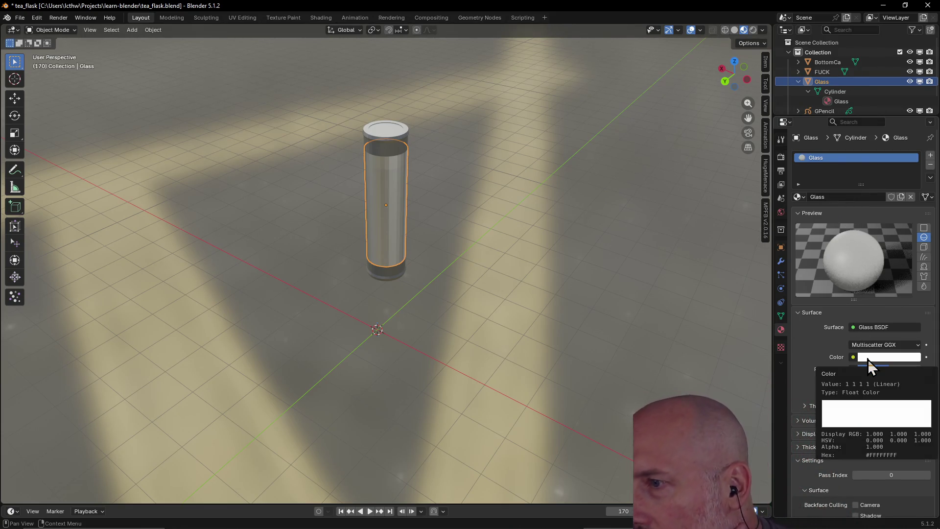
Set the Glass material colour to near-white with alpha lowered to fully transparent
left_click(890, 358)
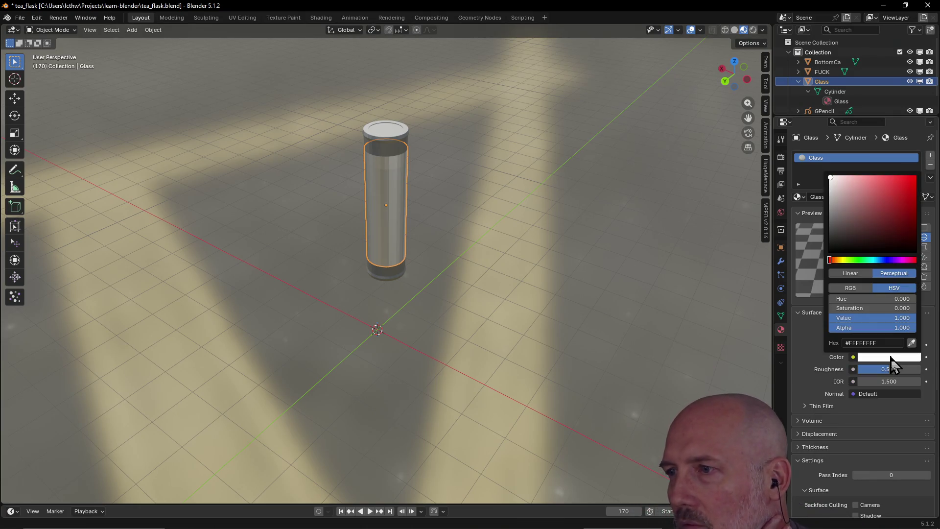
left_click_drag(902, 328, 833, 328)
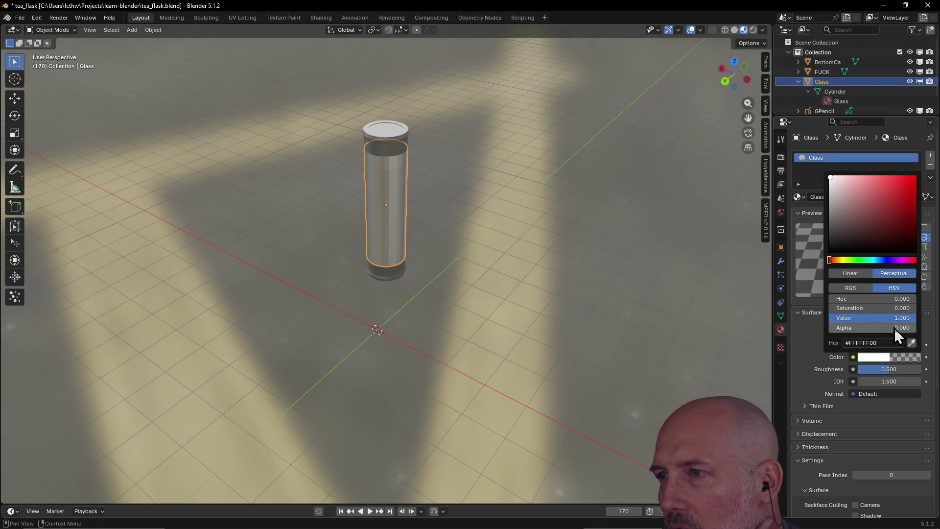
mouse_move(895, 318)
left_mouse_down()
mouse_move(855, 317)
mouse_move(922, 324)
left_mouse_up()
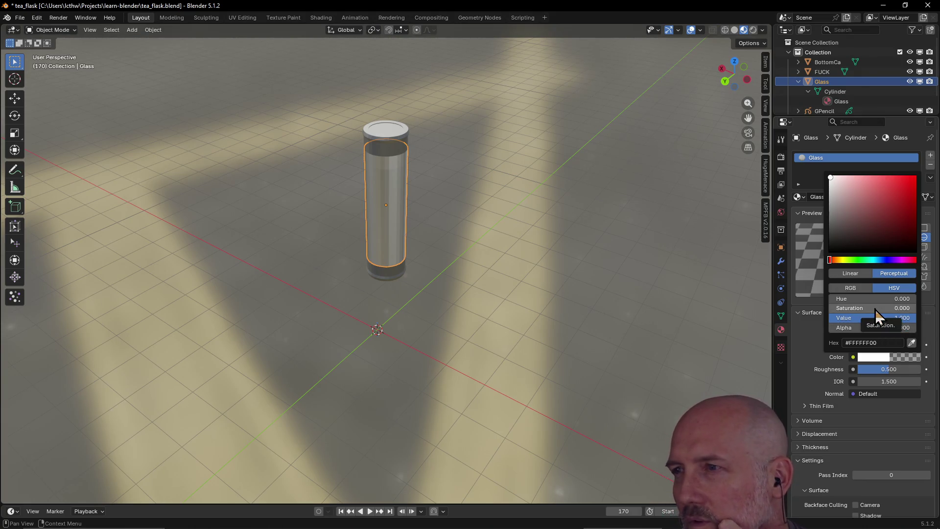
mouse_move(831, 179)
left_mouse_down()
mouse_move(830, 229)
mouse_move(830, 177)
left_mouse_up()
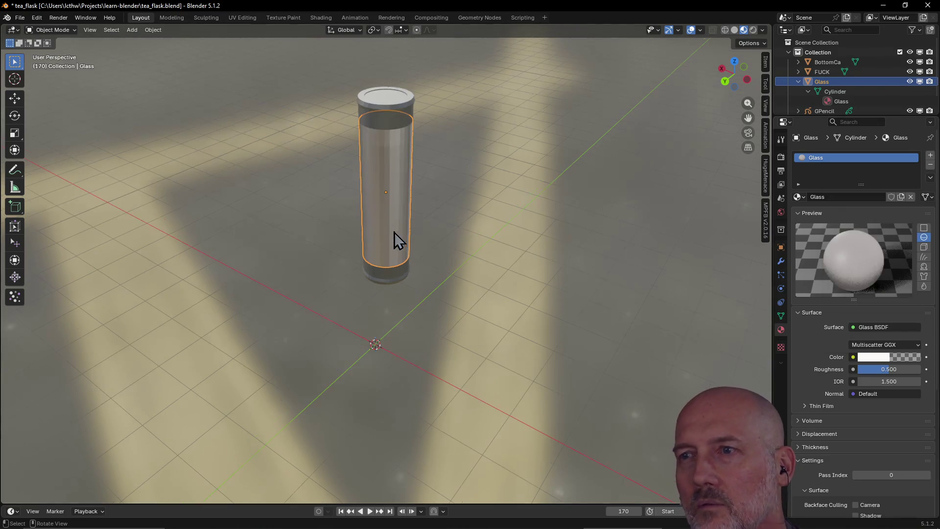
Test higher IOR values on the glass material and return it to 1.500
mouse_move(390, 242)
middle_mouse_down()
mouse_move(406, 197)
mouse_move(335, 213)
mouse_move(387, 198)
mouse_move(359, 175)
mouse_move(543, 274)
middle_mouse_up()
scroll(401, 199, "up", 3)
scroll(363, 184, "down", 3)
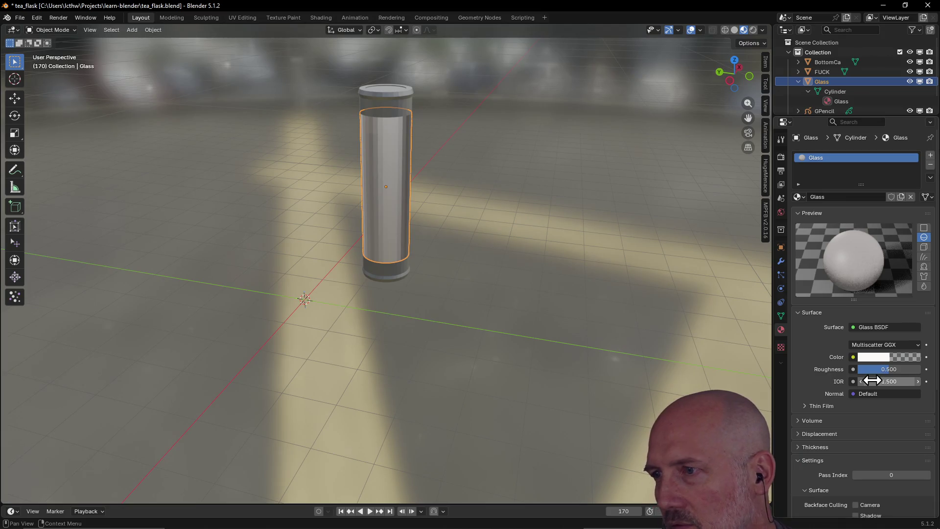
left_click_drag(869, 380, 918, 381)
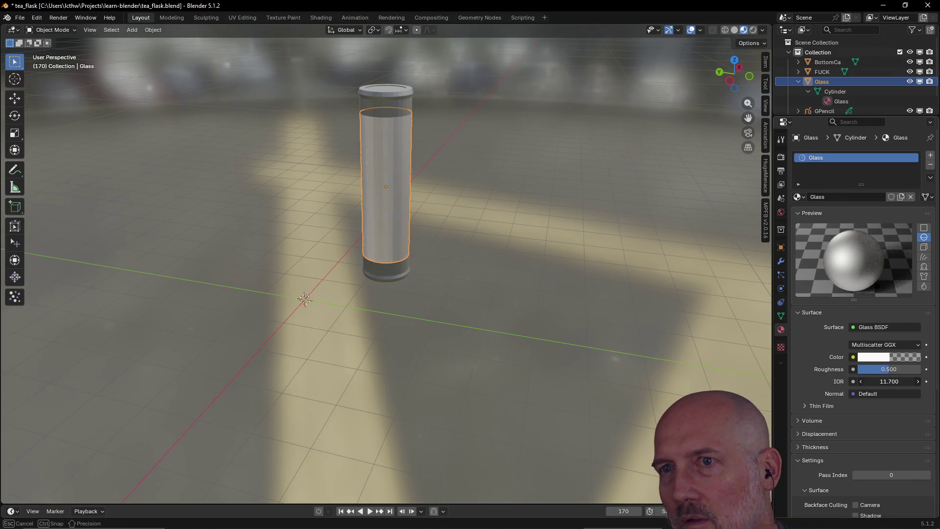
left_click_drag(907, 380, 872, 380)
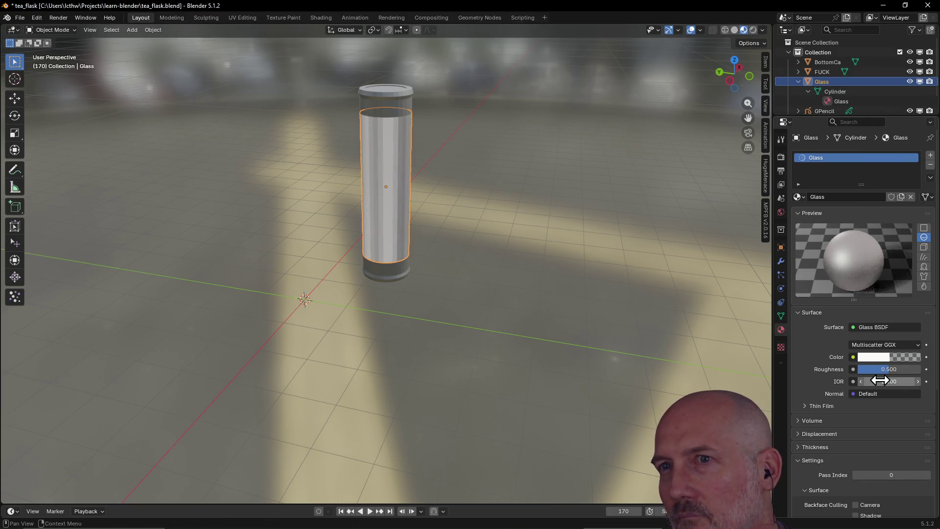
left_click_drag(879, 380, 876, 380)
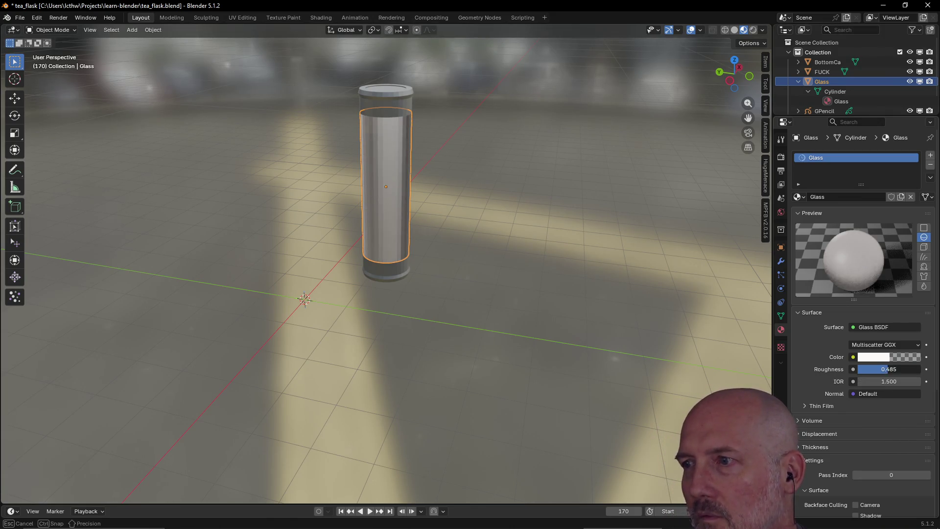
Lower the glass roughness from 0.500 to 0.338 after trying zero
left_click_drag(888, 369, 852, 370)
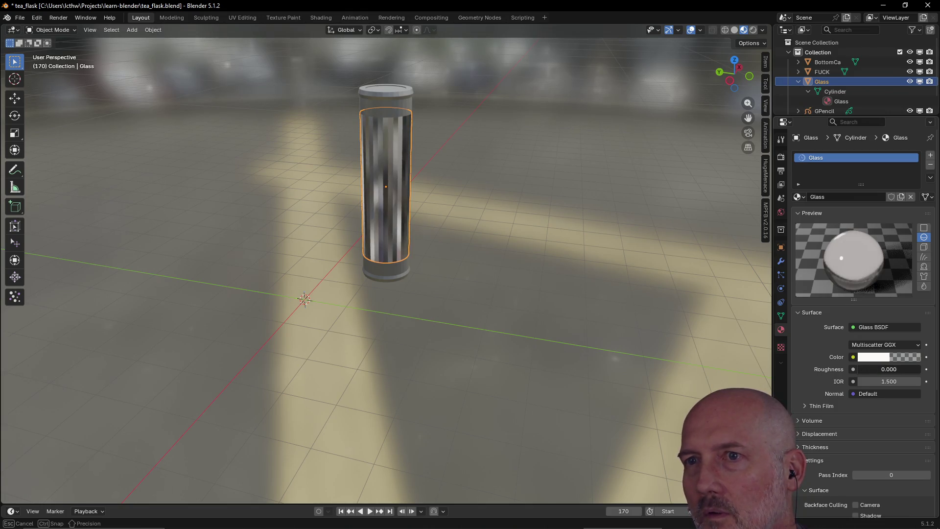
left_click_drag(852, 369, 883, 369)
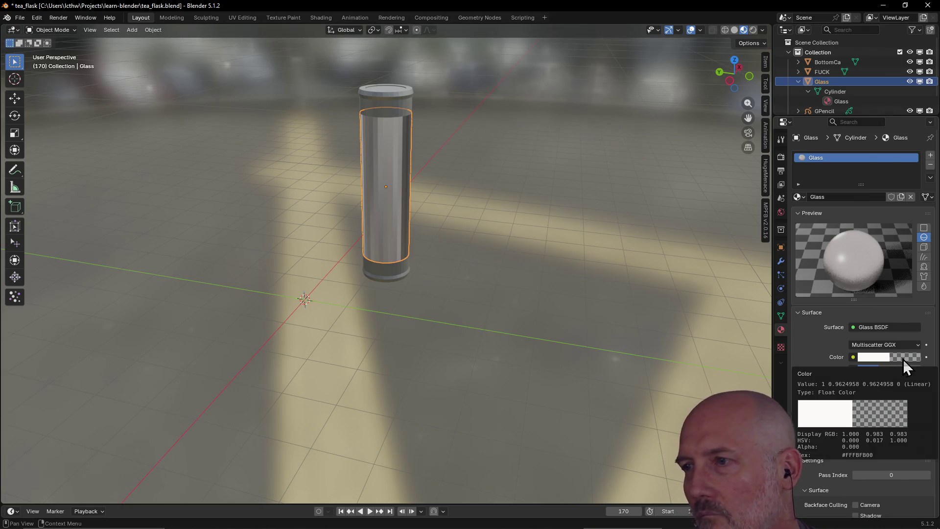
scroll(808, 345, "down", 5)
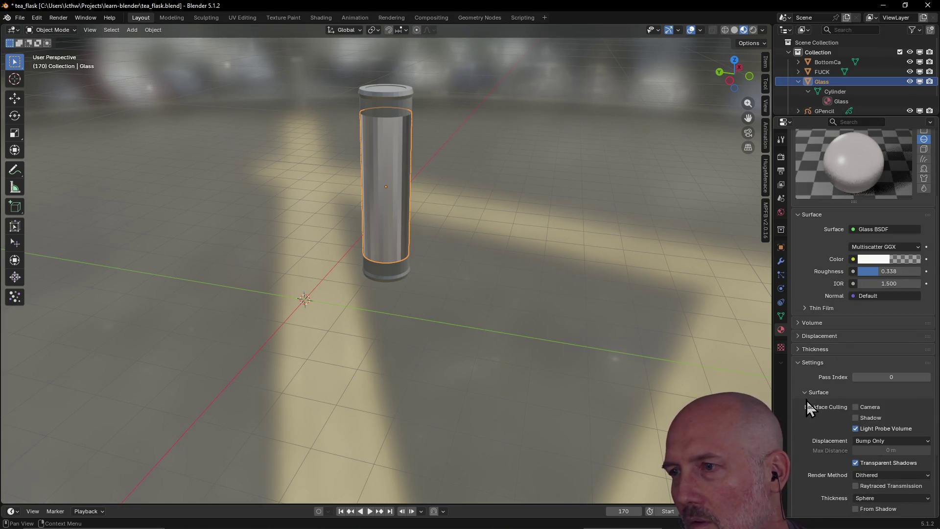
scroll(820, 344, "down", 3)
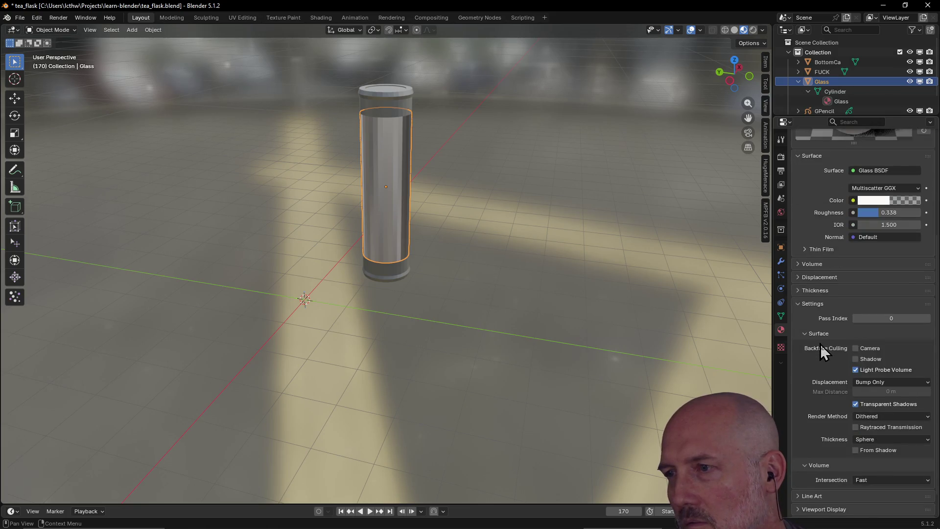
scroll(820, 344, "down", 1)
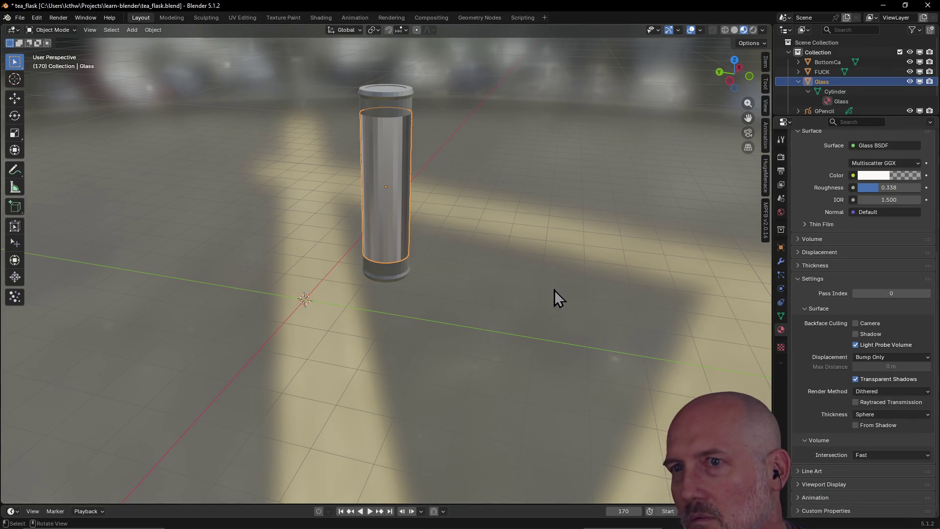
left_click(497, 220)
mouse_move(459, 175)
middle_mouse_down()
mouse_move(522, 182)
mouse_move(465, 176)
mouse_move(469, 220)
mouse_move(466, 150)
middle_mouse_up()
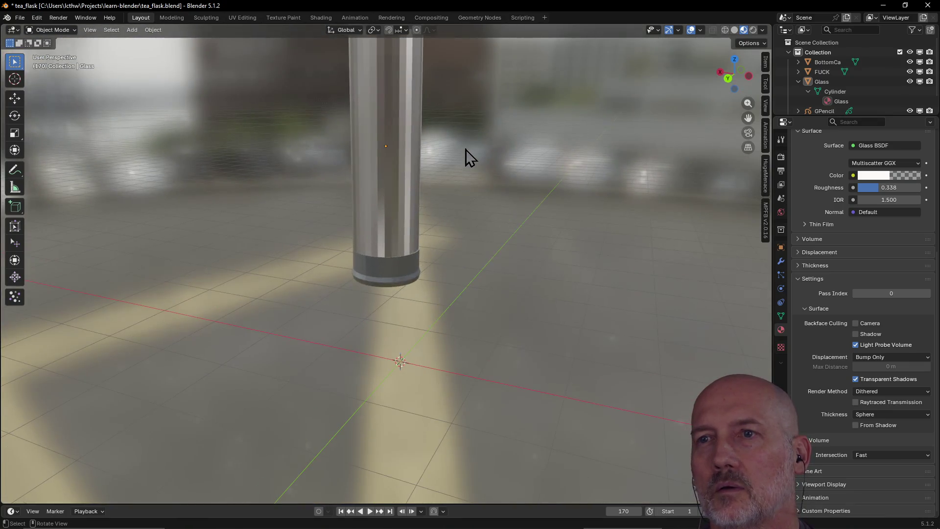
left_click(394, 152)
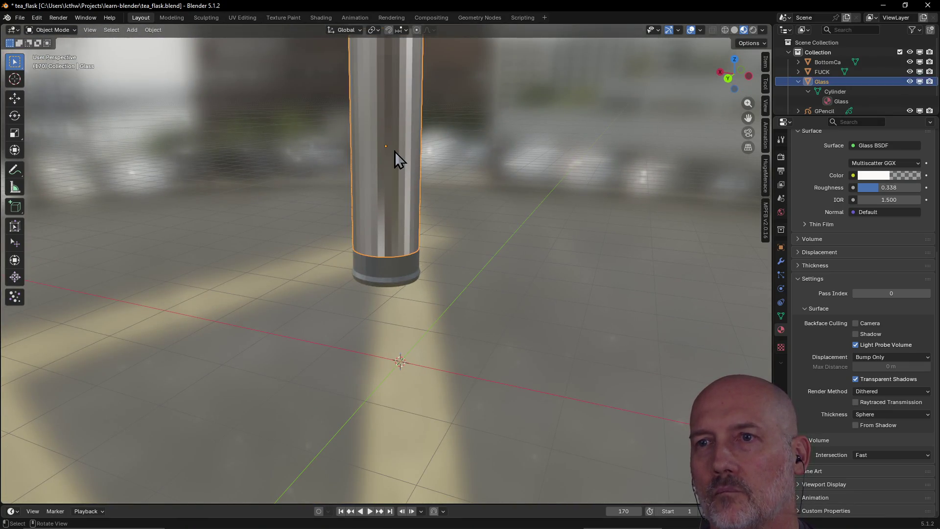
key("grave")
left_click(462, 180)
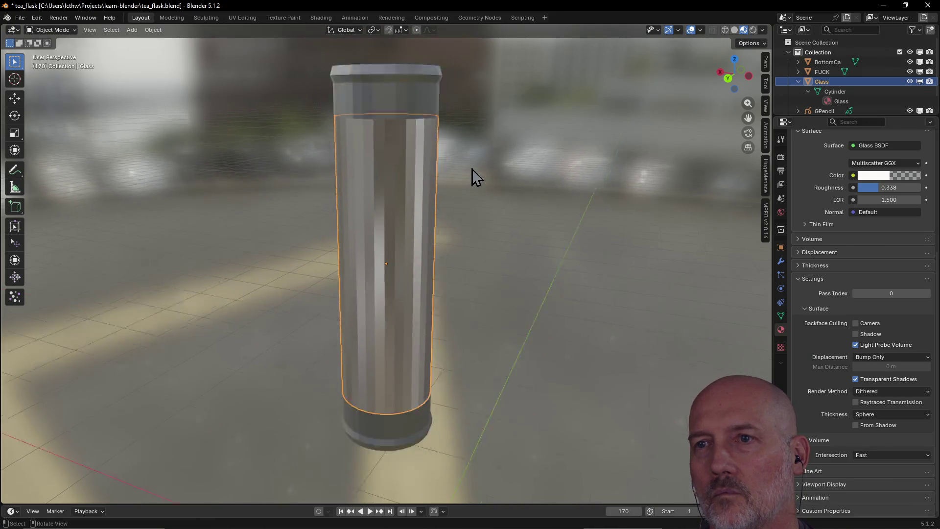
mouse_move(472, 168)
middle_mouse_down()
mouse_move(500, 180)
mouse_move(449, 200)
mouse_move(522, 188)
mouse_move(486, 184)
mouse_move(502, 172)
mouse_move(455, 168)
mouse_move(471, 166)
middle_mouse_up()
left_click(500, 180)
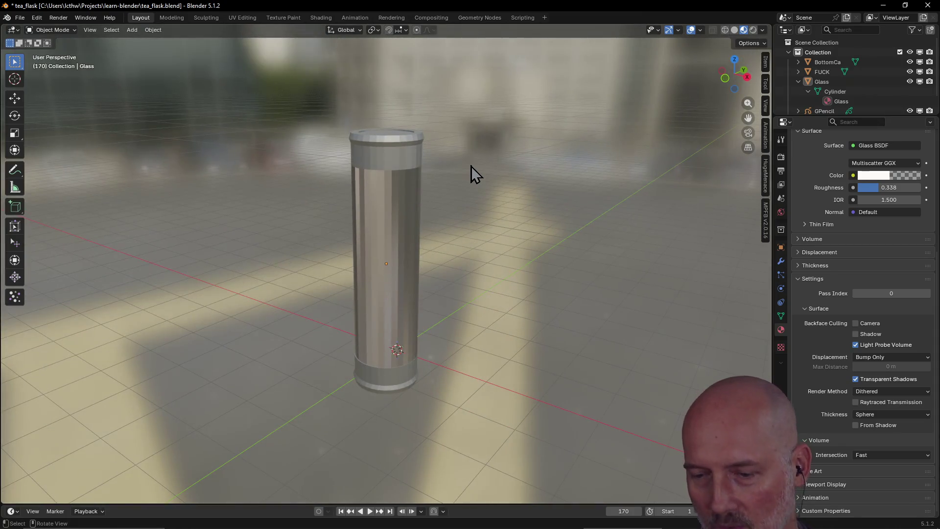